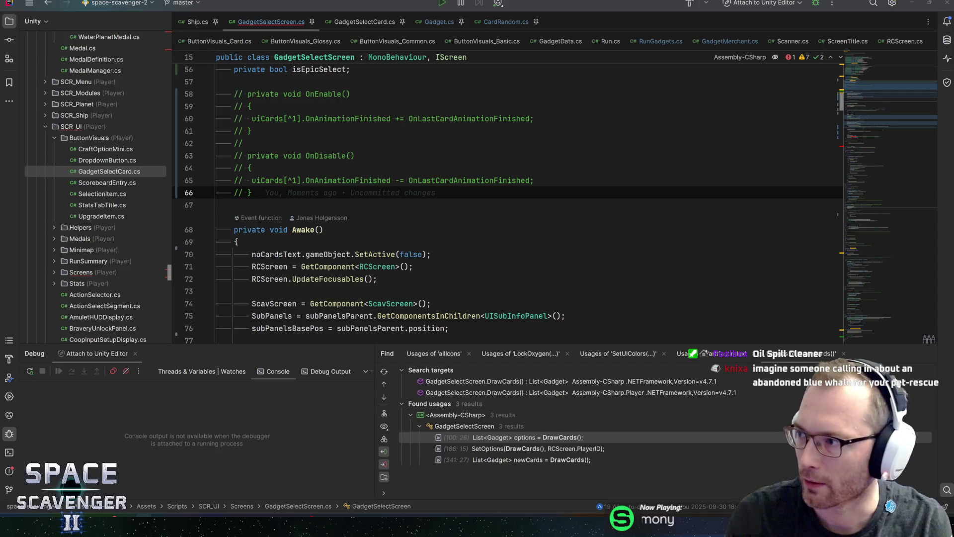
- Switch to the Spilled! Steam store page in the browser and start its trailer
{"action": "left_click", "coordinate": [783, 144]}
{"action": "left_click", "coordinate": [316, 256]}
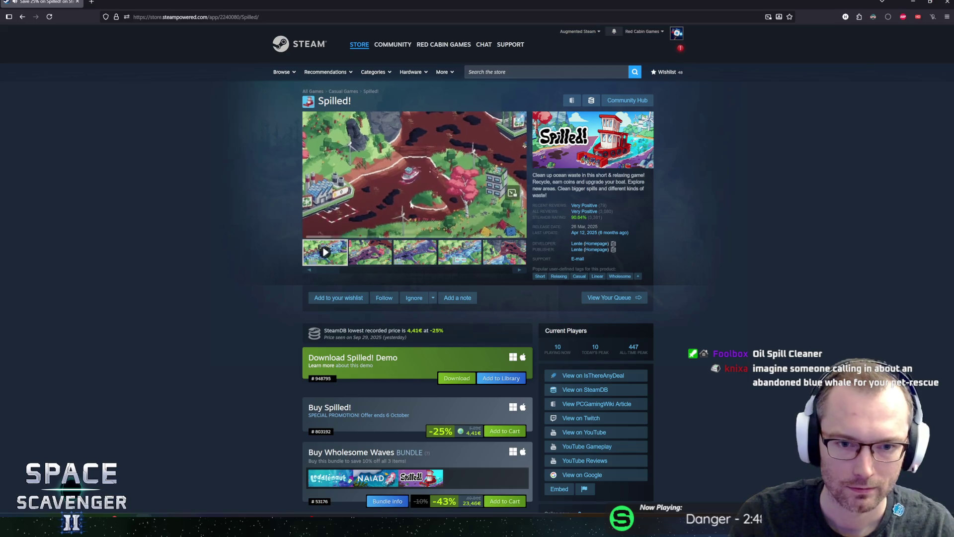
- Watch the Spilled! trailer full screen, skim the page's description, then return to Rider
{"action": "left_click", "coordinate": [516, 231]}
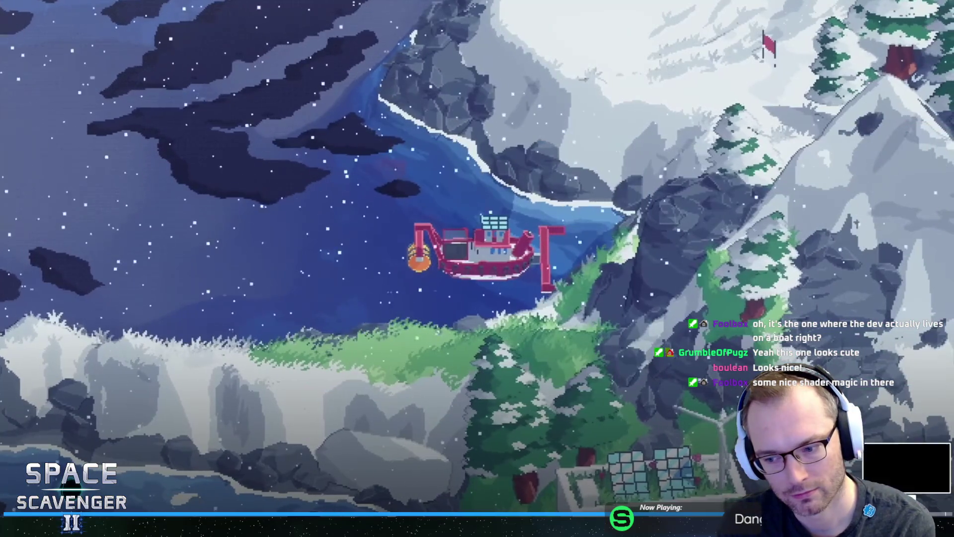
{"action": "key", "text": "Escape"}
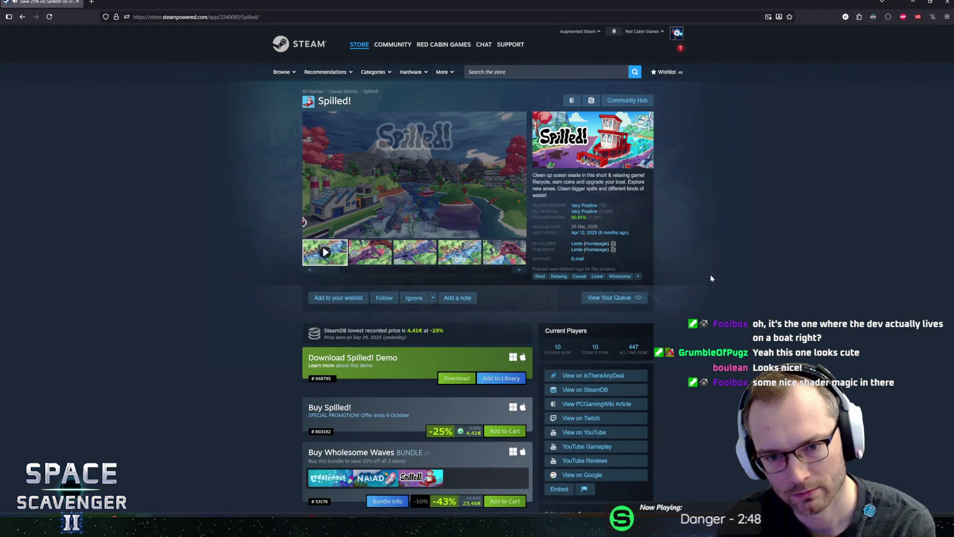
{"action": "mouse_move", "coordinate": [588, 215]}
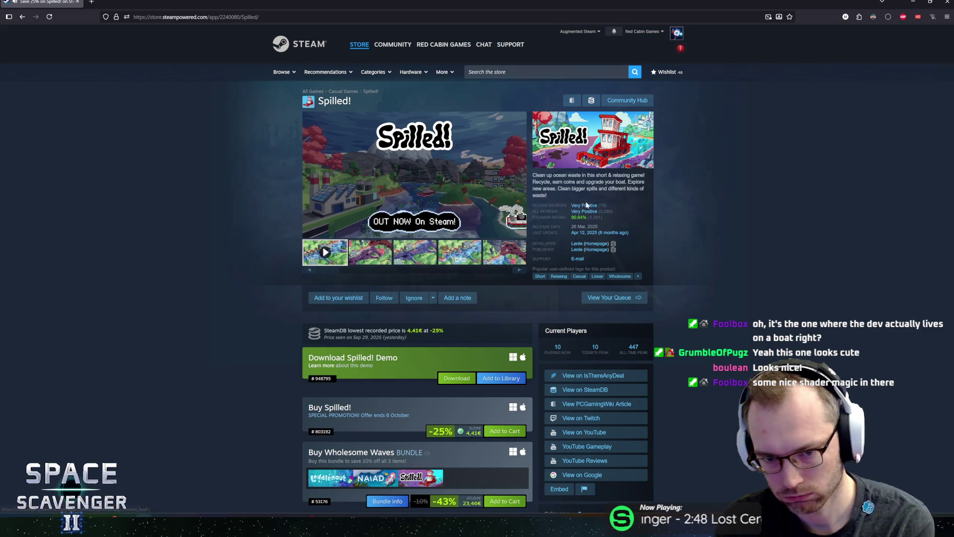
{"action": "scroll", "coordinate": [588, 210], "scroll_direction": "down", "scroll_amount": 10}
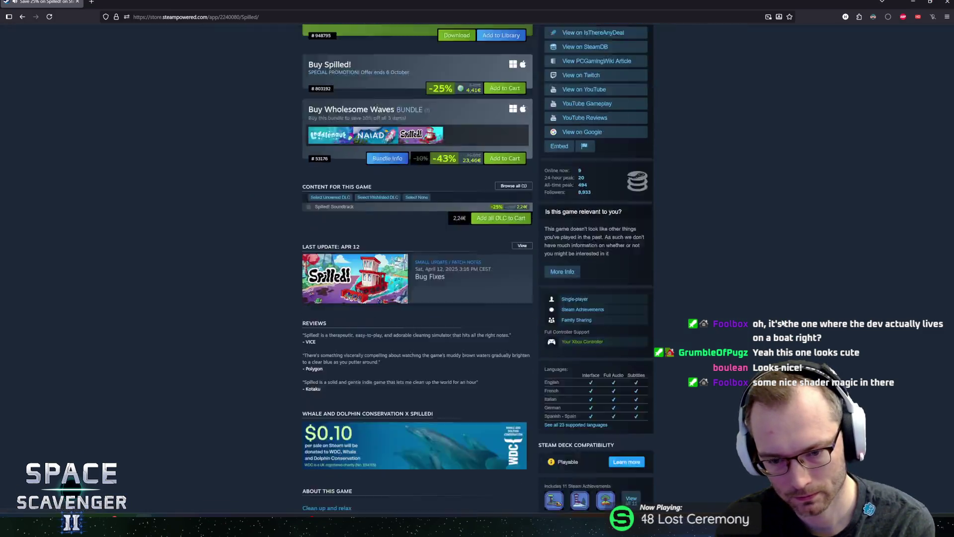
{"action": "scroll", "coordinate": [622, 356], "scroll_direction": "down", "scroll_amount": 1}
{"action": "left_click_drag", "start_coordinate": [544, 355], "coordinate": [649, 372]}
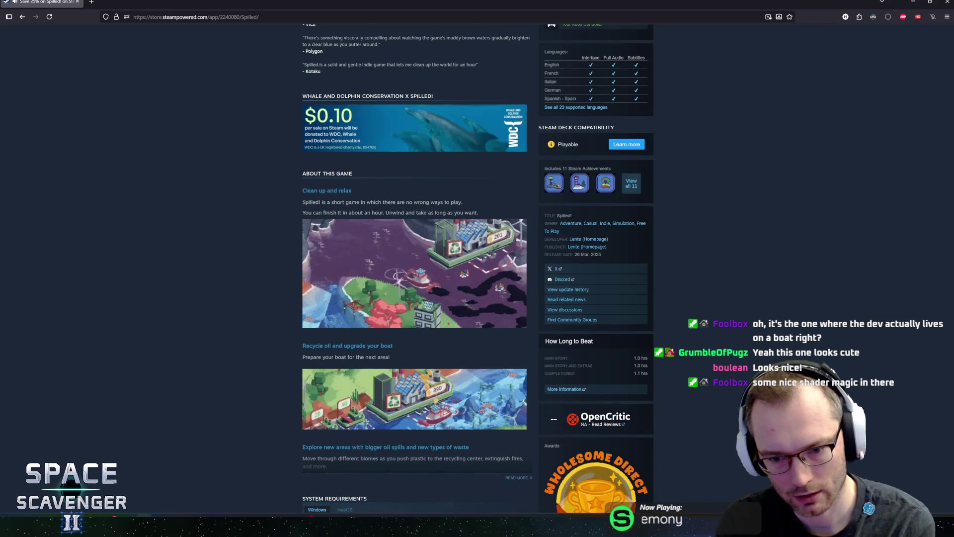
{"action": "left_click", "coordinate": [546, 370]}
{"action": "mouse_move", "coordinate": [548, 358]}
{"action": "left_mouse_down"}
{"action": "mouse_move", "coordinate": [649, 374]}
{"action": "mouse_move", "coordinate": [497, 507]}
{"action": "left_mouse_up"}
{"action": "left_click", "coordinate": [656, 369]}
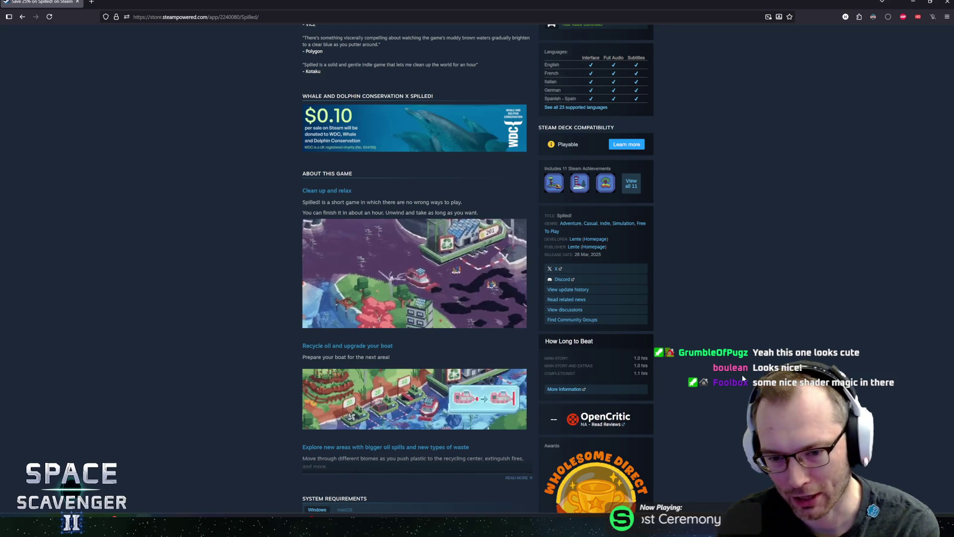
{"action": "key", "text": "alt+Tab"}
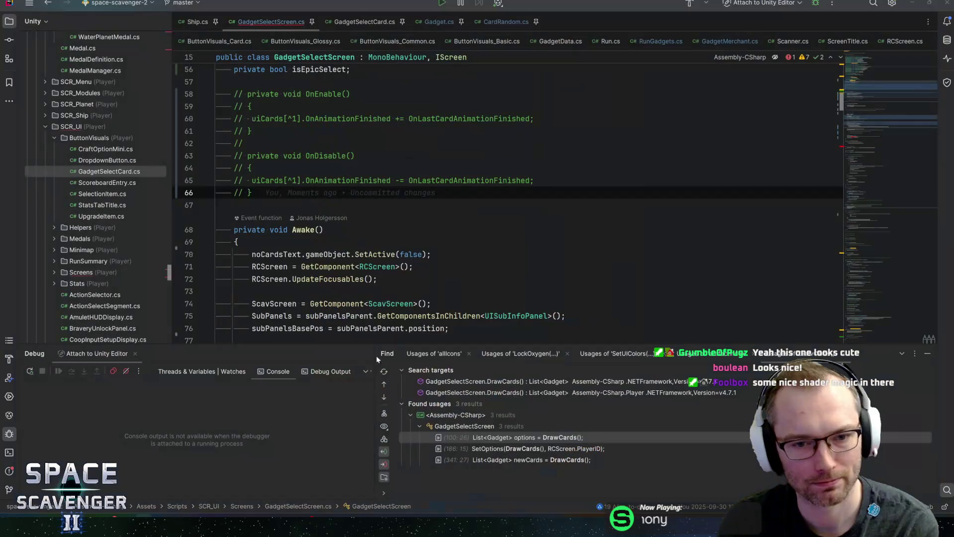
- Peek at the SetOptions method definition from line 67
{"action": "key", "text": "Down"}
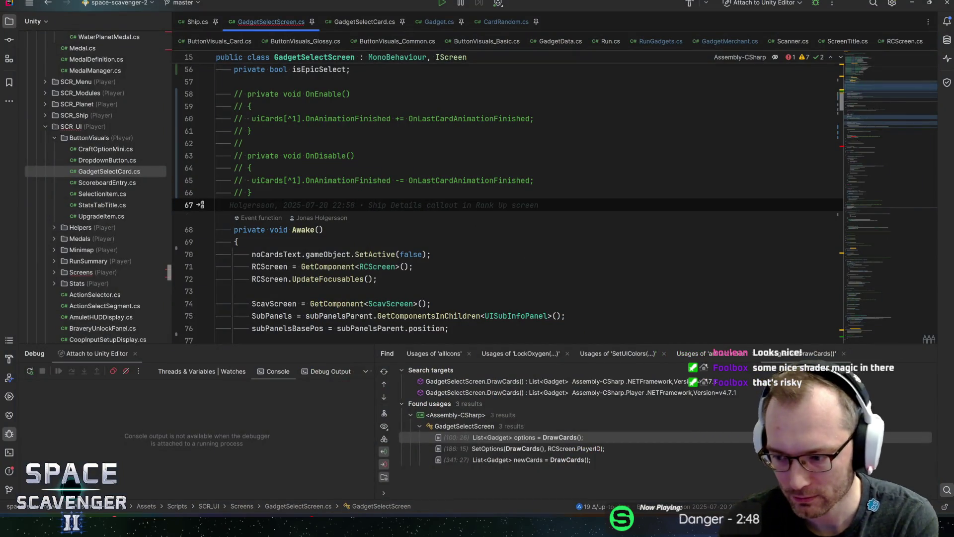
{"action": "key", "text": "ctrl+shift+i"}
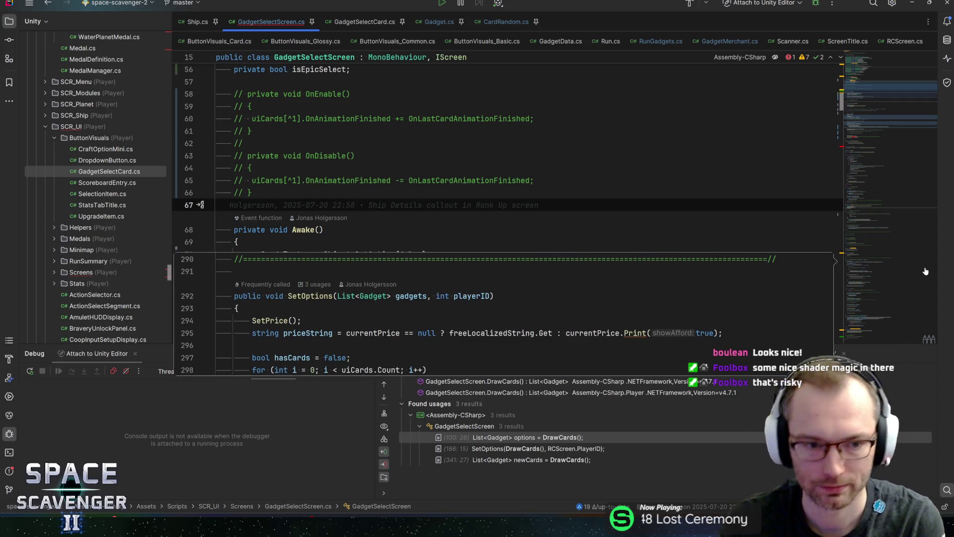
{"action": "key", "text": "Escape"}
{"action": "left_click", "coordinate": [247, 192]}
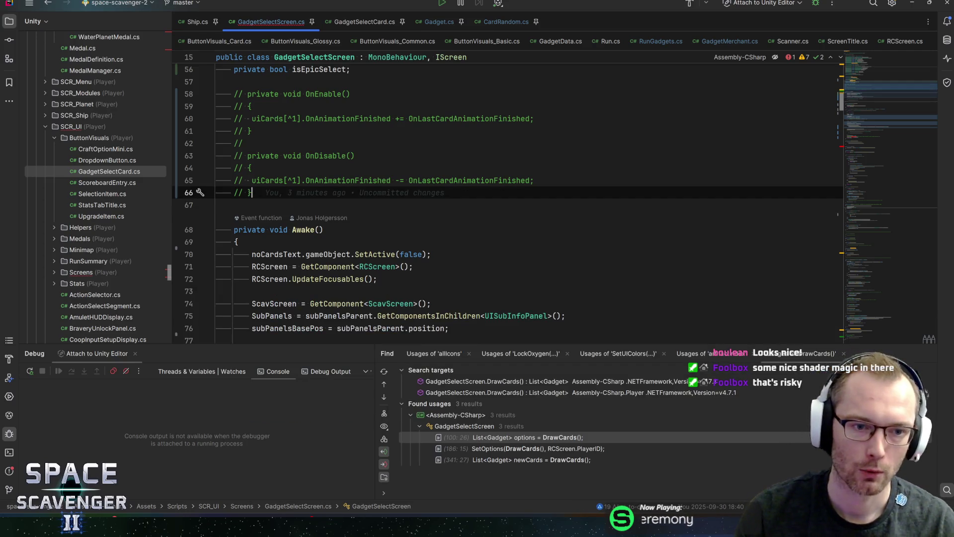
{"action": "scroll", "coordinate": [848, 140], "scroll_direction": "down", "scroll_amount": 15}
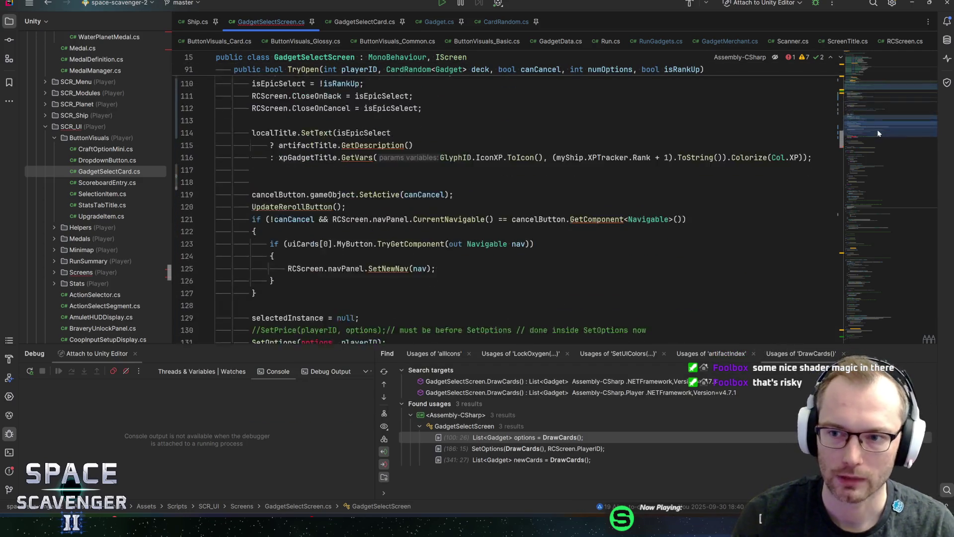
- Pass drawnCards instead of options to SetOptions on line 131, and delete the commented SetPrice line
{"action": "left_click", "coordinate": [292, 224]}
{"action": "scroll", "coordinate": [293, 223], "scroll_direction": "up", "scroll_amount": 4}
{"action": "scroll", "coordinate": [497, 198], "scroll_direction": "down", "scroll_amount": 4}
{"action": "double_click", "coordinate": [316, 223]}
{"action": "type", "text": "dr"}
{"action": "key", "text": "Return"}
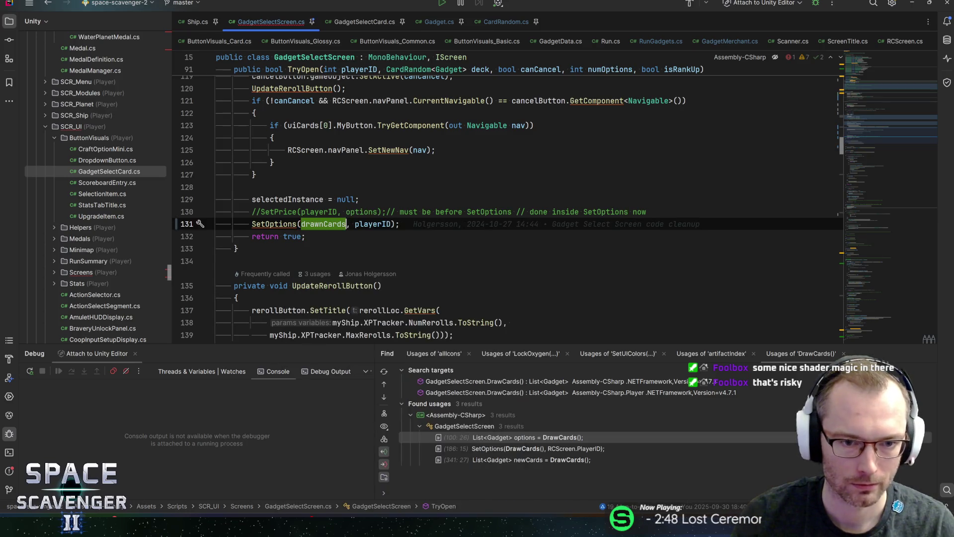
{"action": "left_click", "coordinate": [346, 211]}
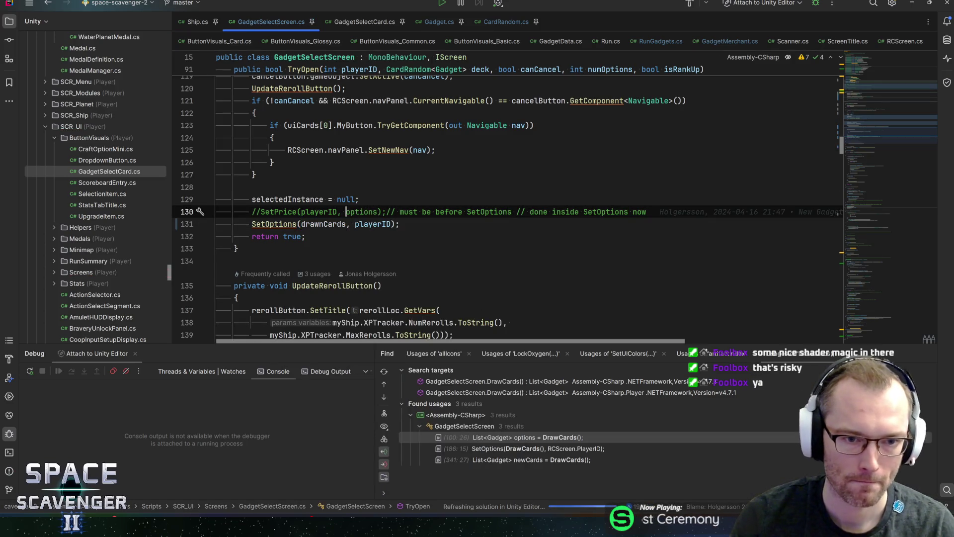
{"action": "key", "text": "ctrl+x"}
- Review the SetOptions declaration and the card Appear call in its loop
{"action": "left_click", "coordinate": [274, 212], "text": "ctrl"}
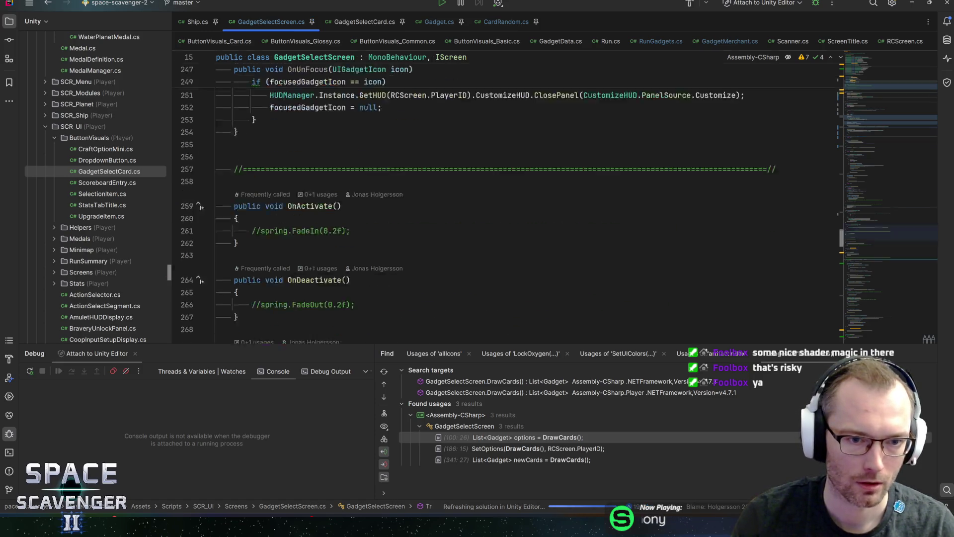
{"action": "left_click", "coordinate": [301, 196]}
{"action": "scroll", "coordinate": [301, 195], "scroll_direction": "down", "scroll_amount": 2}
{"action": "left_click", "coordinate": [272, 220]}
{"action": "scroll", "coordinate": [273, 220], "scroll_direction": "down", "scroll_amount": 3}
{"action": "left_click", "coordinate": [362, 196]}
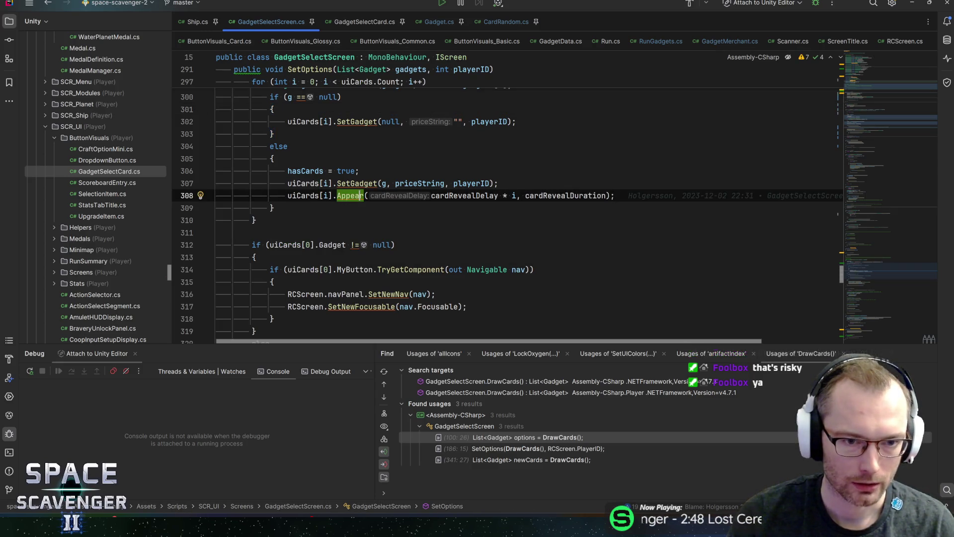
- Add a 'private bool isAnimating' field below isEpicSelect
{"action": "left_click_drag", "start_coordinate": [863, 276], "coordinate": [872, 96]}
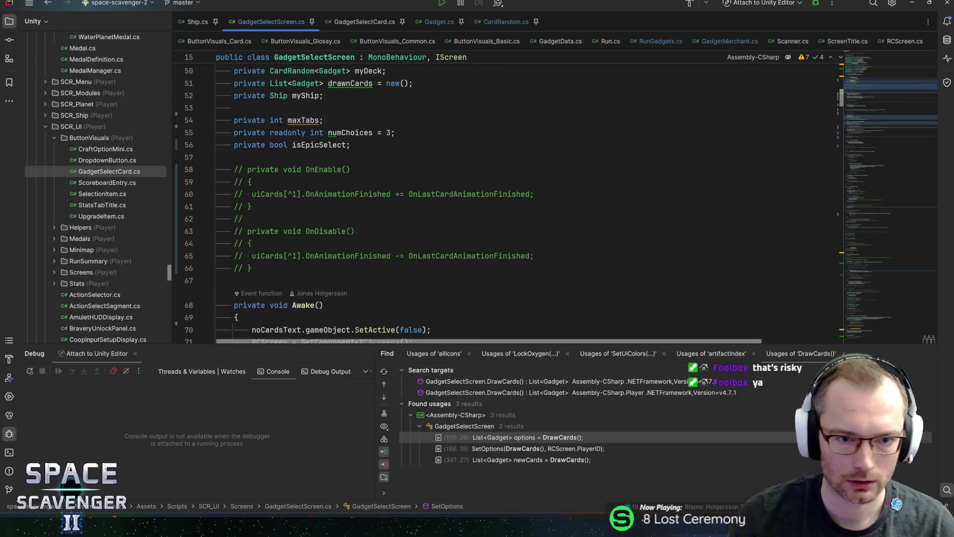
{"action": "left_click", "coordinate": [351, 145]}
{"action": "key", "text": "Return"}
{"action": "type", "text": "priv"}
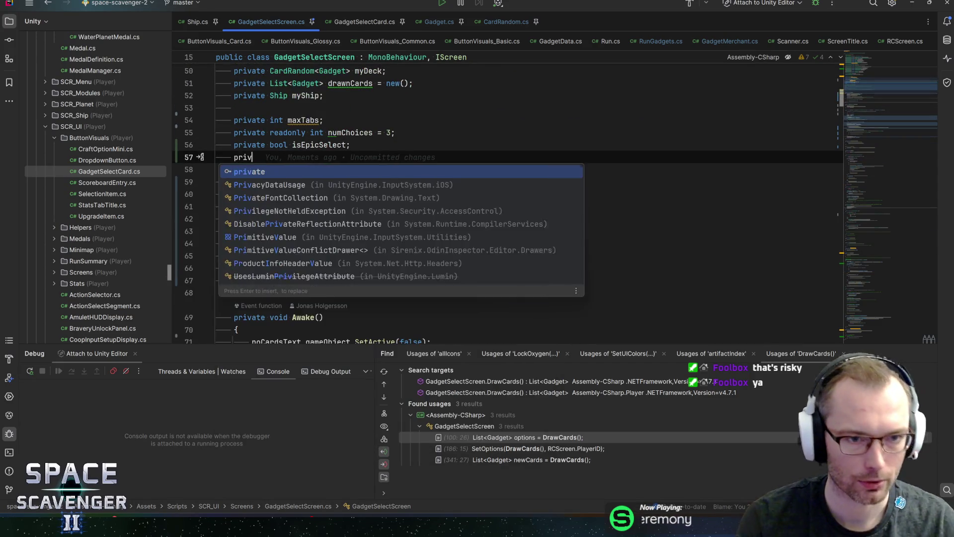
{"action": "type", "text": "ate bool is"}
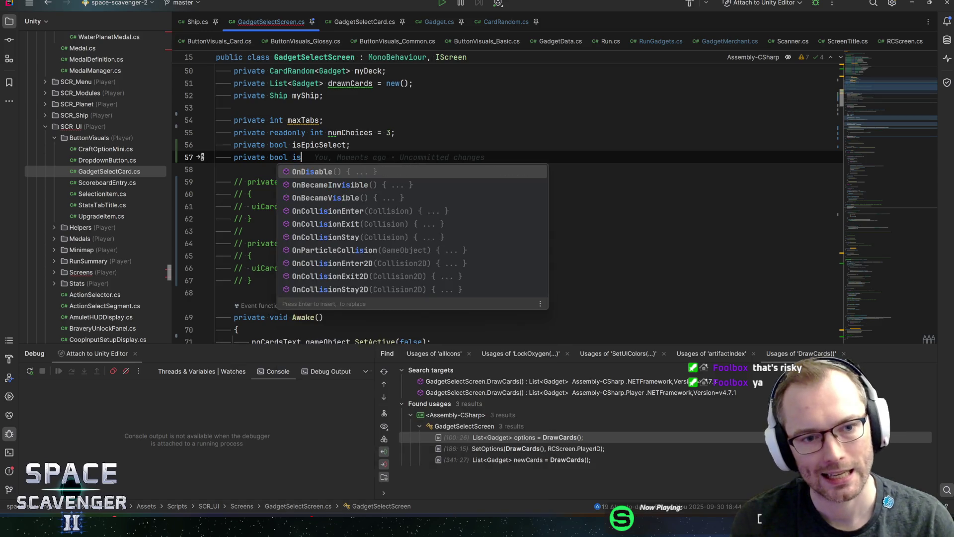
{"action": "type", "text": "Animating;"}
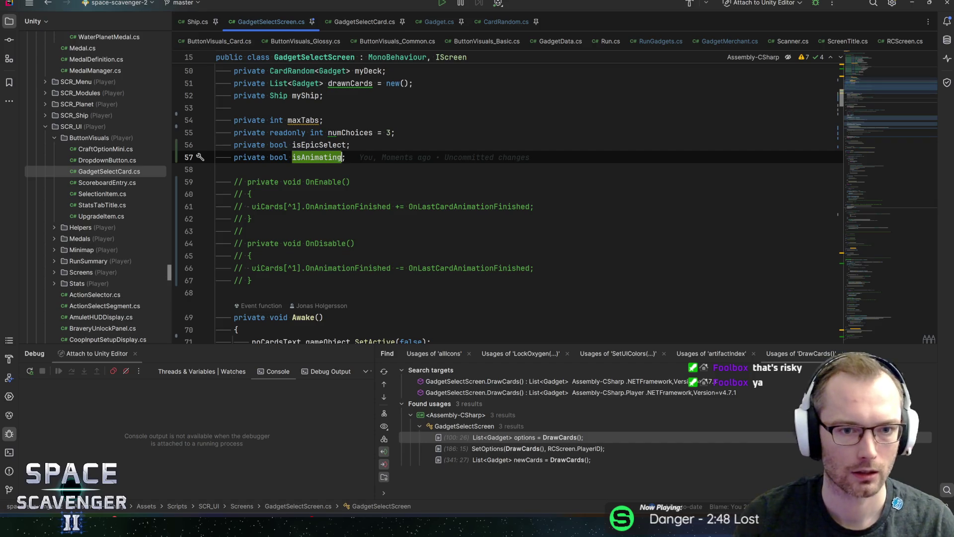
{"action": "scroll", "coordinate": [507, 199], "scroll_direction": "down", "scroll_amount": 7}
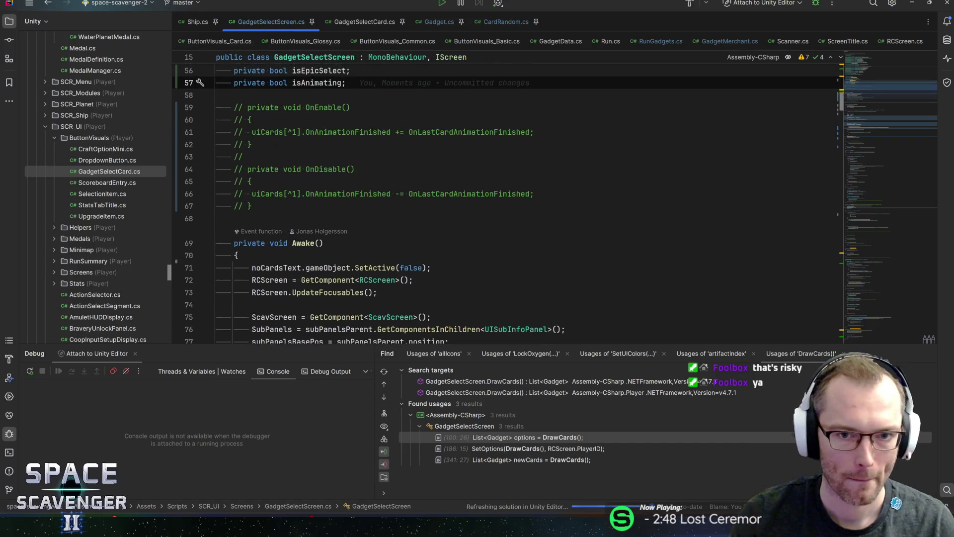
{"action": "scroll", "coordinate": [507, 199], "scroll_direction": "down", "scroll_amount": 1}
{"action": "left_click", "coordinate": [237, 157]}
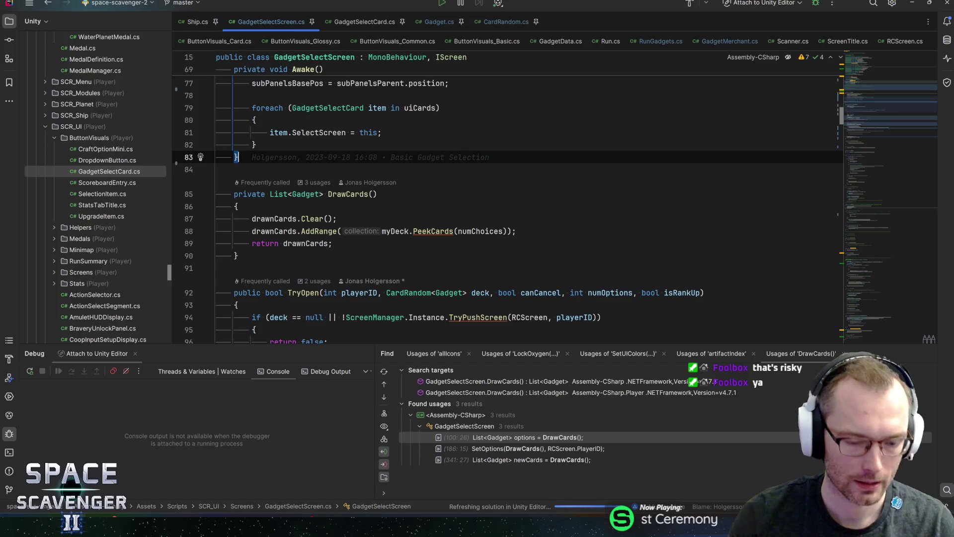
- Generate an Update method with a foreach loop over uiCards using loop variable card
{"action": "key", "text": "Return"}
{"action": "key", "text": "Return"}
{"action": "type", "text": "upd"}
{"action": "key", "text": "Return"}
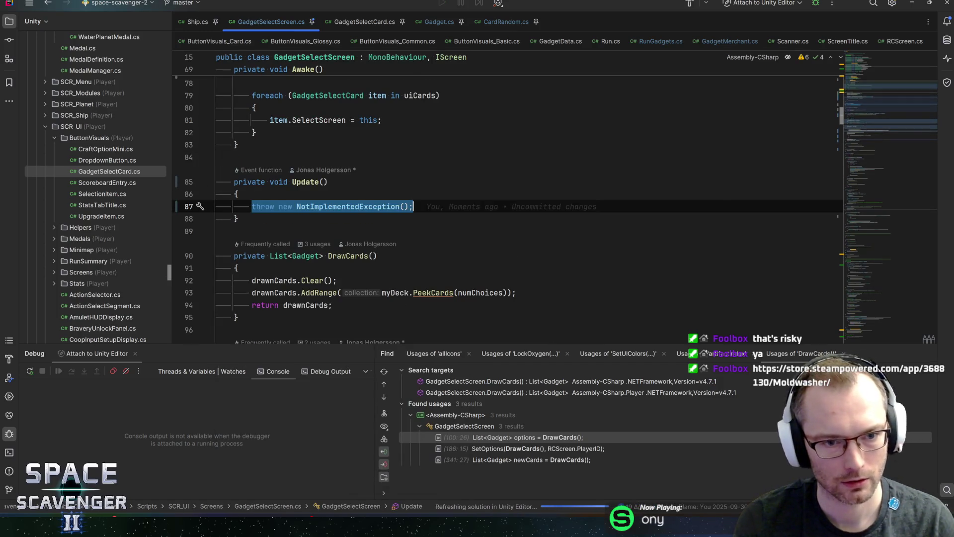
{"action": "type", "text": "card"}
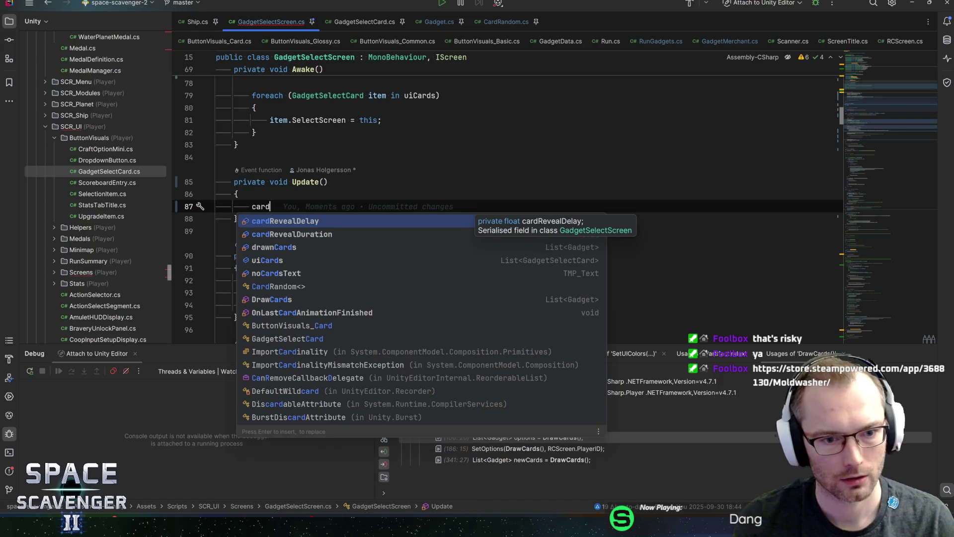
{"action": "key", "text": "Down"}
{"action": "key", "text": "Down"}
{"action": "key", "text": "Down"}
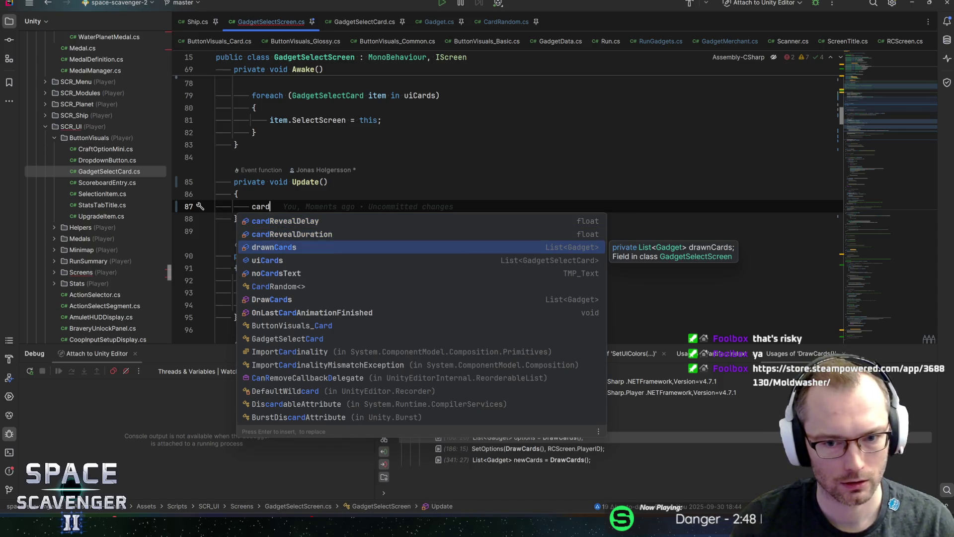
{"action": "key", "text": "Return"}
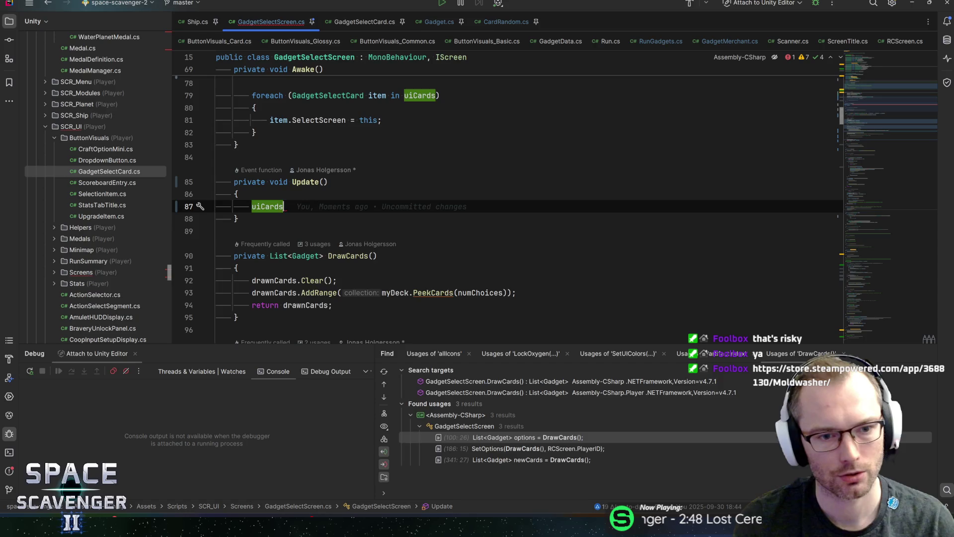
{"action": "type", "text": ".fore"}
{"action": "key", "text": "Return"}
{"action": "key", "text": "Return"}
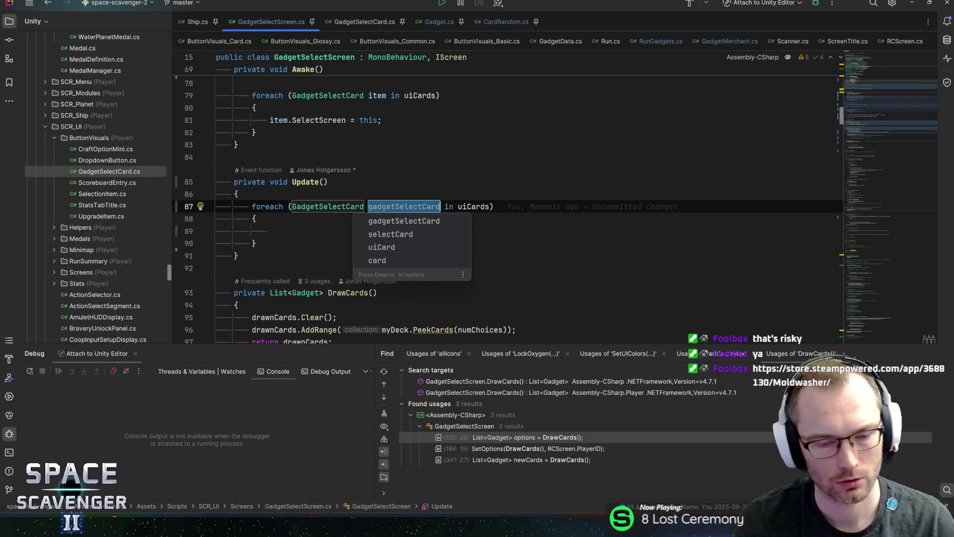
{"action": "type", "text": "card"}
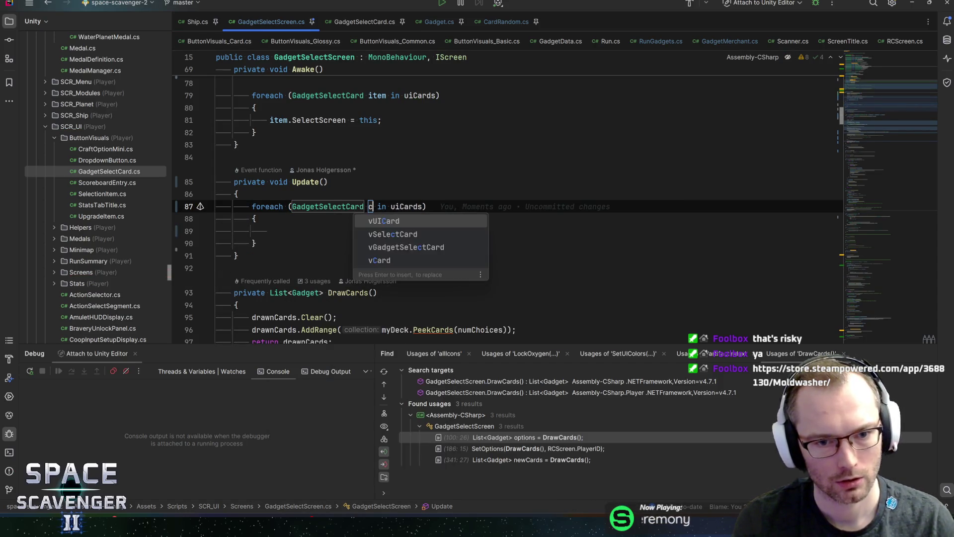
{"action": "key", "text": "Return"}
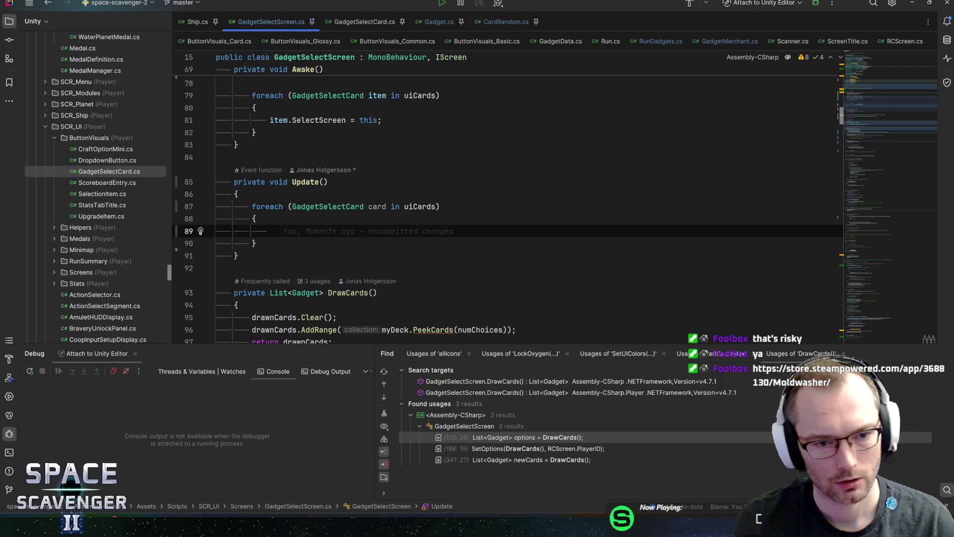
- Inside the loop, add 'if (card.CardAnimation != null) break;'
{"action": "type", "text": "if(card."}
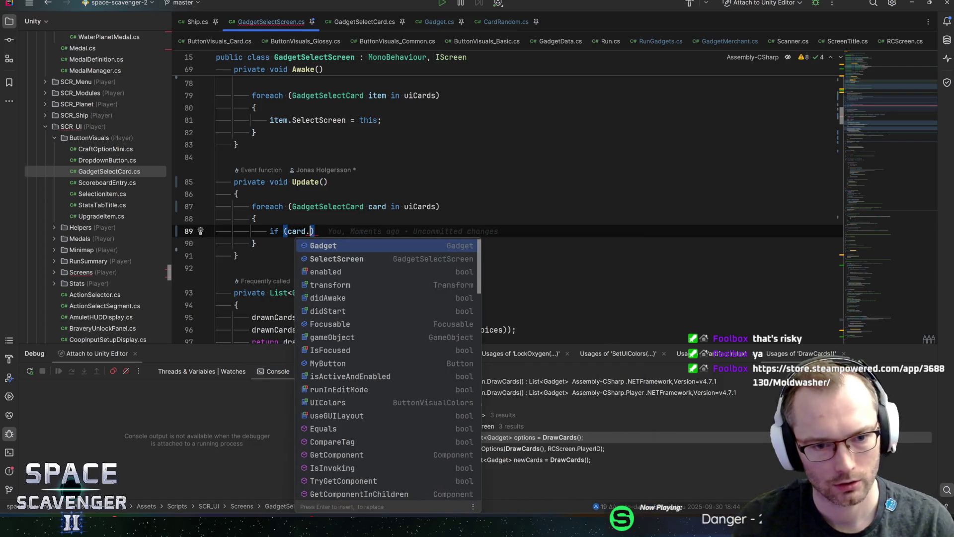
{"action": "key", "text": "Escape"}
{"action": "key", "text": "Up"}
{"action": "key", "text": "Up"}
{"action": "key", "text": "Up"}
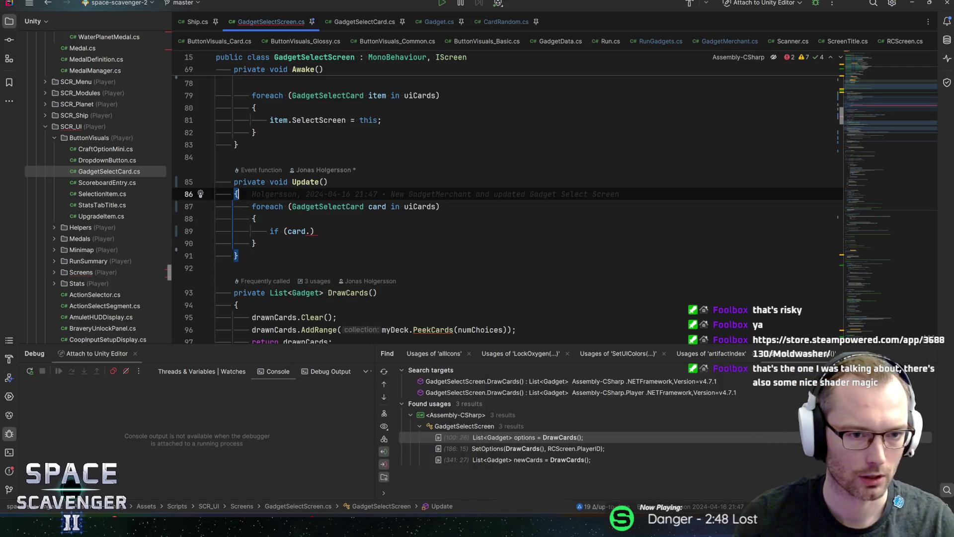
{"action": "key", "text": "Down"}
{"action": "key", "text": "Down"}
{"action": "key", "text": "Down"}
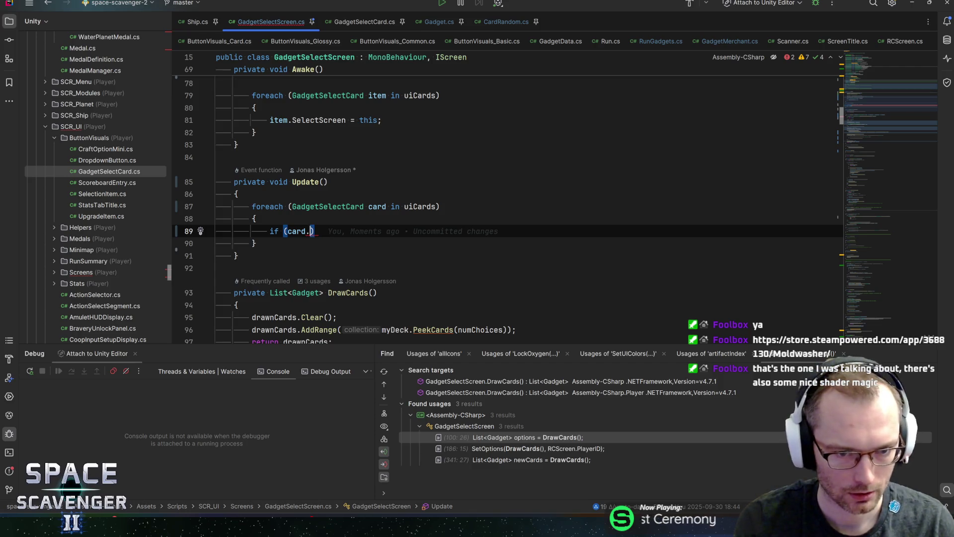
{"action": "key", "text": "ctrl+space"}
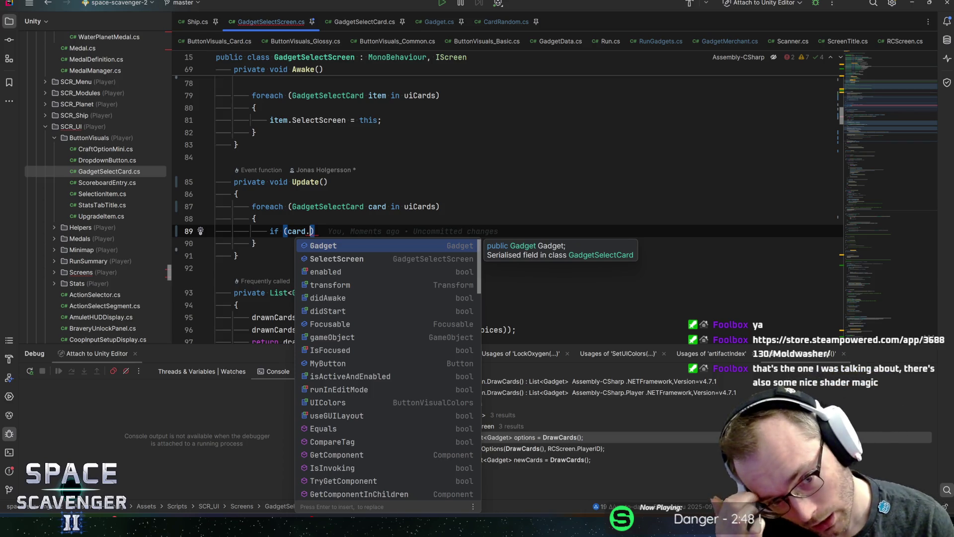
{"action": "type", "text": "ardAni"}
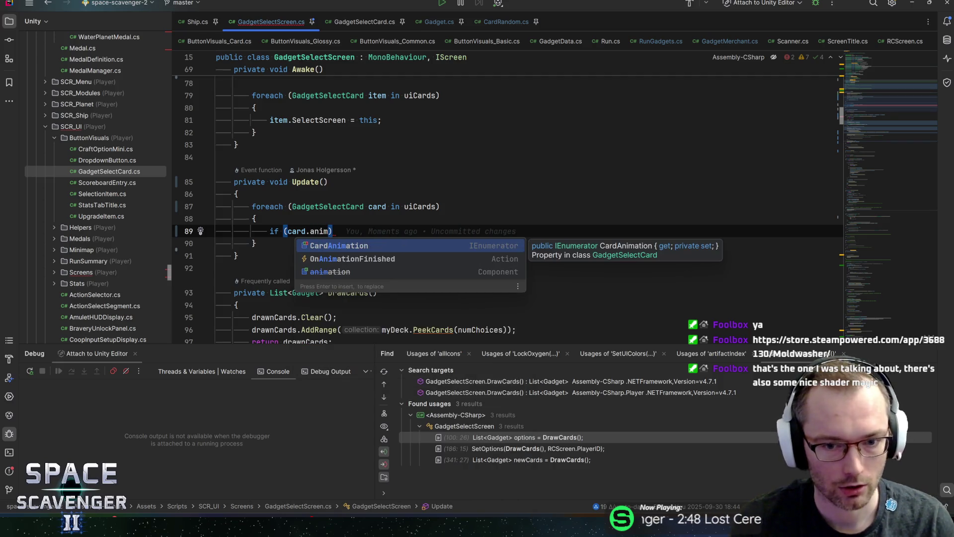
{"action": "key", "text": "Return"}
{"action": "type", "text": "!"}
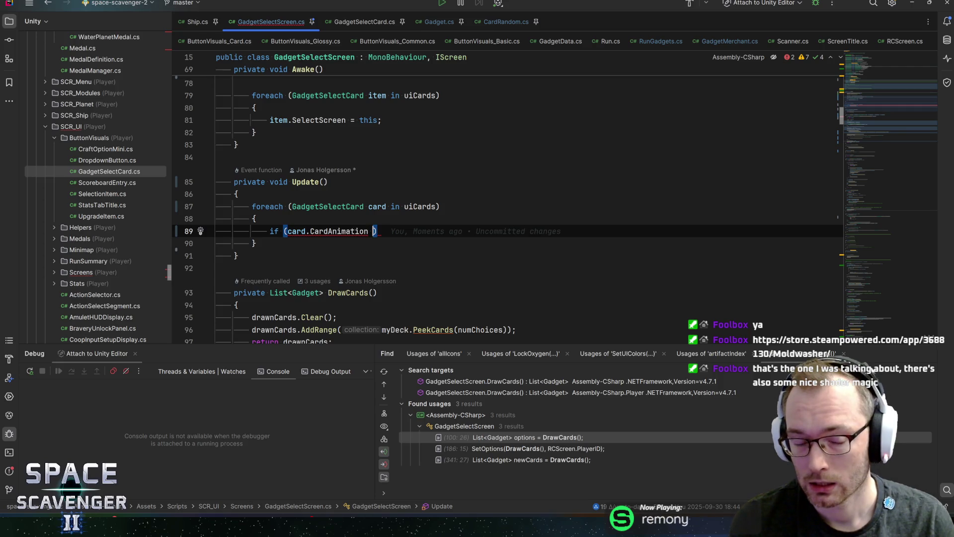
{"action": "type", "text": "= null)"}
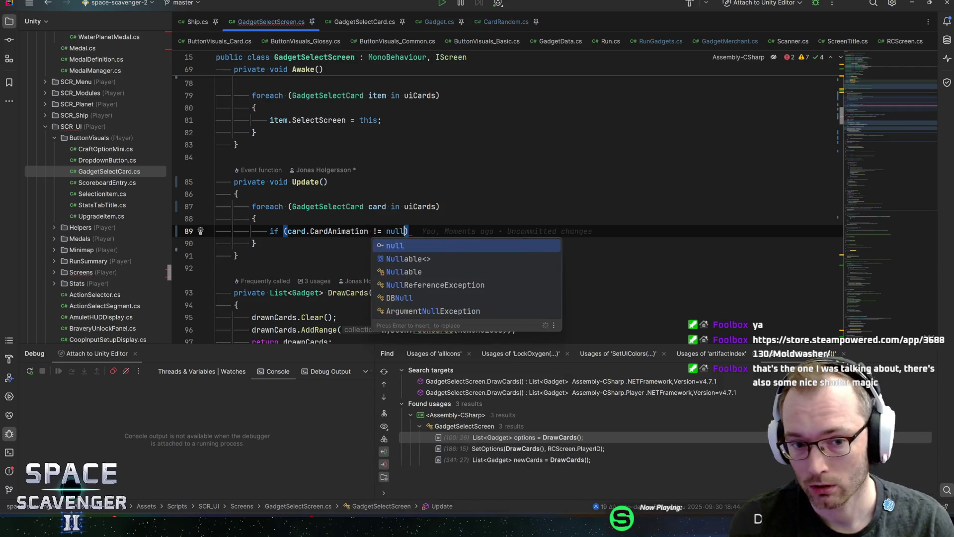
{"action": "key", "text": "Return"}
{"action": "type", "text": "break;"}
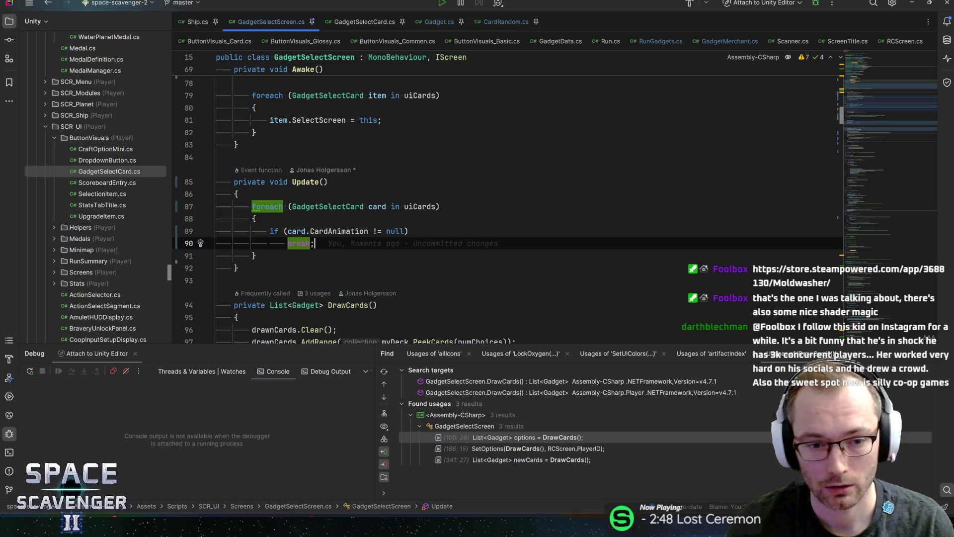
- Begin an 'isAnimating = car' assignment on a new line above the foreach loop
{"action": "key", "text": "Up"}
{"action": "key", "text": "Up"}
{"action": "key", "text": "Up"}
{"action": "key", "text": "Return"}
{"action": "type", "text": "bool"}
{"action": "key", "text": "BackSpace"}
{"action": "key", "text": "BackSpace"}
{"action": "key", "text": "BackSpace"}
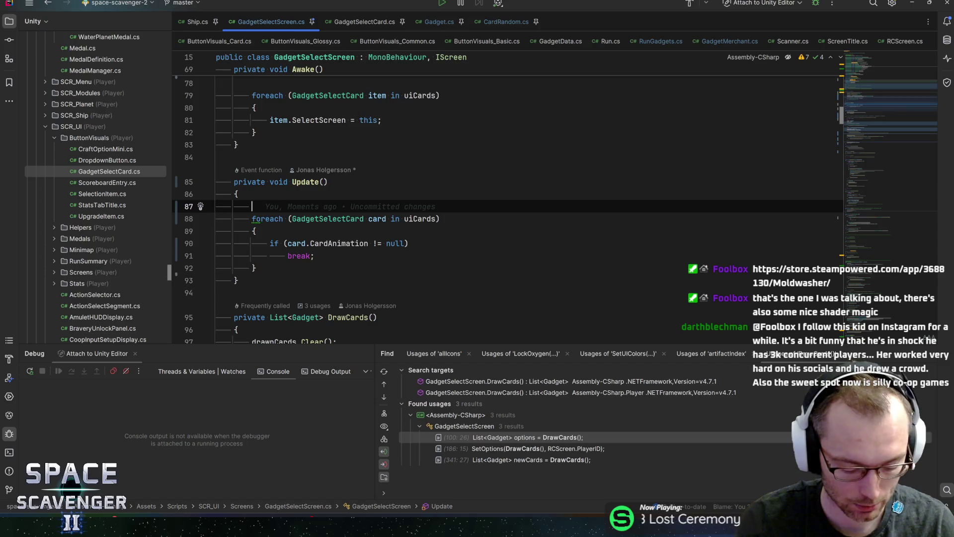
{"action": "key", "text": "ctrl+space"}
{"action": "key", "text": "Escape"}
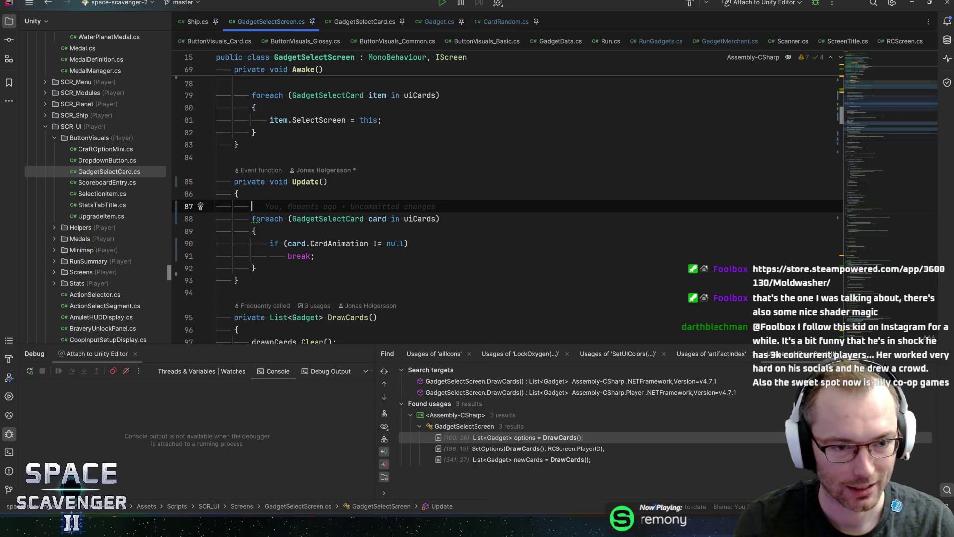
{"action": "type", "text": "is"}
{"action": "key", "text": "Return"}
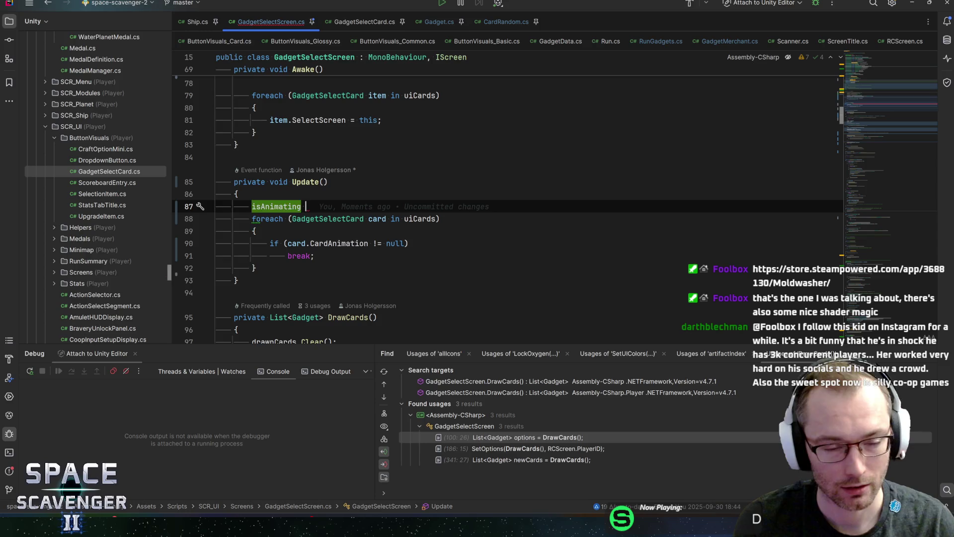
{"action": "type", "text": "="}
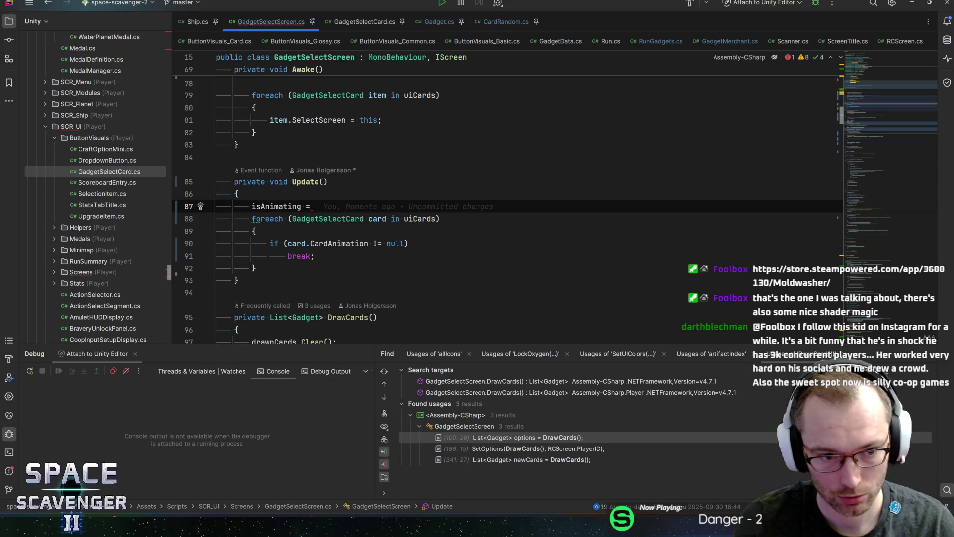
{"action": "type", "text": " car"}
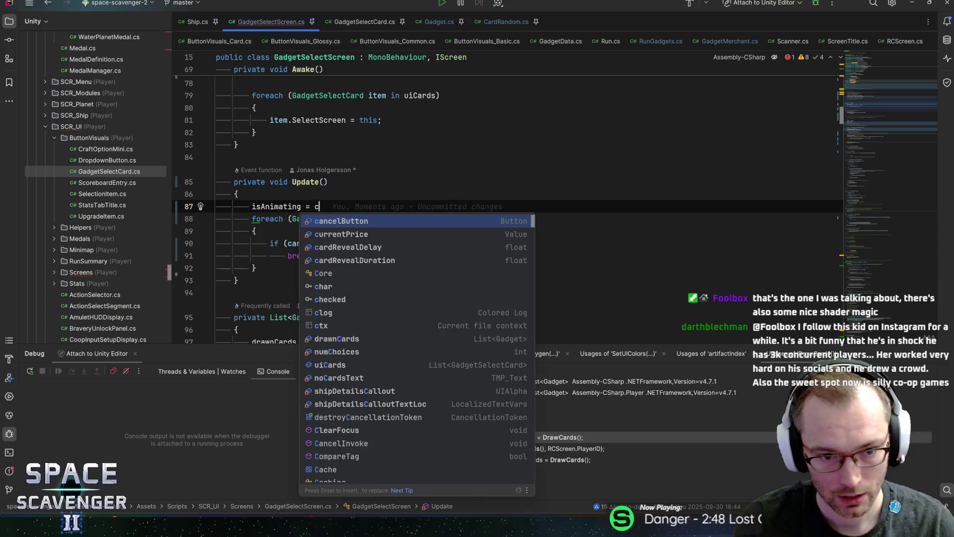
- Complete the line as 'isAnimating = uiCards.Any(c => c.CardAnimation != null);'
{"action": "key", "text": "BackSpace"}
{"action": "key", "text": "BackSpace"}
{"action": "key", "text": "BackSpace"}
{"action": "type", "text": "uicards.Any"}
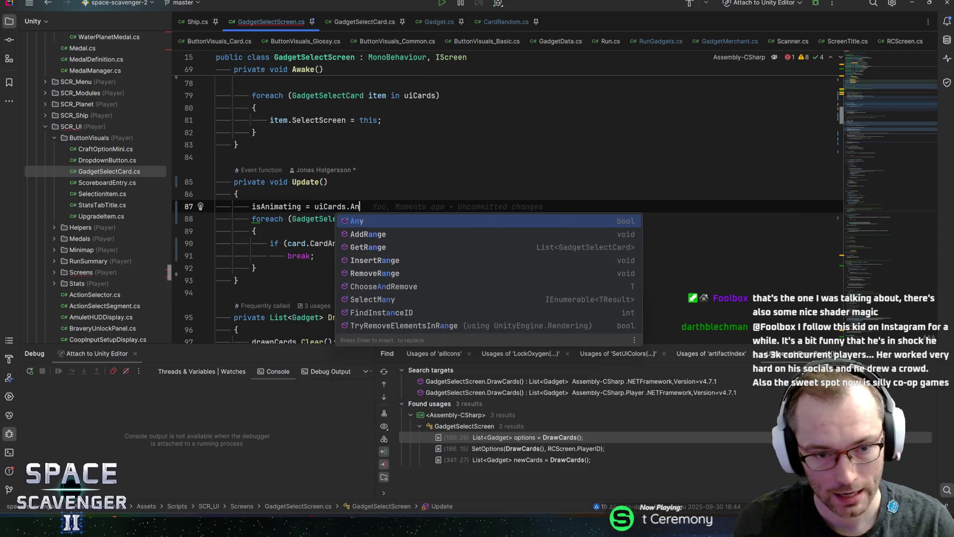
{"action": "key", "text": "Return"}
{"action": "type", "text": "c =>"}
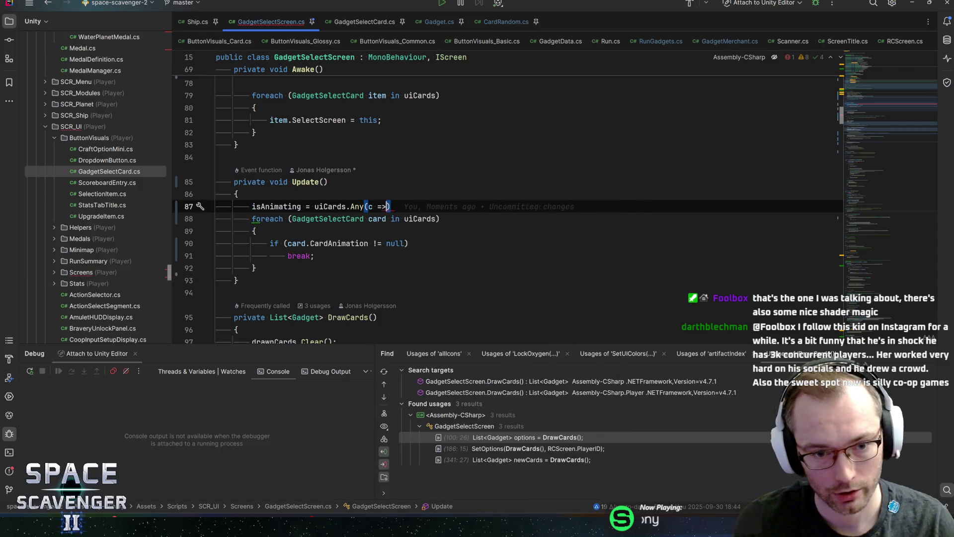
{"action": "type", "text": " c.CardAn"}
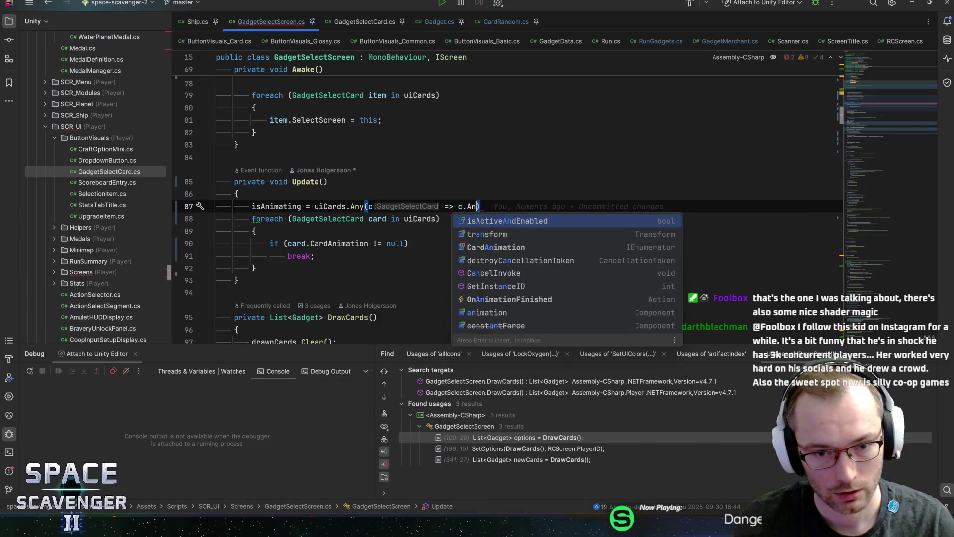
{"action": "type", "text": "im"}
{"action": "key", "text": "Return"}
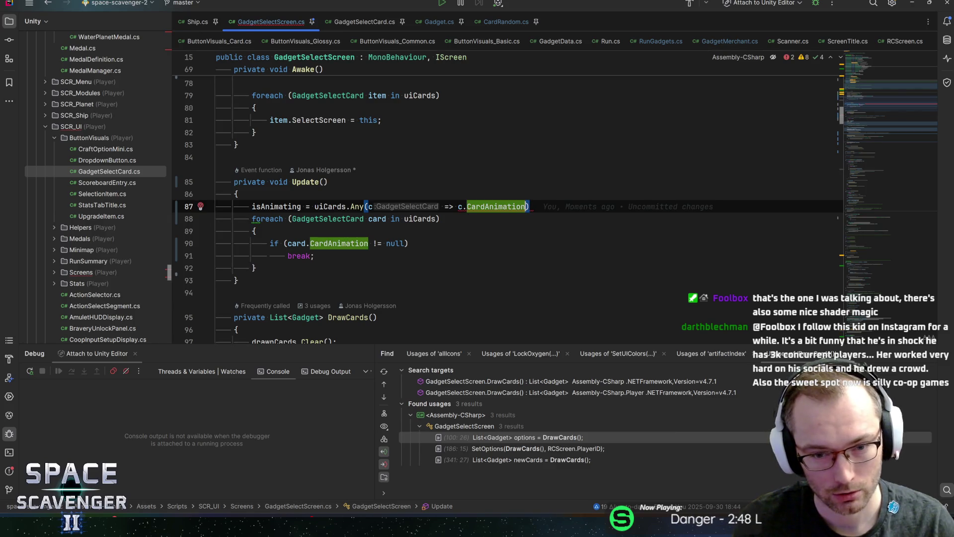
{"action": "type", "text": "!= null);"}
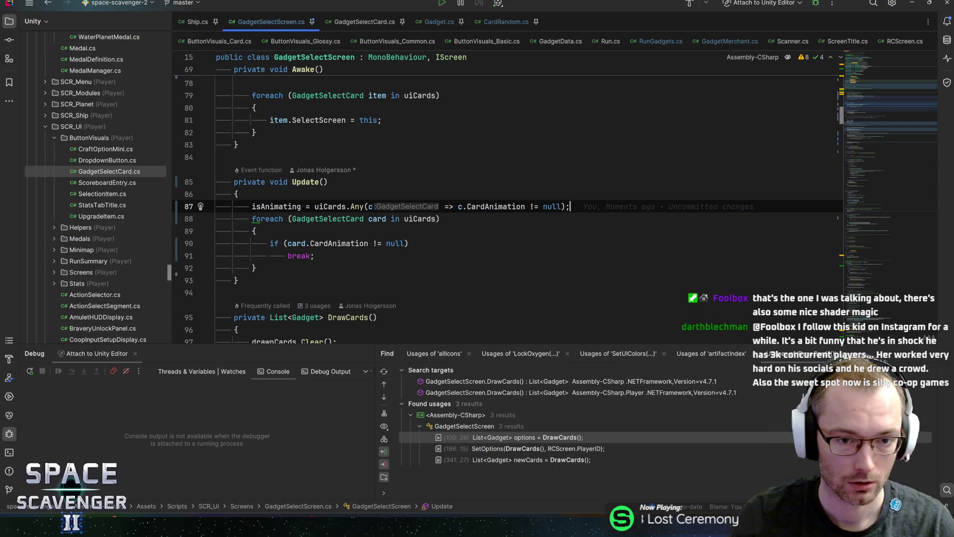
{"action": "left_click", "coordinate": [314, 206]}
{"action": "type", "text": "!"}
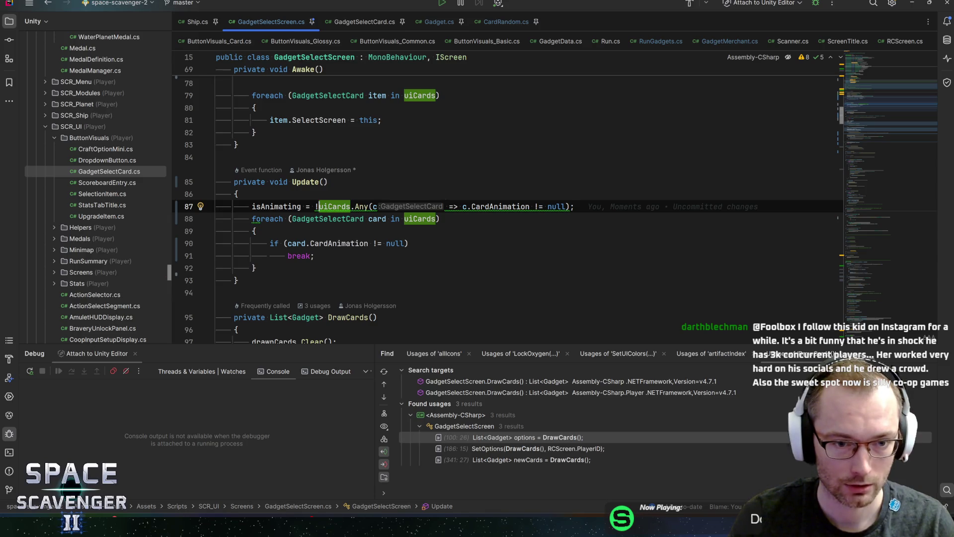
{"action": "key", "text": "BackSpace"}
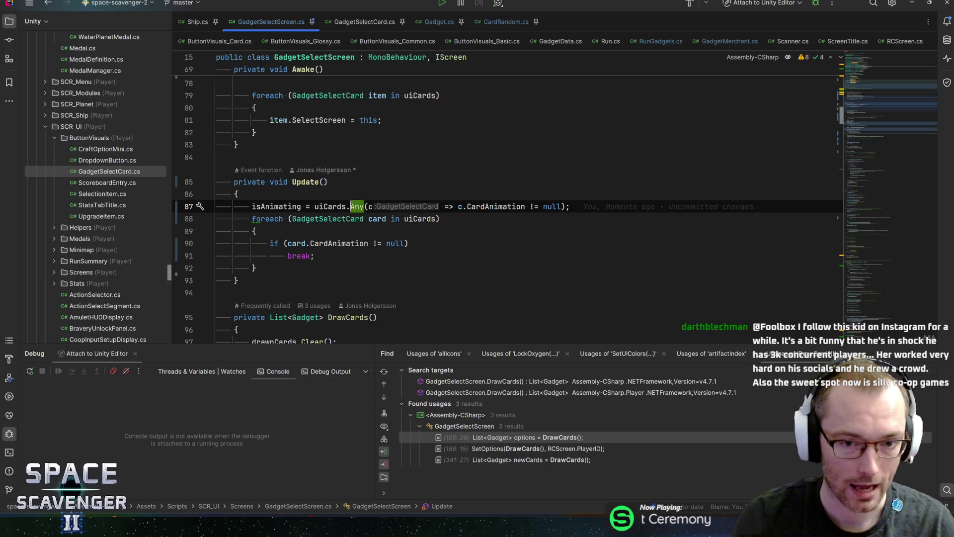
{"action": "left_click", "coordinate": [544, 206]}
- Delete the redundant foreach block and switch to the Moldwasher Steam page
{"action": "left_click_drag", "start_coordinate": [256, 268], "coordinate": [193, 224]}
{"action": "key", "text": "BackSpace"}
{"action": "key", "text": "BackSpace"}
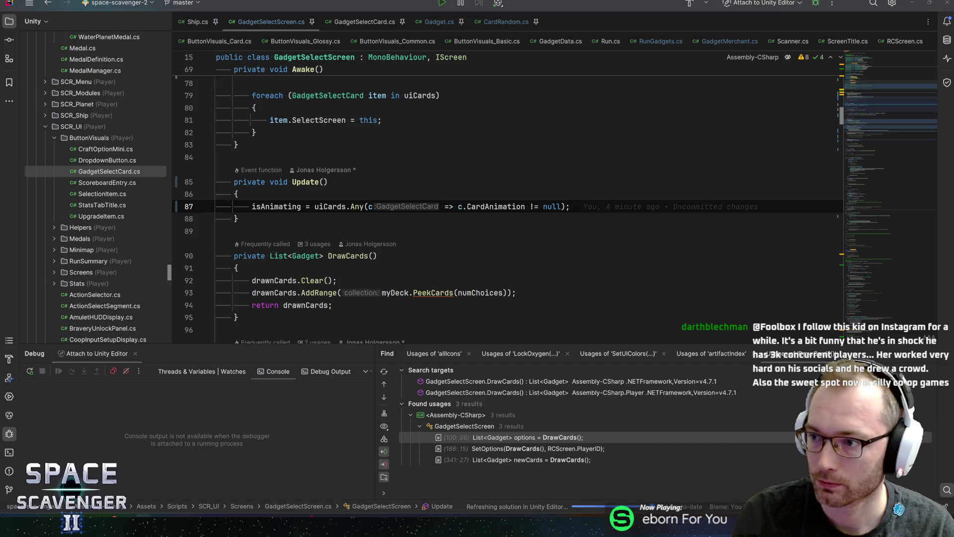
{"action": "key", "text": "alt+Tab"}
{"action": "scroll", "coordinate": [338, 392], "scroll_direction": "down", "scroll_amount": 3}
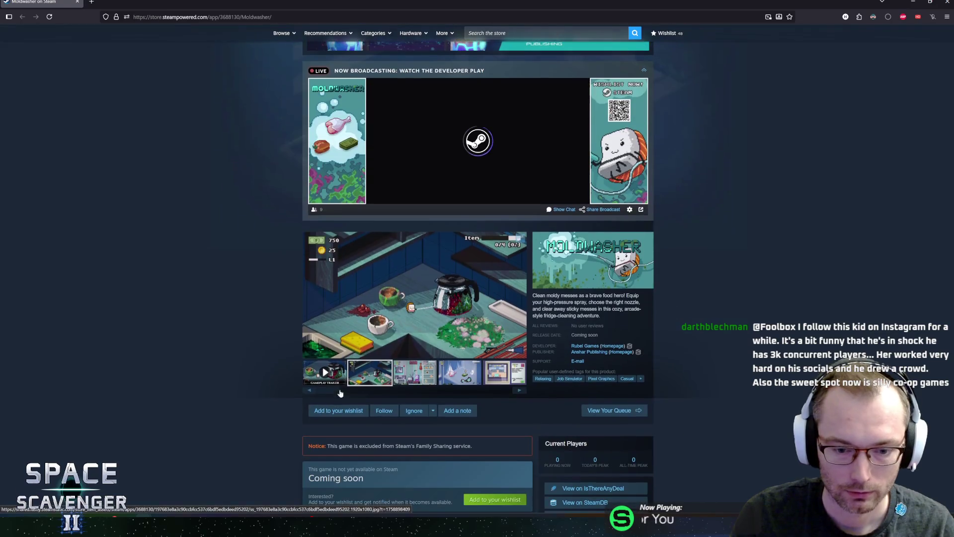
- Browse several Moldwasher screenshots in the lightbox, then play the gameplay trailer enlarged
{"action": "left_click", "coordinate": [363, 348]}
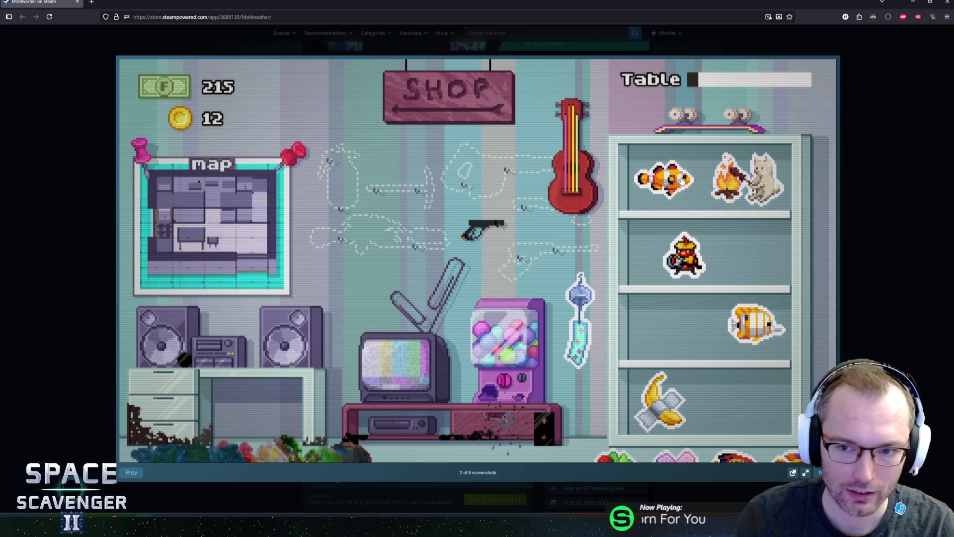
{"action": "left_click", "coordinate": [647, 198]}
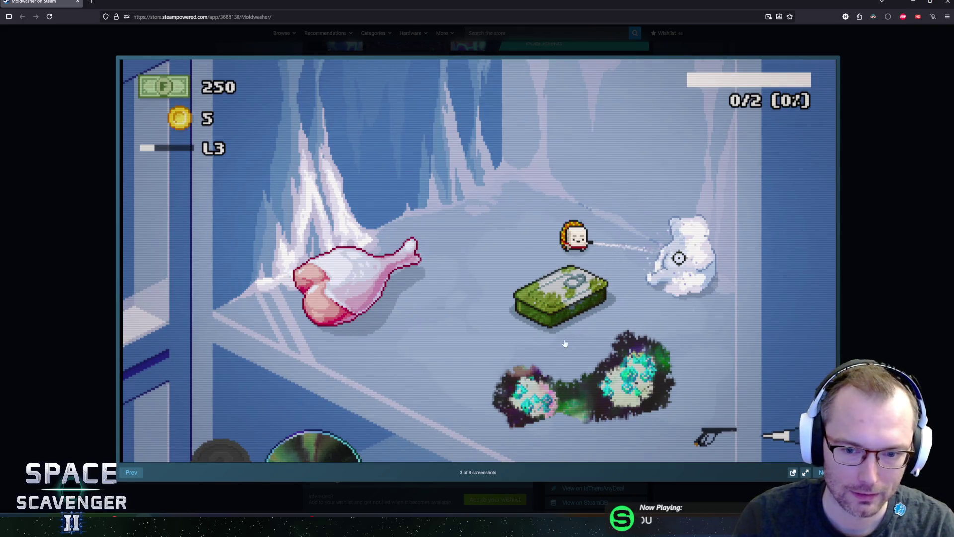
{"action": "left_click", "coordinate": [536, 342]}
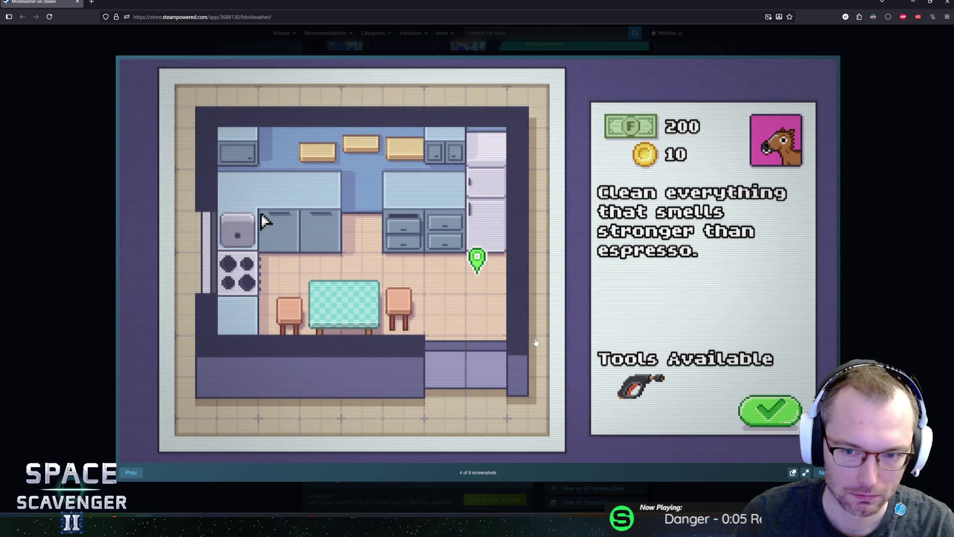
{"action": "left_click", "coordinate": [536, 342]}
{"action": "left_click", "coordinate": [536, 342]}
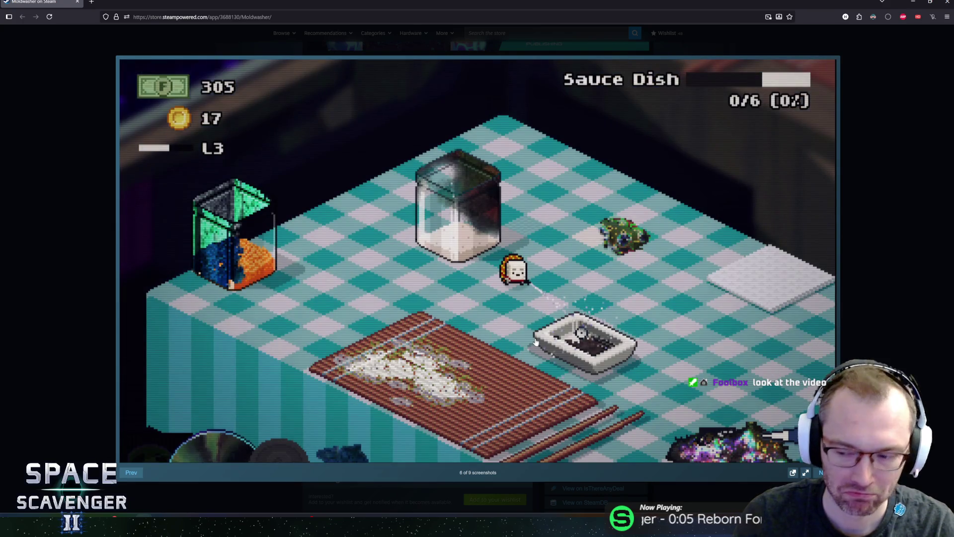
{"action": "left_click", "coordinate": [89, 113]}
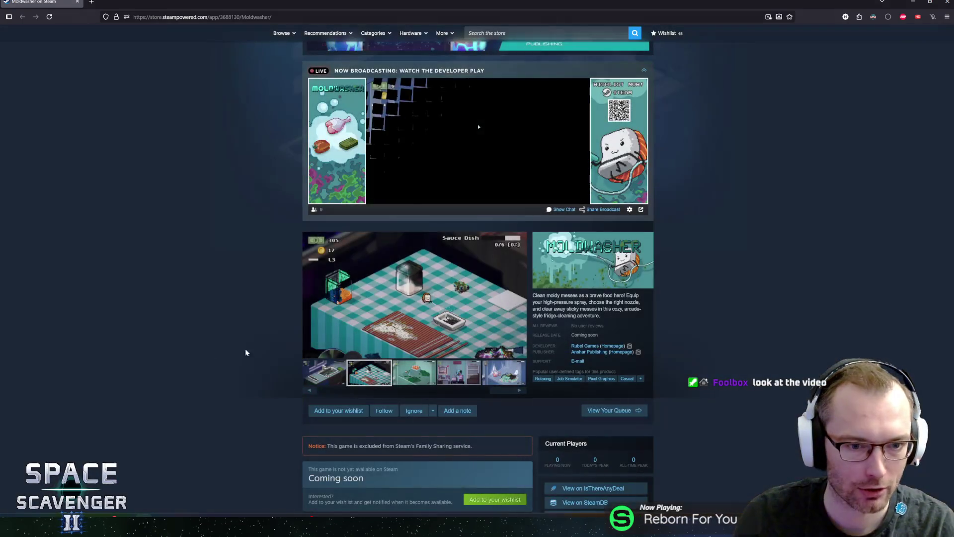
{"action": "left_click", "coordinate": [320, 378]}
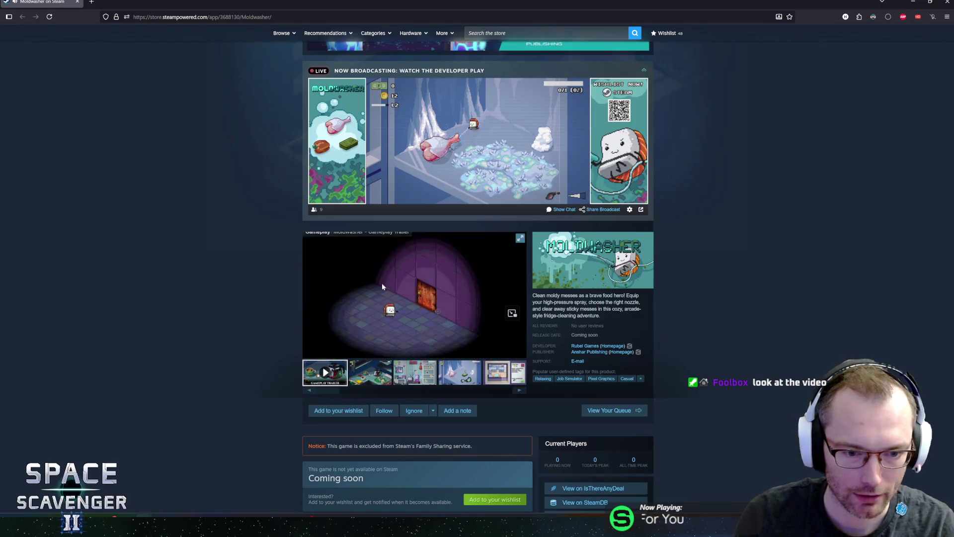
{"action": "left_click", "coordinate": [518, 239]}
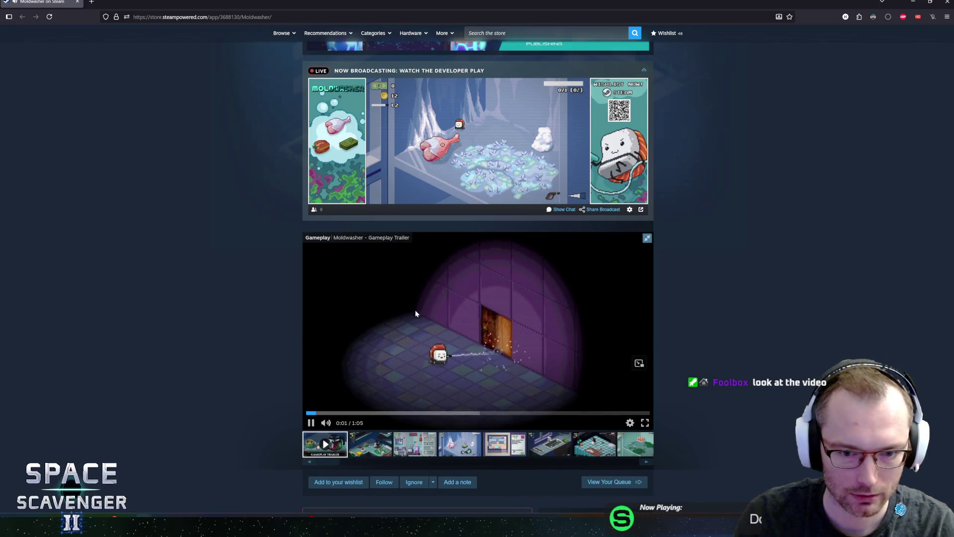
- Watch the Moldwasher trailer through to its 'Wishlist Now' card at 1:04 of 1:05
{"action": "scroll", "coordinate": [416, 308], "scroll_direction": "down", "scroll_amount": 3}
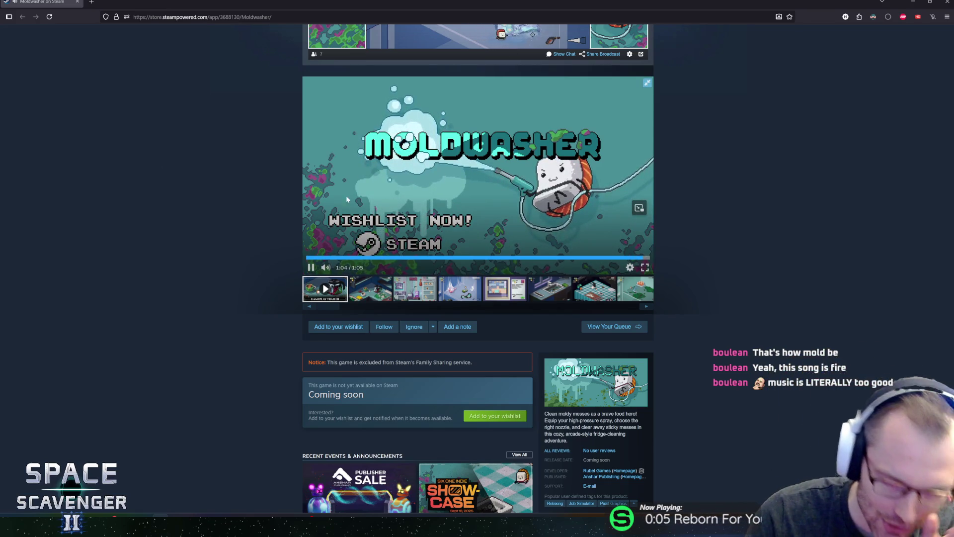
{"action": "scroll", "coordinate": [303, 226], "scroll_direction": "down", "scroll_amount": 3}
{"action": "scroll", "coordinate": [303, 225], "scroll_direction": "up", "scroll_amount": 5}
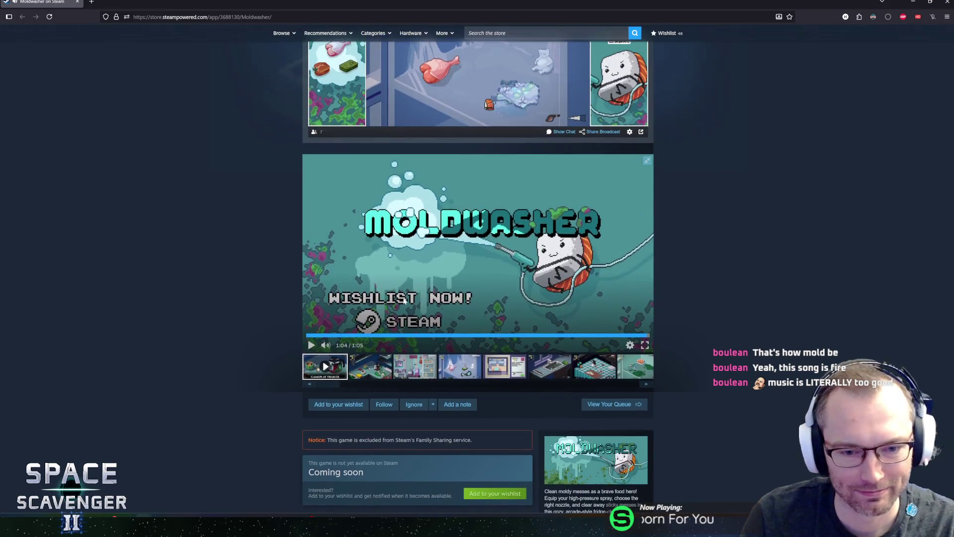
{"action": "left_click", "coordinate": [400, 335]}
{"action": "left_click", "coordinate": [400, 255]}
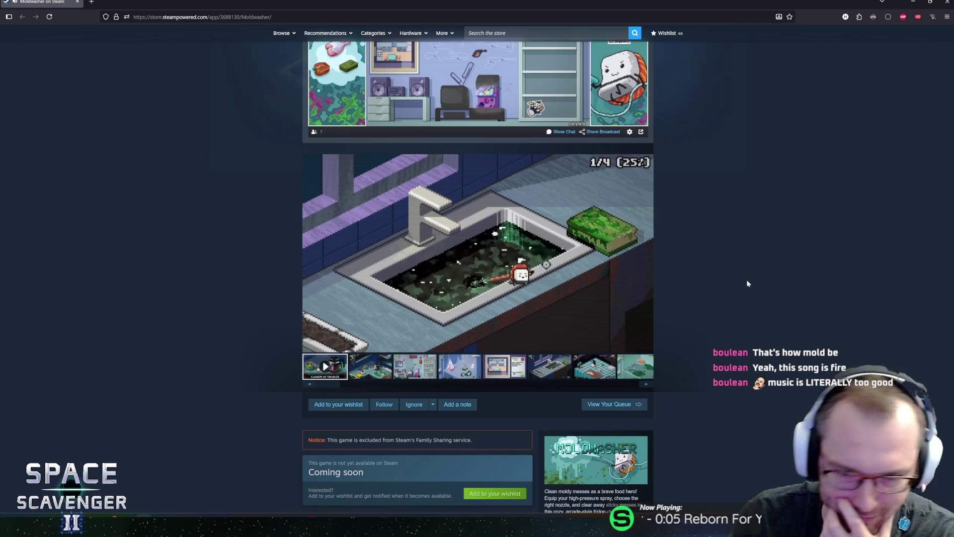
{"action": "mouse_move", "coordinate": [408, 247]}
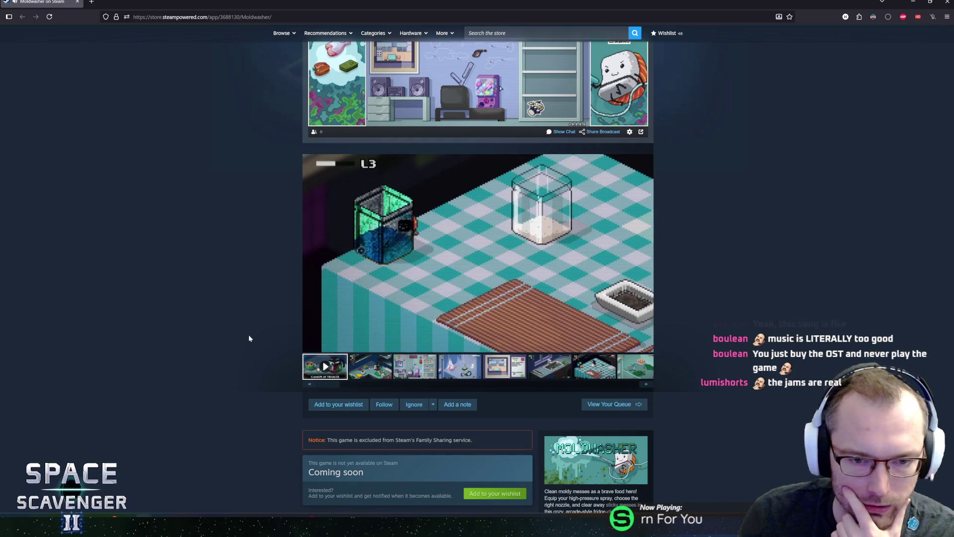
{"action": "mouse_move", "coordinate": [339, 350]}
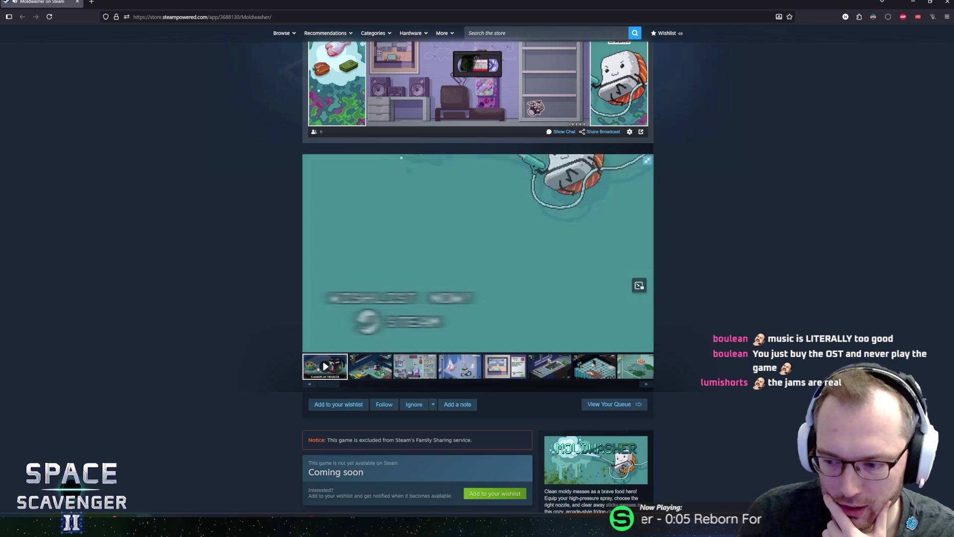
{"action": "scroll", "coordinate": [258, 343], "scroll_direction": "down", "scroll_amount": 5}
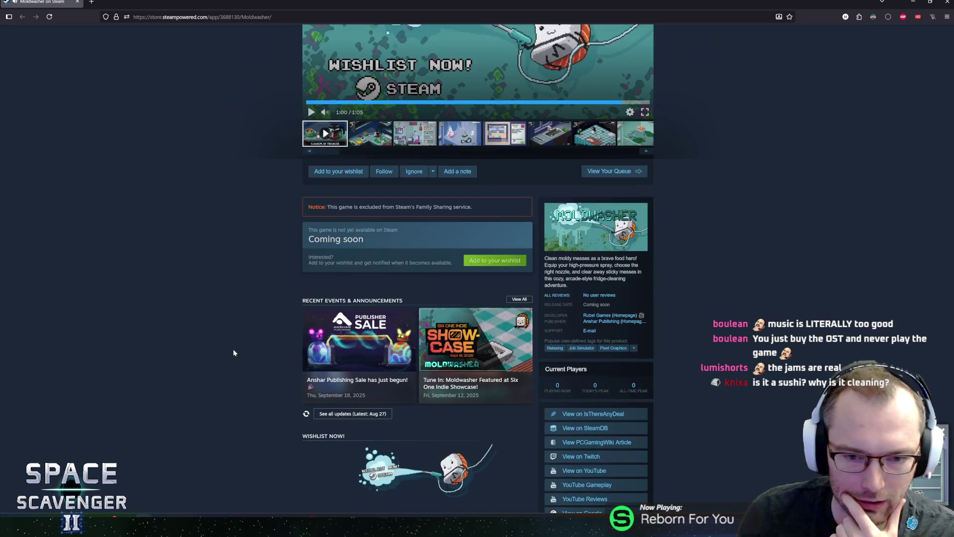
{"action": "scroll", "coordinate": [234, 350], "scroll_direction": "up", "scroll_amount": 4}
{"action": "scroll", "coordinate": [237, 349], "scroll_direction": "down", "scroll_amount": 15}
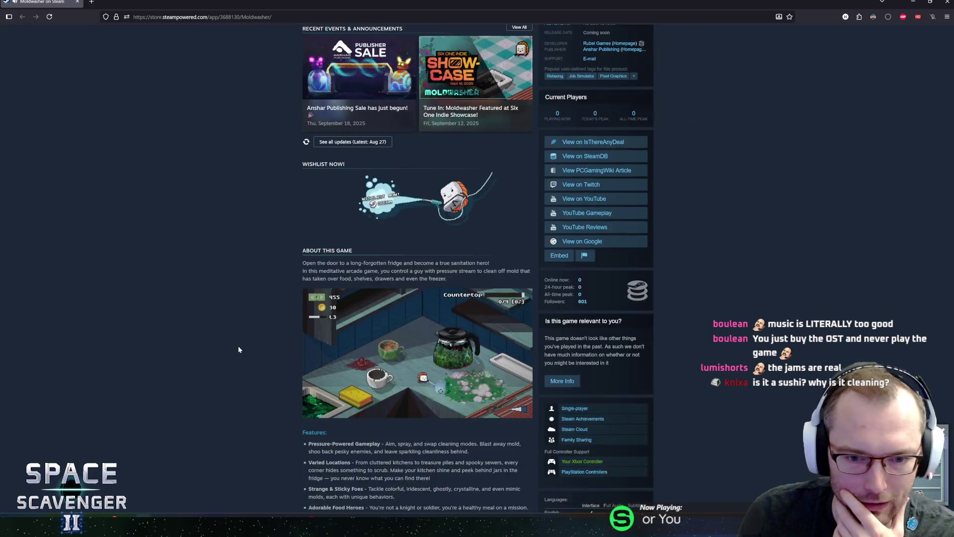
{"action": "scroll", "coordinate": [251, 361], "scroll_direction": "up", "scroll_amount": 15}
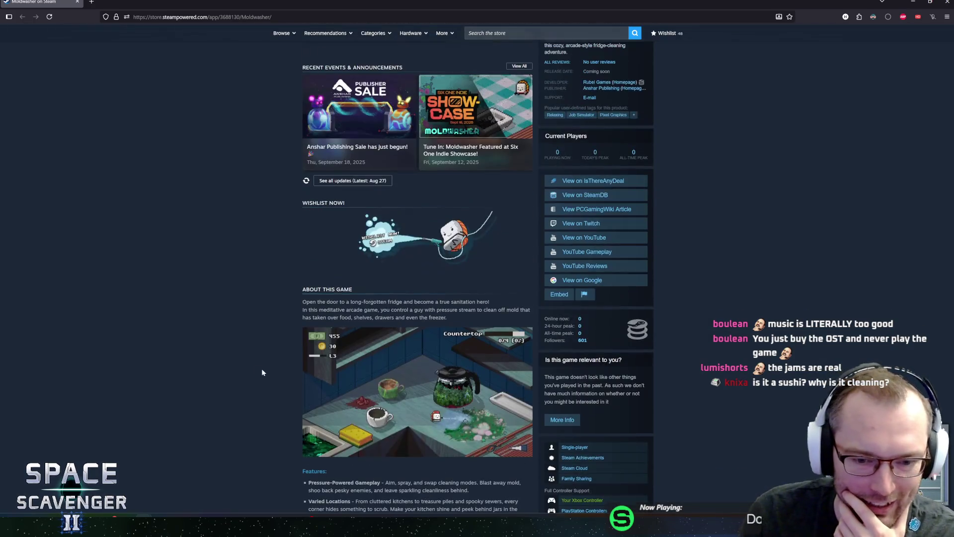
{"action": "scroll", "coordinate": [258, 378], "scroll_direction": "down", "scroll_amount": 12}
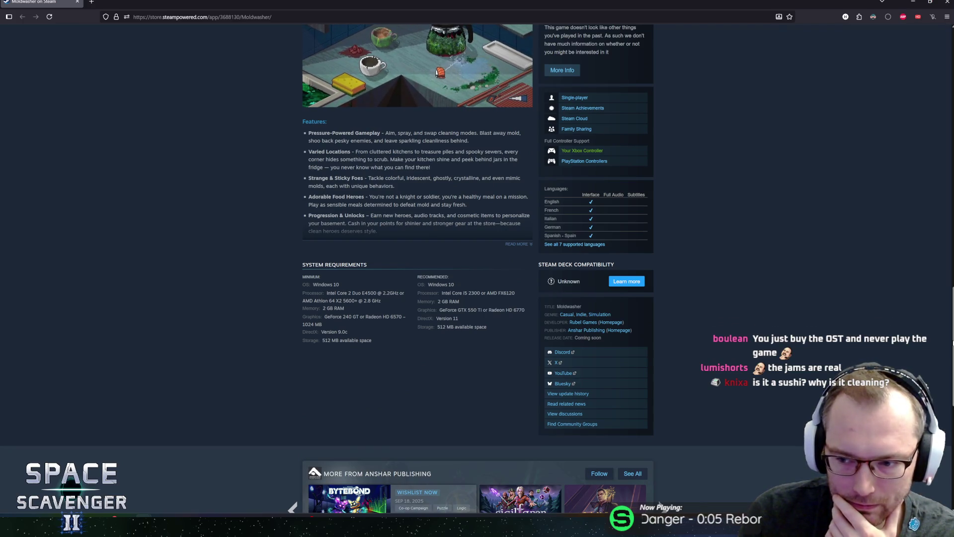
{"action": "scroll", "coordinate": [950, 405], "scroll_direction": "down", "scroll_amount": 5}
{"action": "scroll", "coordinate": [950, 405], "scroll_direction": "up", "scroll_amount": 8}
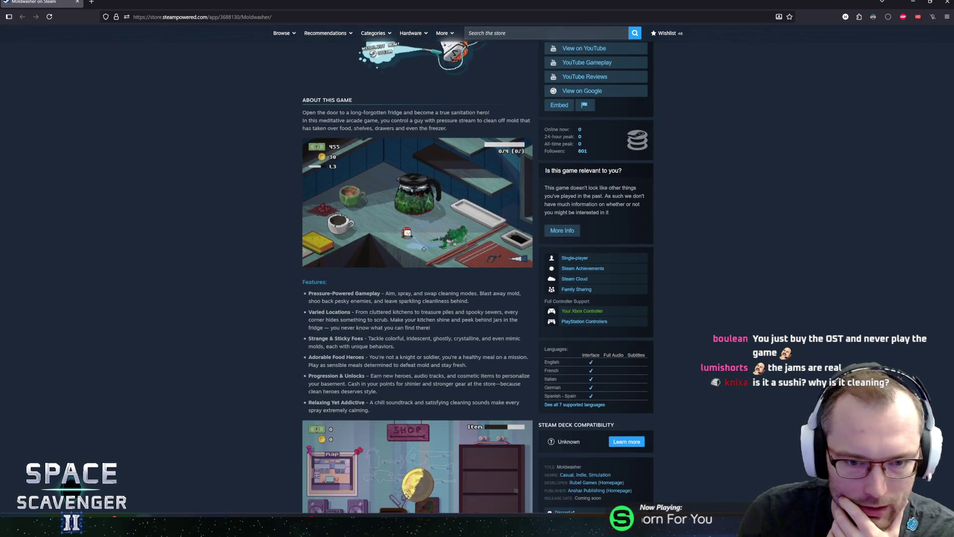
{"action": "scroll", "coordinate": [328, 352], "scroll_direction": "up", "scroll_amount": 4}
{"action": "scroll", "coordinate": [290, 361], "scroll_direction": "down", "scroll_amount": 4}
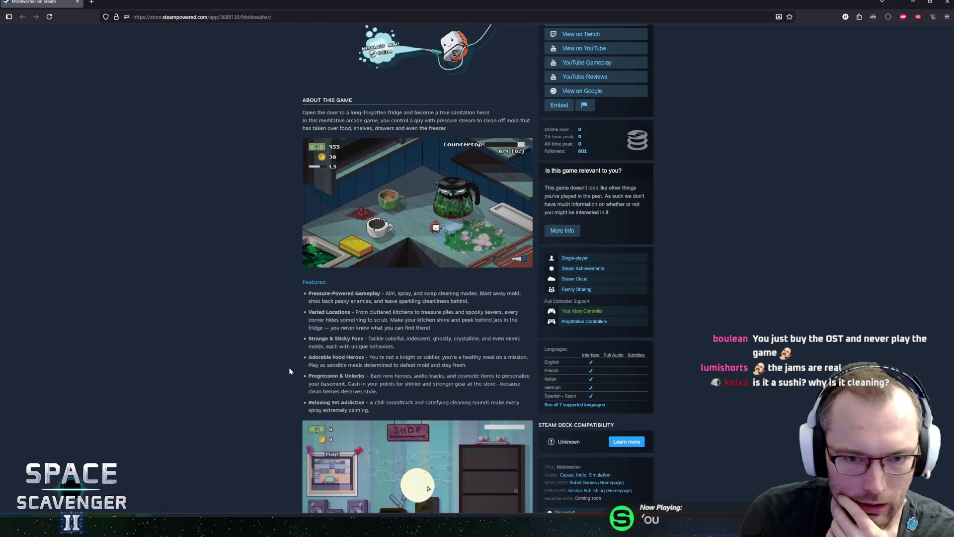
{"action": "scroll", "coordinate": [293, 360], "scroll_direction": "down", "scroll_amount": 1}
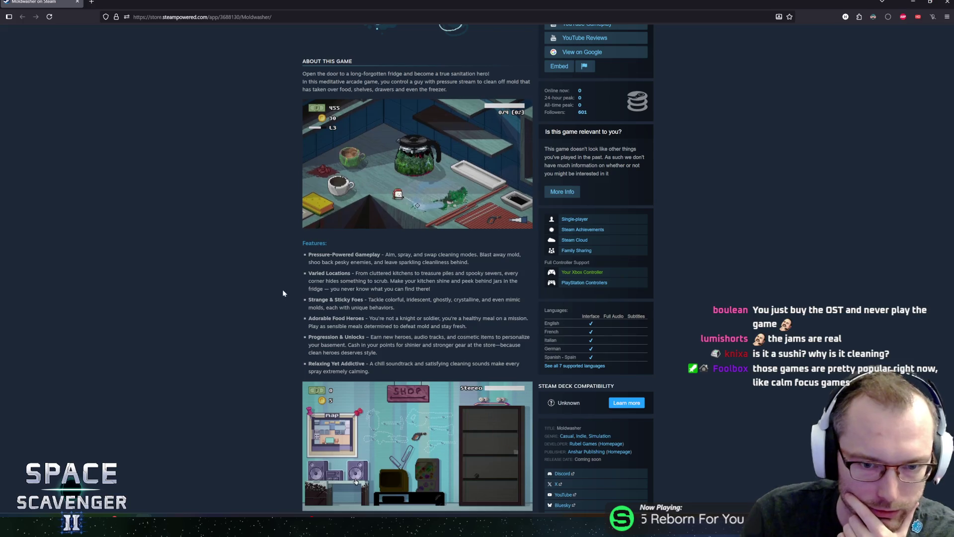
{"action": "scroll", "coordinate": [249, 308], "scroll_direction": "down", "scroll_amount": 4}
{"action": "scroll", "coordinate": [248, 318], "scroll_direction": "down", "scroll_amount": 12}
{"action": "key", "text": "Home"}
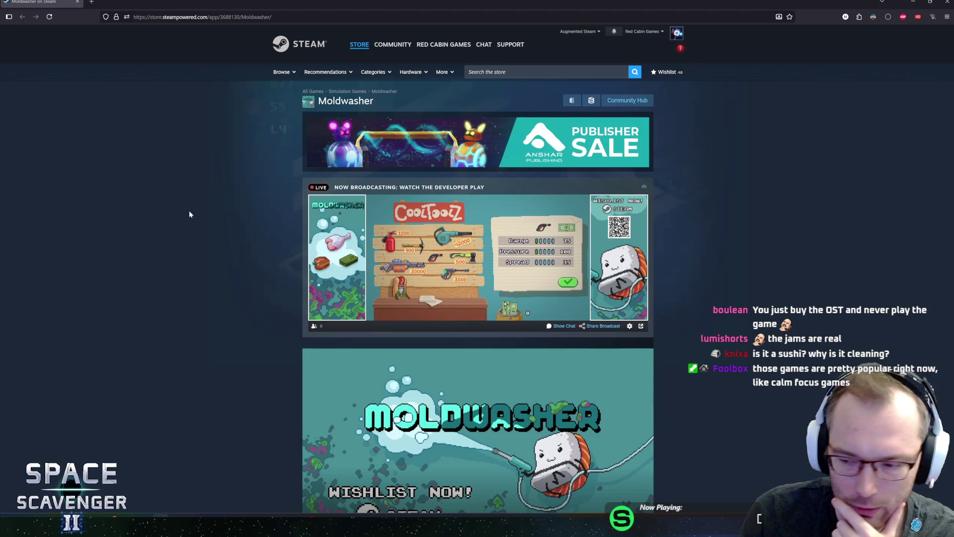
{"action": "scroll", "coordinate": [189, 212], "scroll_direction": "down", "scroll_amount": 8}
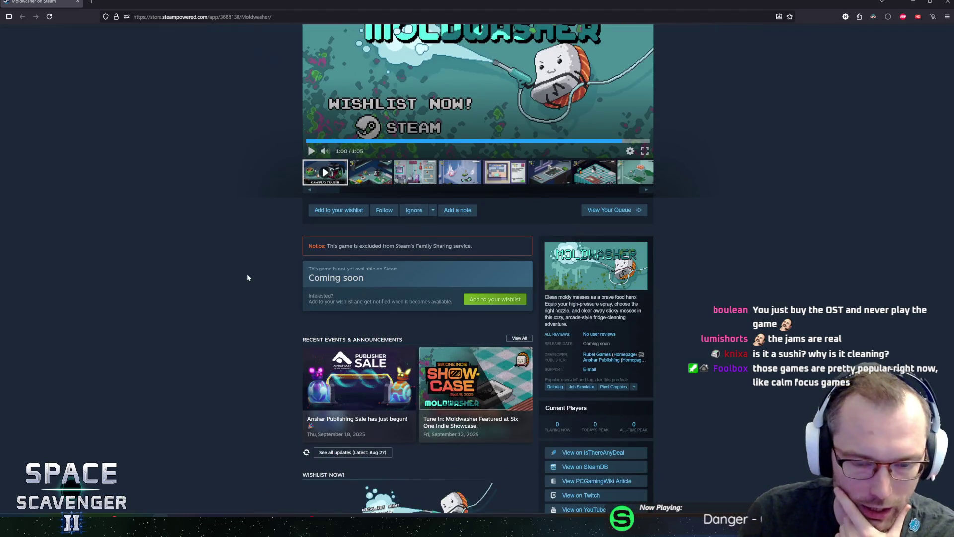
{"action": "scroll", "coordinate": [473, 338], "scroll_direction": "down", "scroll_amount": 1}
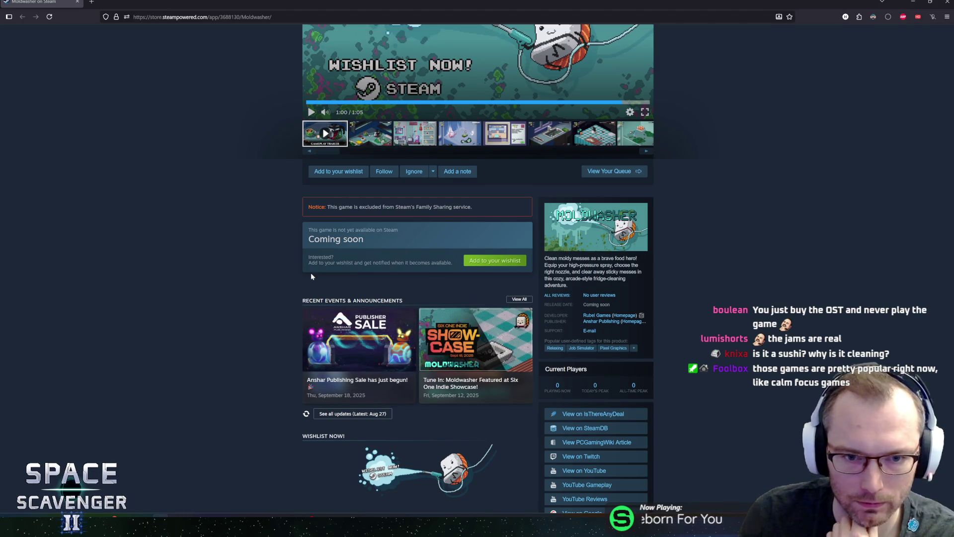
{"action": "scroll", "coordinate": [268, 290], "scroll_direction": "down", "scroll_amount": 4}
{"action": "scroll", "coordinate": [268, 290], "scroll_direction": "down", "scroll_amount": 4}
{"action": "scroll", "coordinate": [268, 293], "scroll_direction": "down", "scroll_amount": 4}
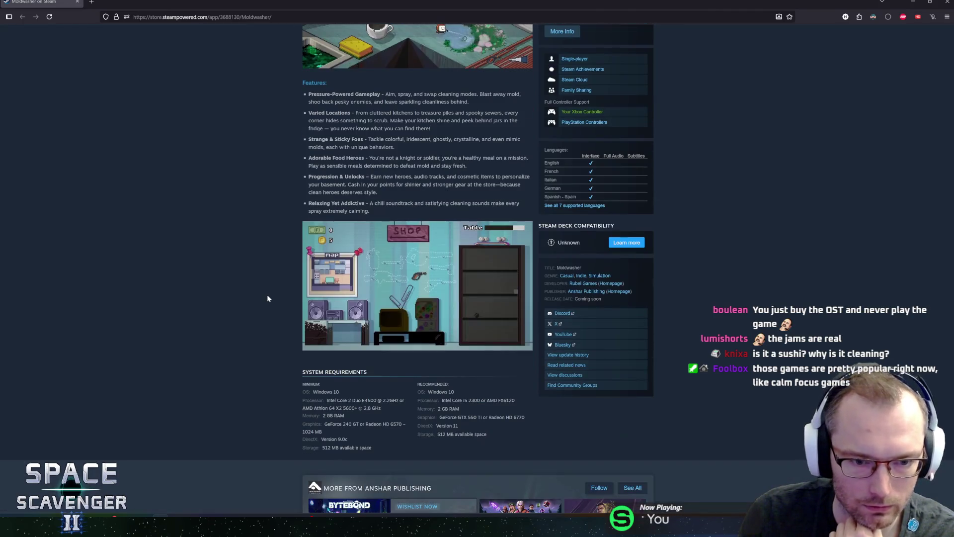
{"action": "scroll", "coordinate": [268, 298], "scroll_direction": "down", "scroll_amount": 4}
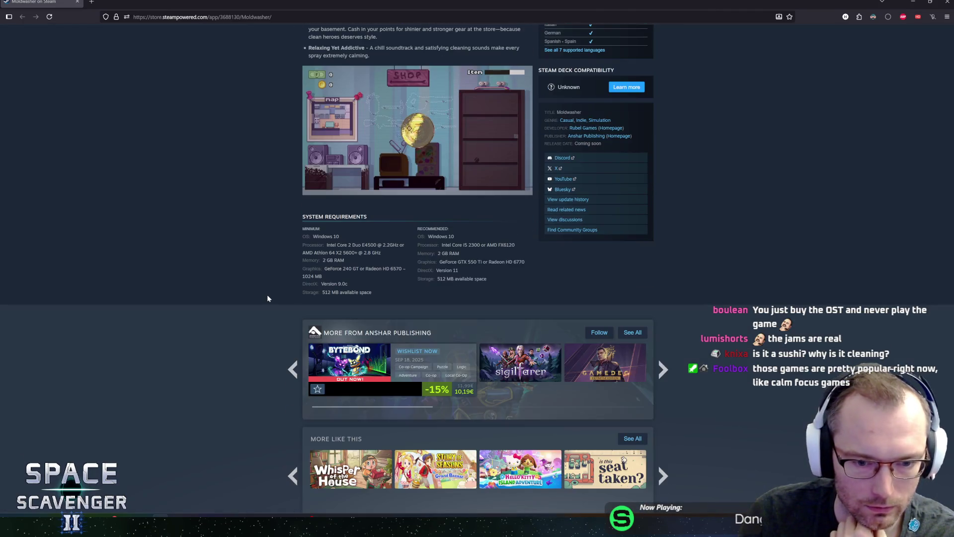
{"action": "scroll", "coordinate": [268, 298], "scroll_direction": "up", "scroll_amount": 4}
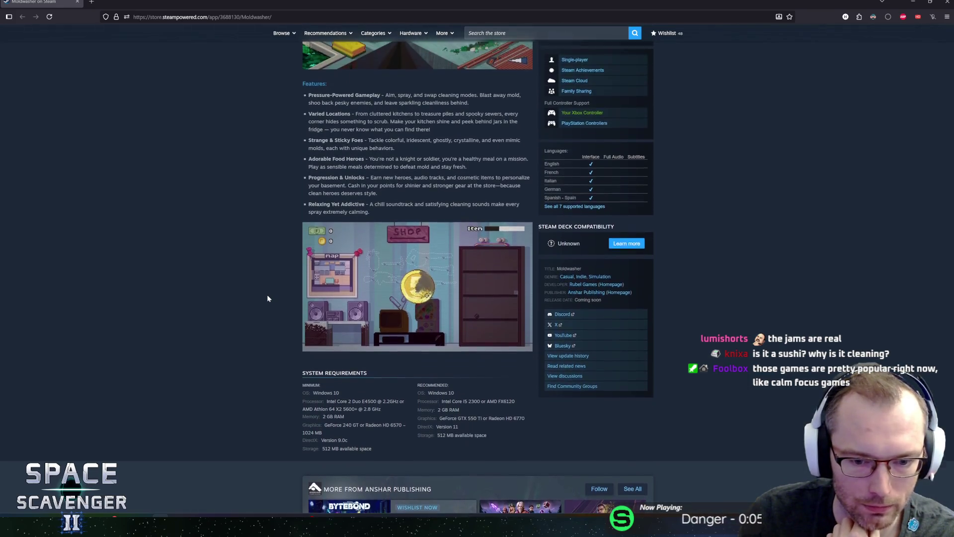
{"action": "scroll", "coordinate": [267, 297], "scroll_direction": "up", "scroll_amount": 1}
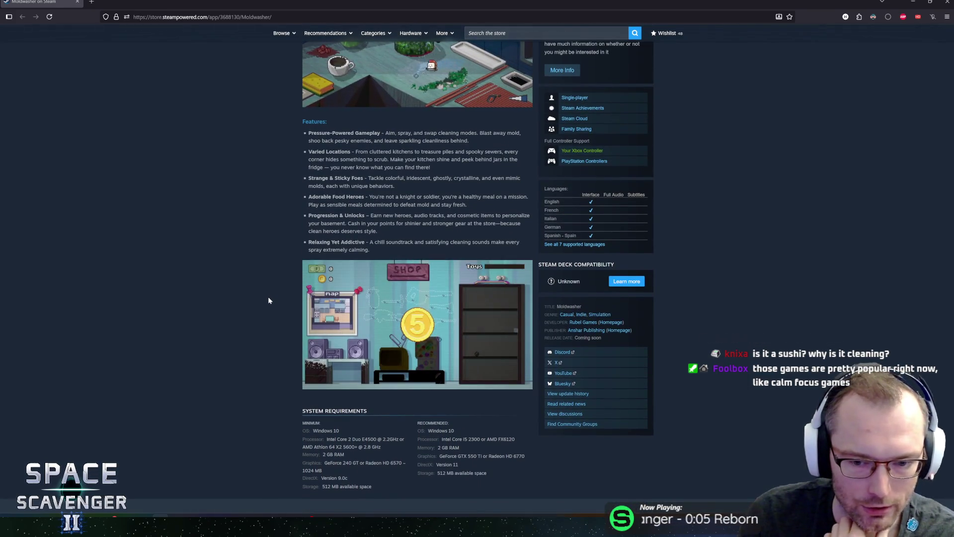
{"action": "scroll", "coordinate": [293, 268], "scroll_direction": "up", "scroll_amount": 1}
{"action": "scroll", "coordinate": [294, 267], "scroll_direction": "up", "scroll_amount": 11}
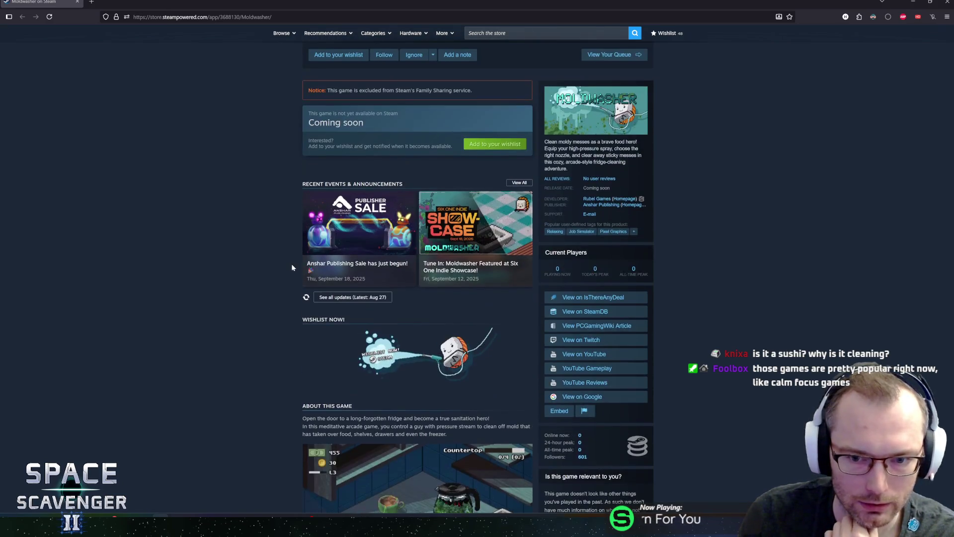
{"action": "scroll", "coordinate": [291, 267], "scroll_direction": "up", "scroll_amount": 4}
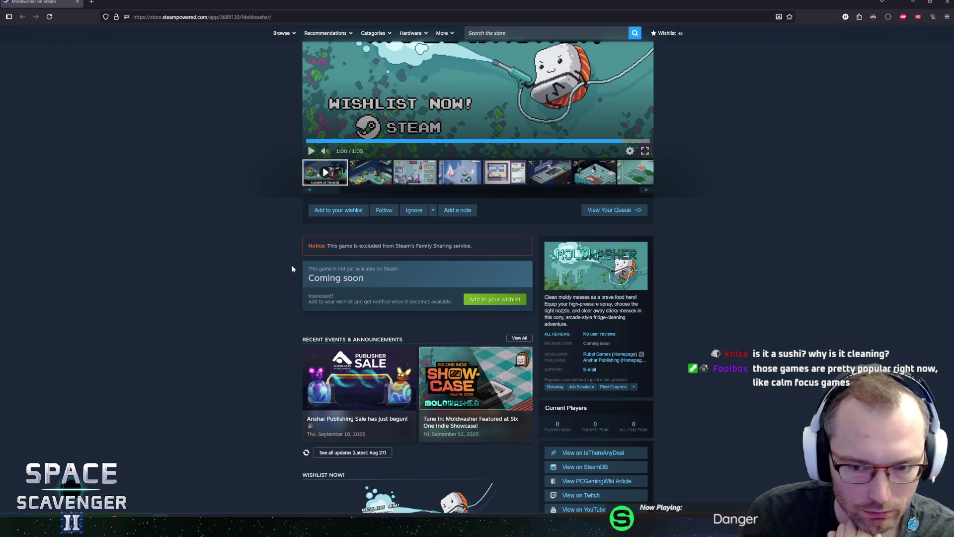
{"action": "scroll", "coordinate": [279, 210], "scroll_direction": "up", "scroll_amount": 10}
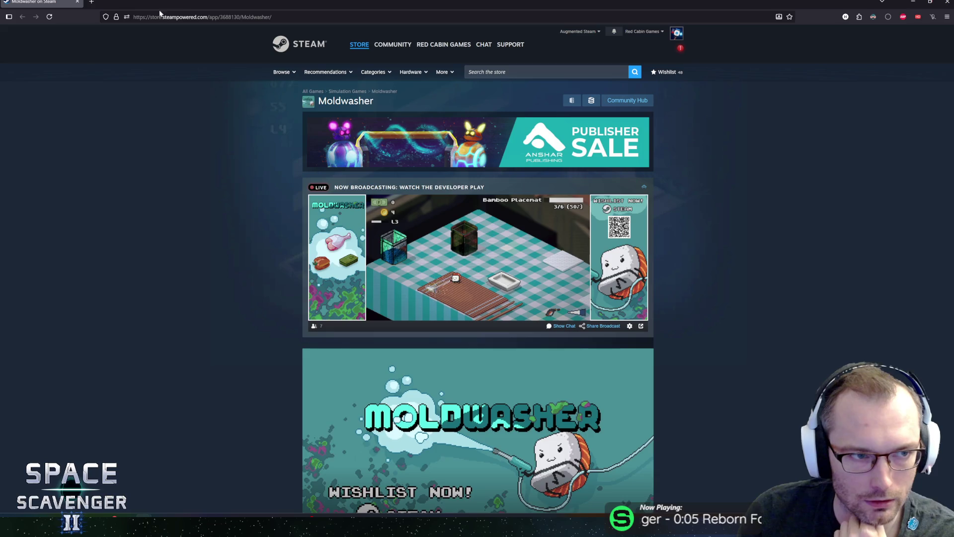
{"action": "key", "text": "alt+Tab"}
{"action": "left_click", "coordinate": [238, 219]}
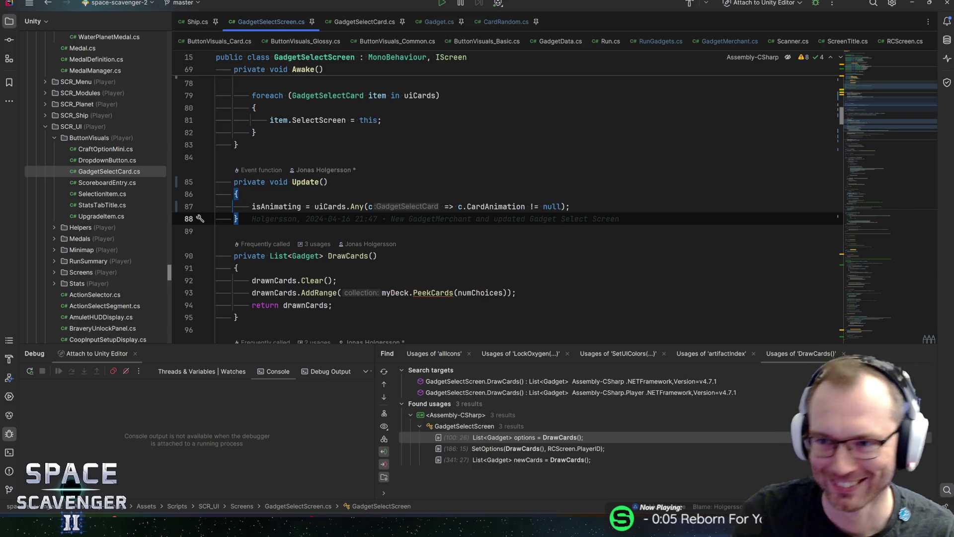
- Check the isAnimating assignment in Update and scroll down to TryOpen
{"action": "left_click", "coordinate": [237, 194]}
{"action": "left_click", "coordinate": [279, 207]}
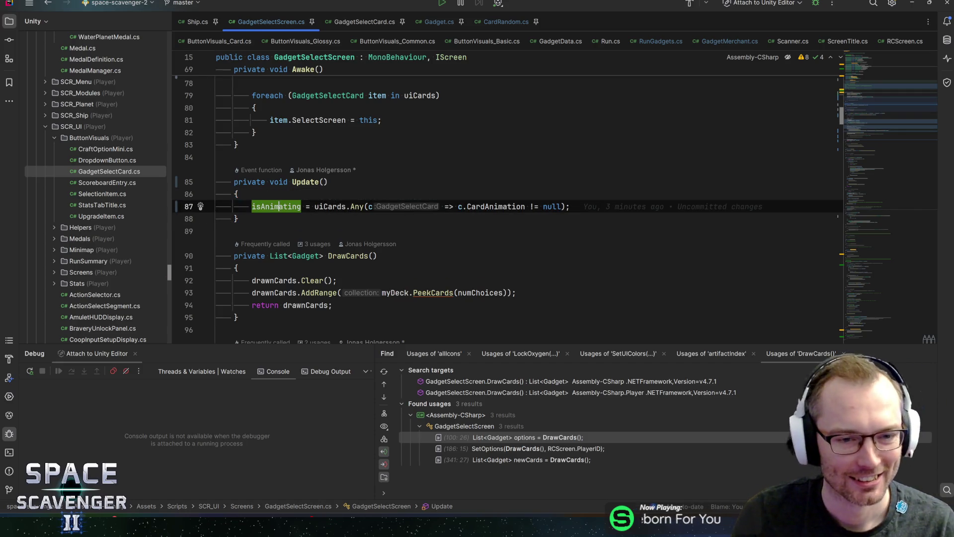
{"action": "scroll", "coordinate": [344, 217], "scroll_direction": "down", "scroll_amount": 2}
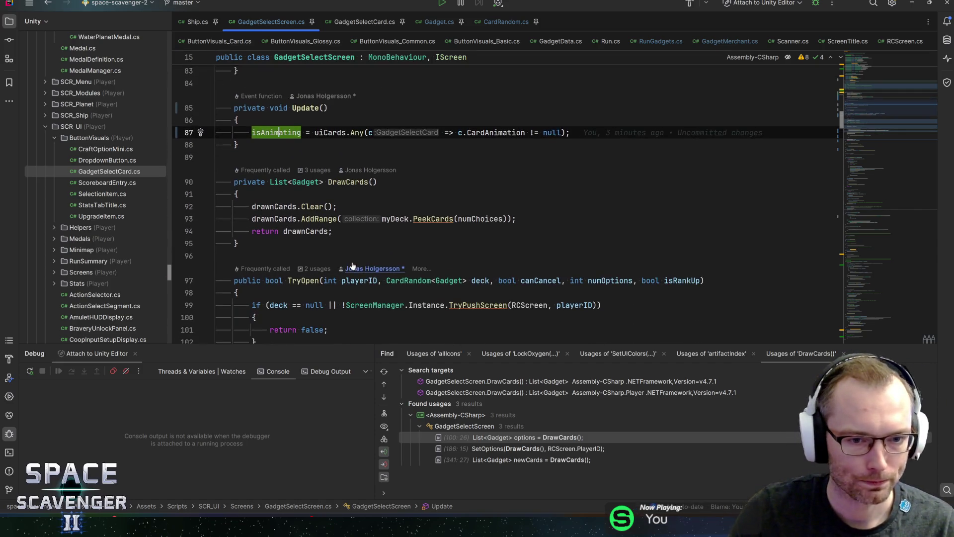
{"action": "scroll", "coordinate": [344, 217], "scroll_direction": "down", "scroll_amount": 5}
{"action": "scroll", "coordinate": [344, 217], "scroll_direction": "down", "scroll_amount": 5}
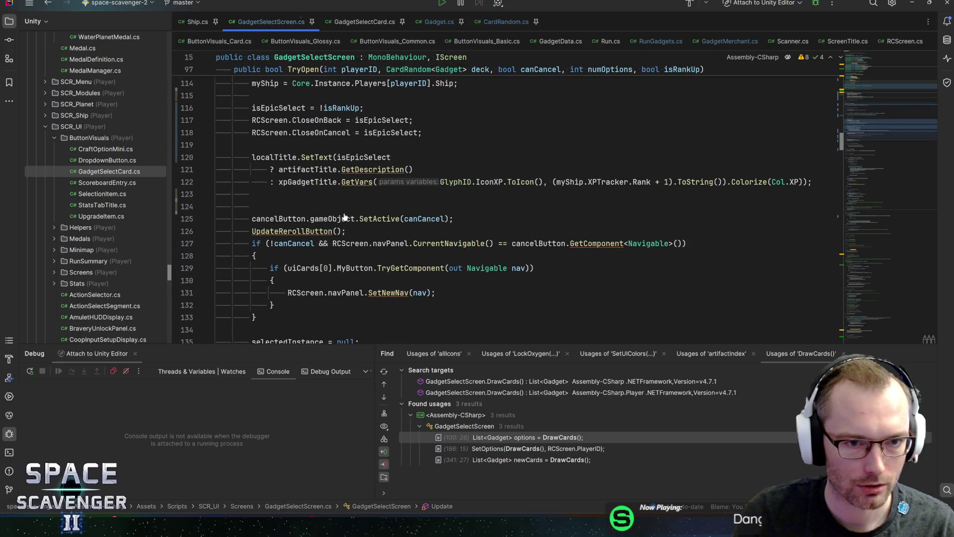
{"action": "scroll", "coordinate": [345, 217], "scroll_direction": "up", "scroll_amount": 3}
- Go to the SetOptions declaration from its TryOpen call and select the gadgets parameter
{"action": "left_click", "coordinate": [265, 194]}
{"action": "scroll", "coordinate": [268, 199], "scroll_direction": "down", "scroll_amount": 7}
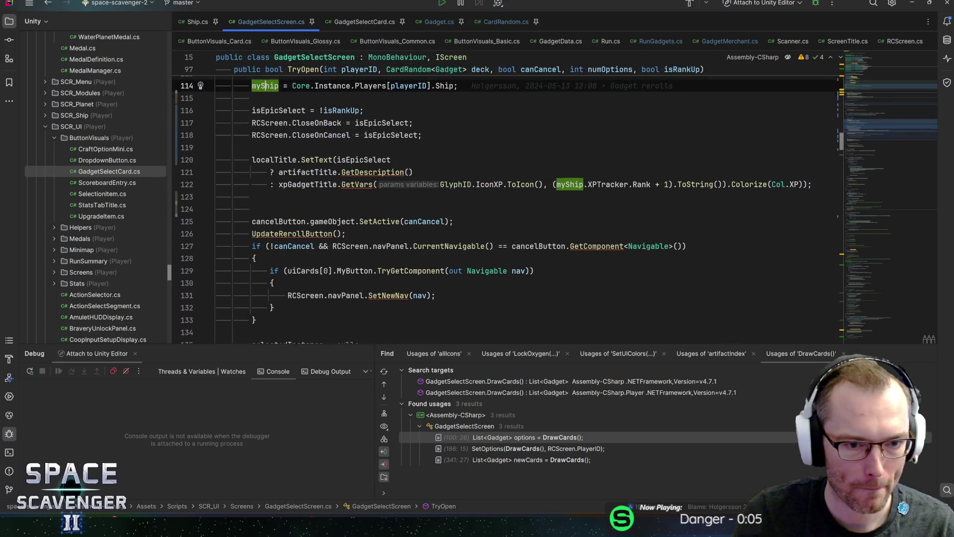
{"action": "left_click", "coordinate": [274, 206]}
{"action": "key", "text": "F12"}
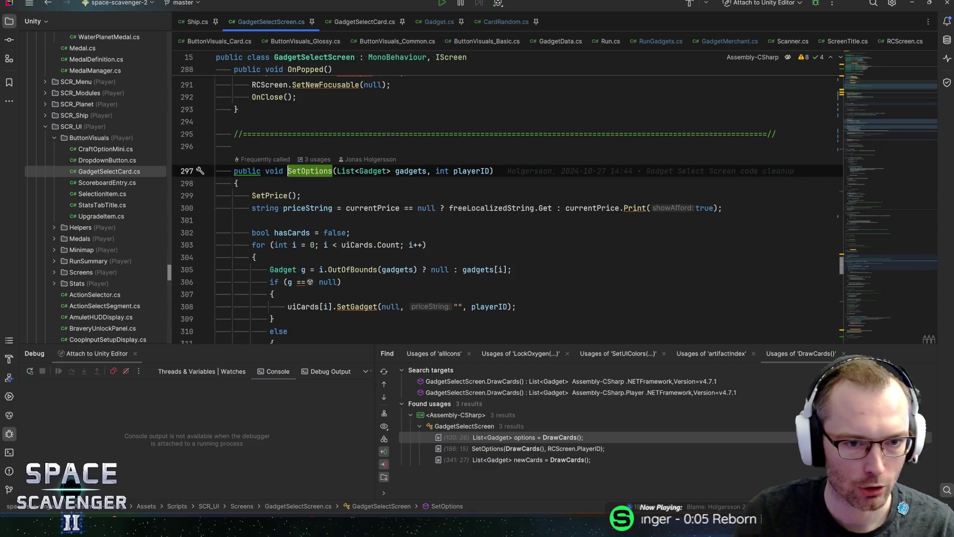
{"action": "left_click", "coordinate": [395, 170]}
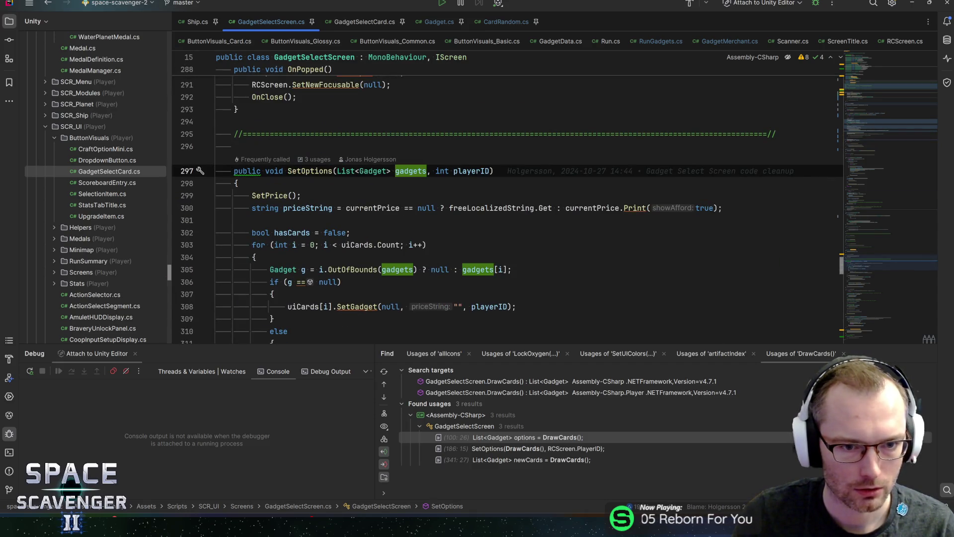
{"action": "key", "text": "ctrl+w"}
{"action": "key", "text": "ctrl+f"}
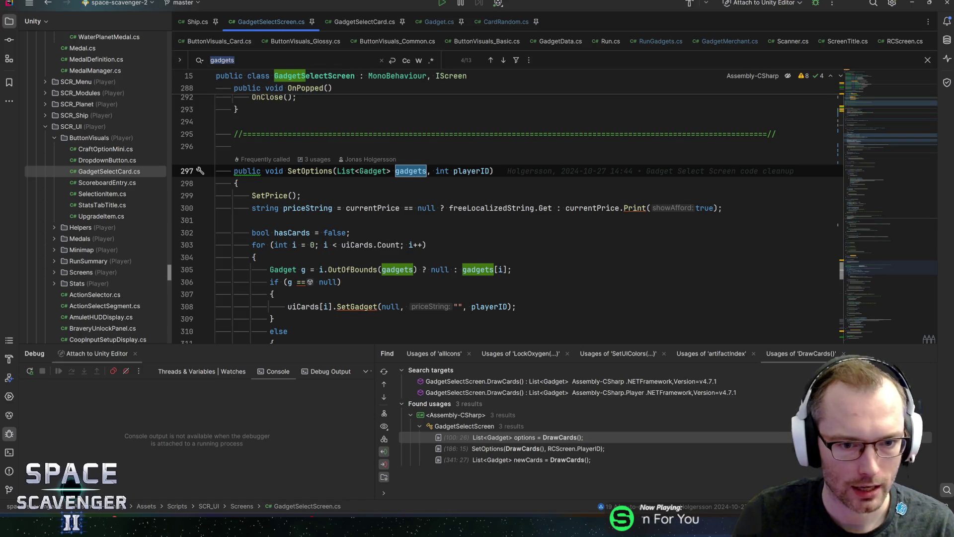
{"action": "scroll", "coordinate": [507, 208], "scroll_direction": "down", "scroll_amount": 1}
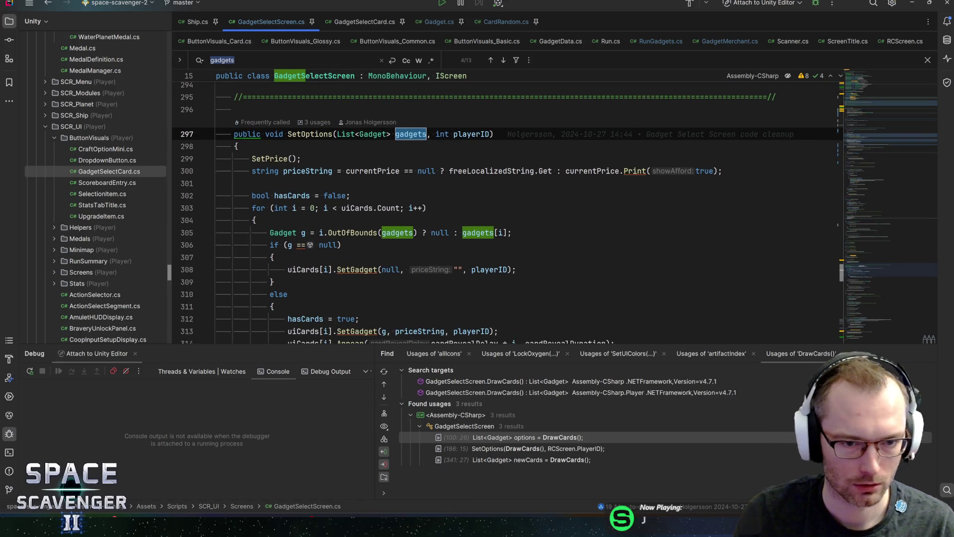
{"action": "left_click", "coordinate": [255, 220]}
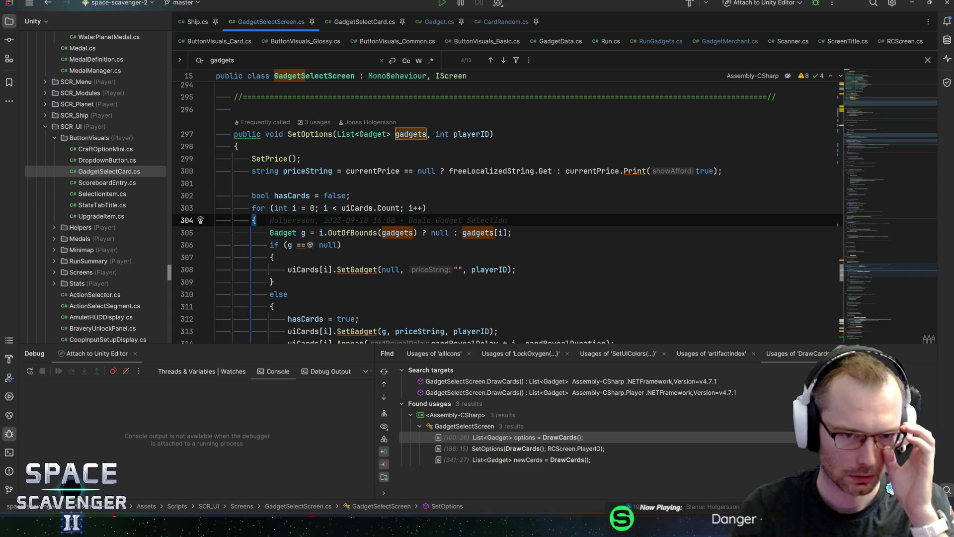
{"action": "scroll", "coordinate": [506, 209], "scroll_direction": "down", "scroll_amount": 1}
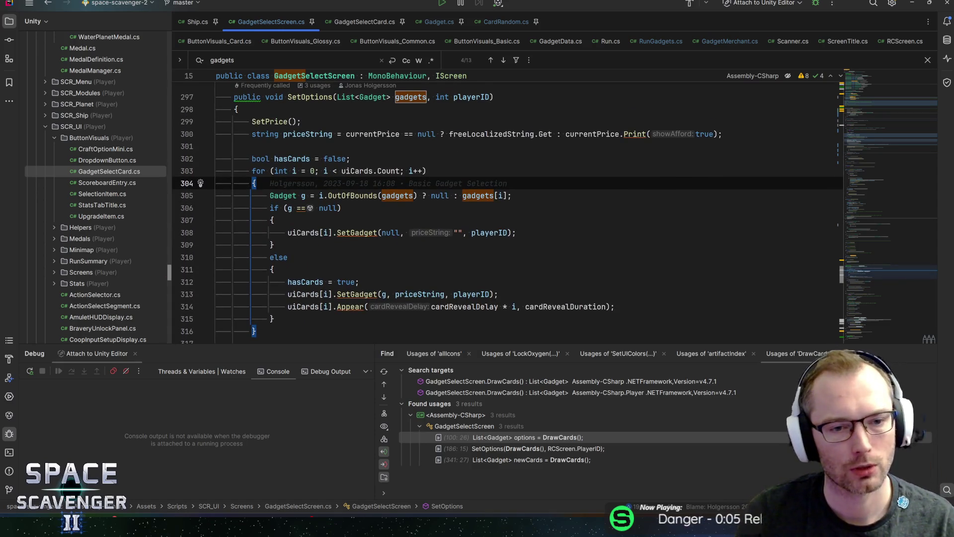
{"action": "left_click", "coordinate": [314, 171]}
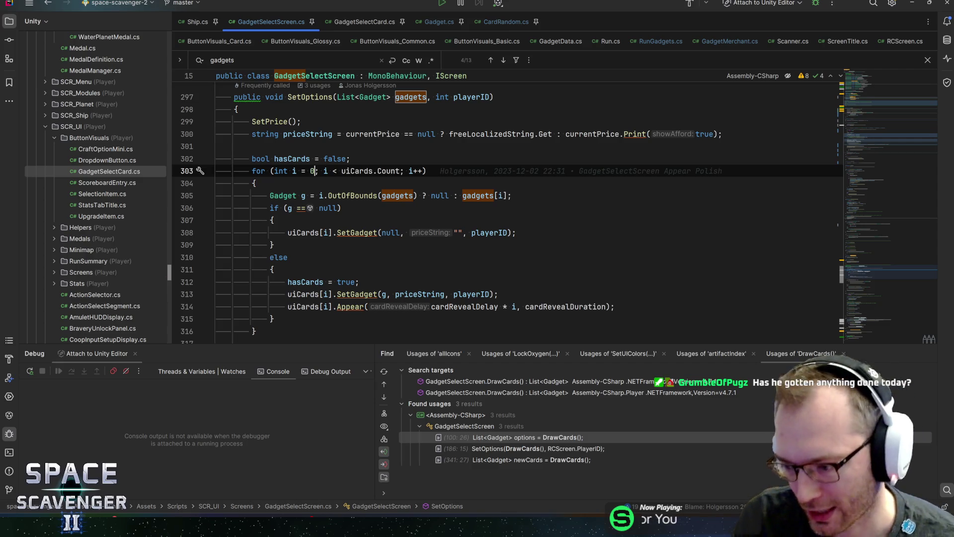
{"action": "double_click", "coordinate": [389, 171]}
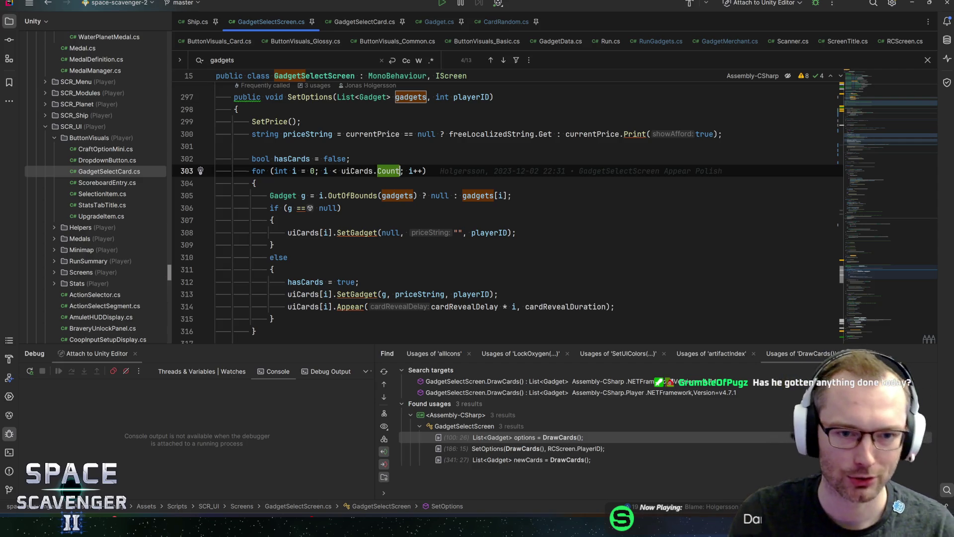
{"action": "left_click", "coordinate": [350, 159]}
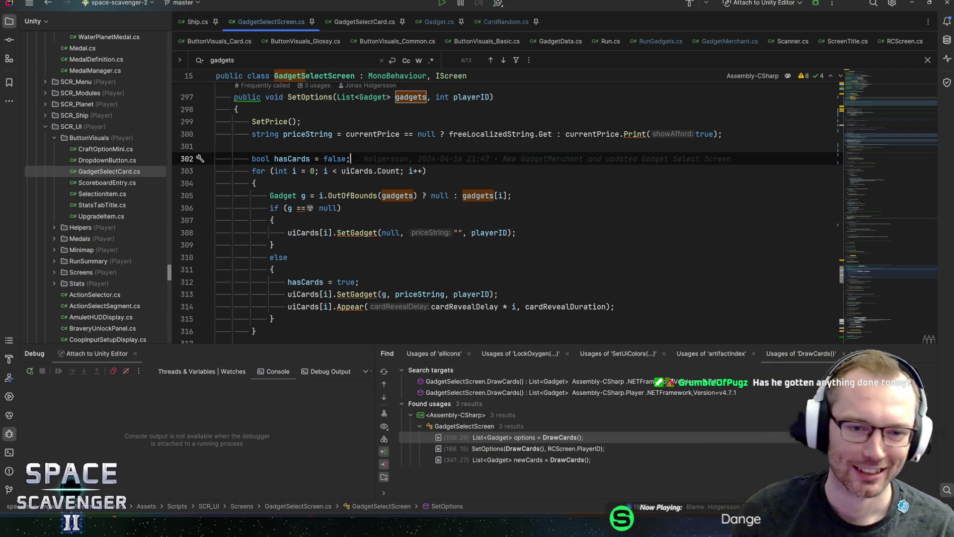
{"action": "left_click", "coordinate": [274, 220]}
{"action": "left_click", "coordinate": [274, 244]}
{"action": "left_click", "coordinate": [517, 232]}
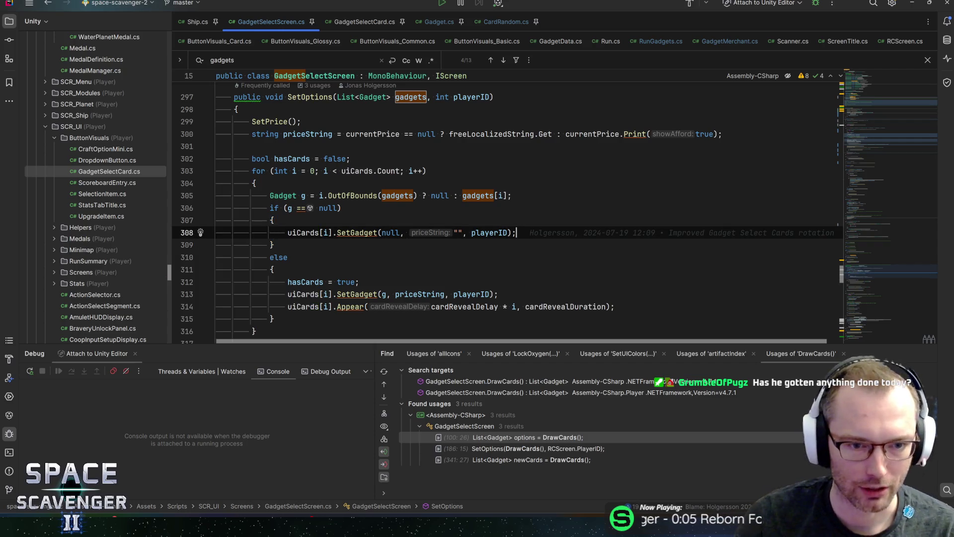
{"action": "scroll", "coordinate": [496, 209], "scroll_direction": "down", "scroll_amount": 2}
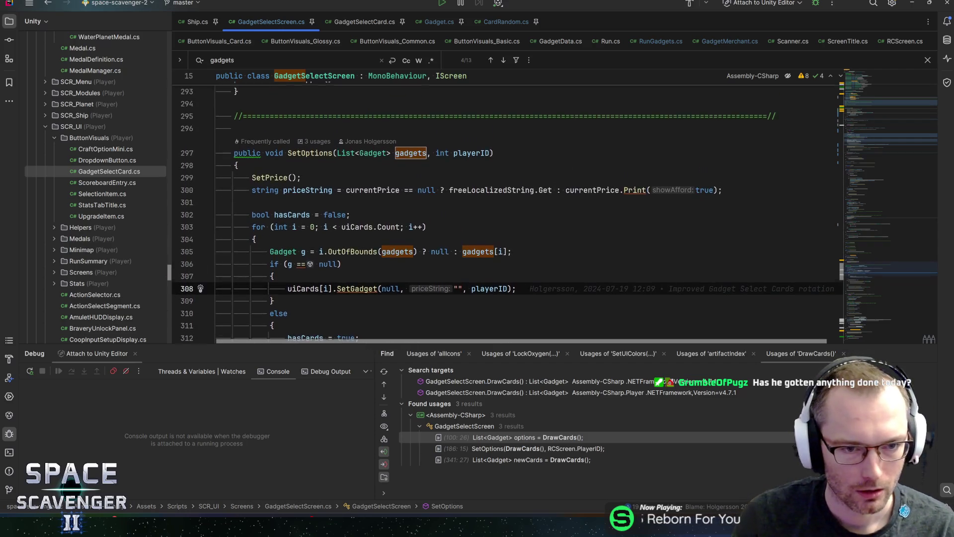
{"action": "left_click_drag", "start_coordinate": [401, 346], "coordinate": [400, 362]}
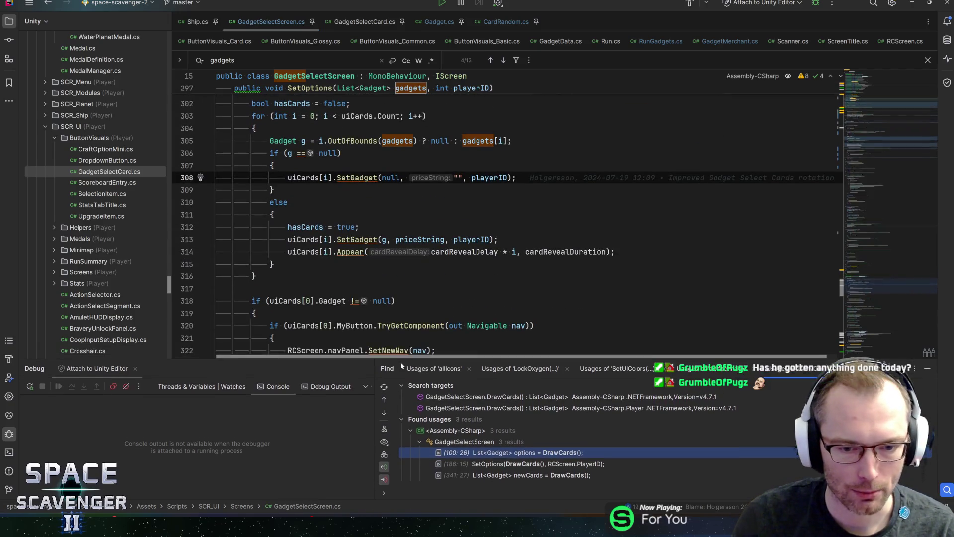
- Review the hasCards, uiCards and cardRevealDelay usages in SetOptions, then switch to Unity
{"action": "scroll", "coordinate": [447, 229], "scroll_direction": "down", "scroll_amount": 4}
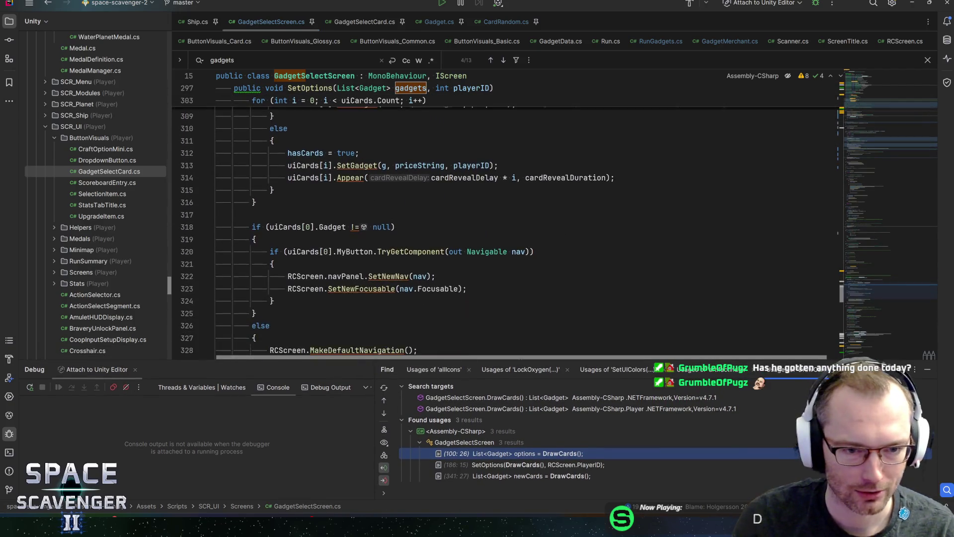
{"action": "key", "text": "Left"}
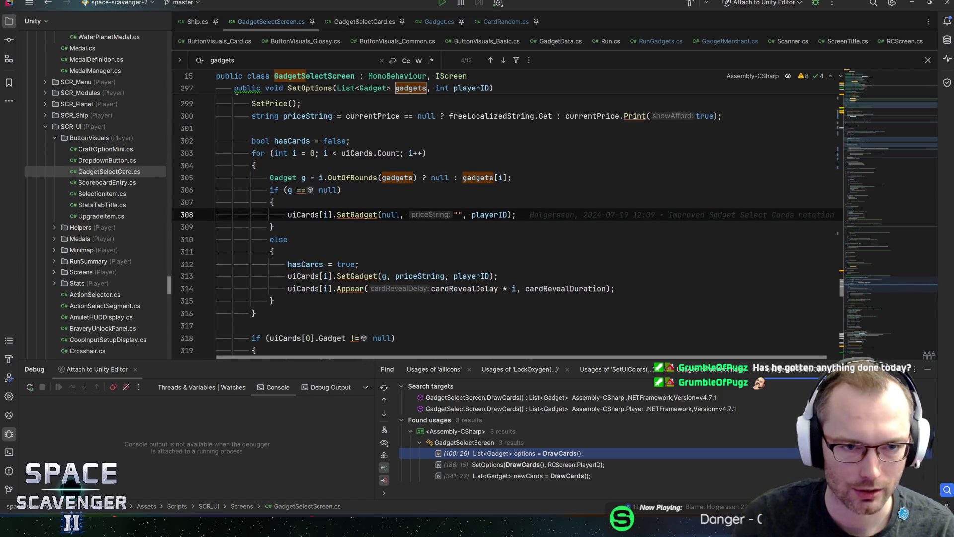
{"action": "mouse_move", "coordinate": [869, 279]}
{"action": "left_mouse_down"}
{"action": "mouse_move", "coordinate": [864, 92]}
{"action": "mouse_move", "coordinate": [863, 305]}
{"action": "mouse_move", "coordinate": [863, 276]}
{"action": "left_mouse_up"}
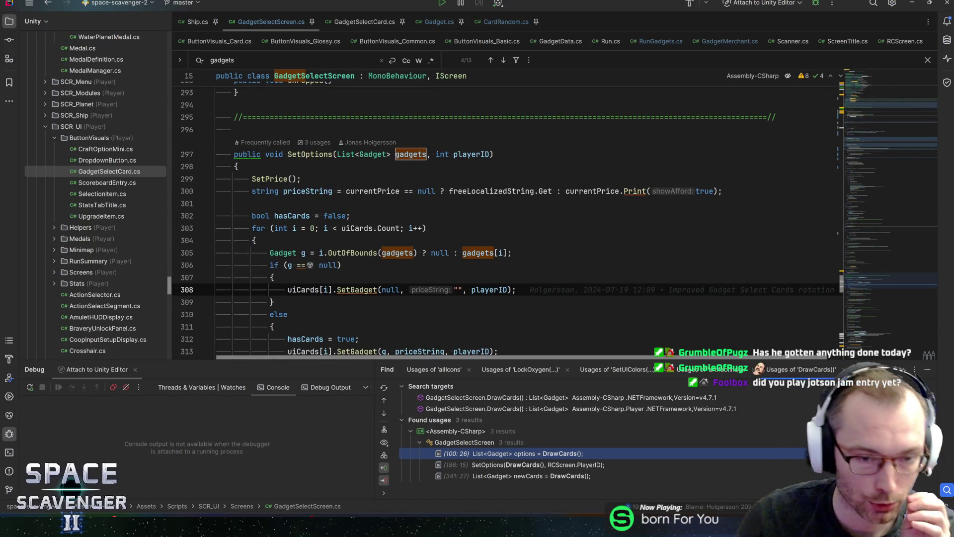
{"action": "left_click", "coordinate": [218, 203]}
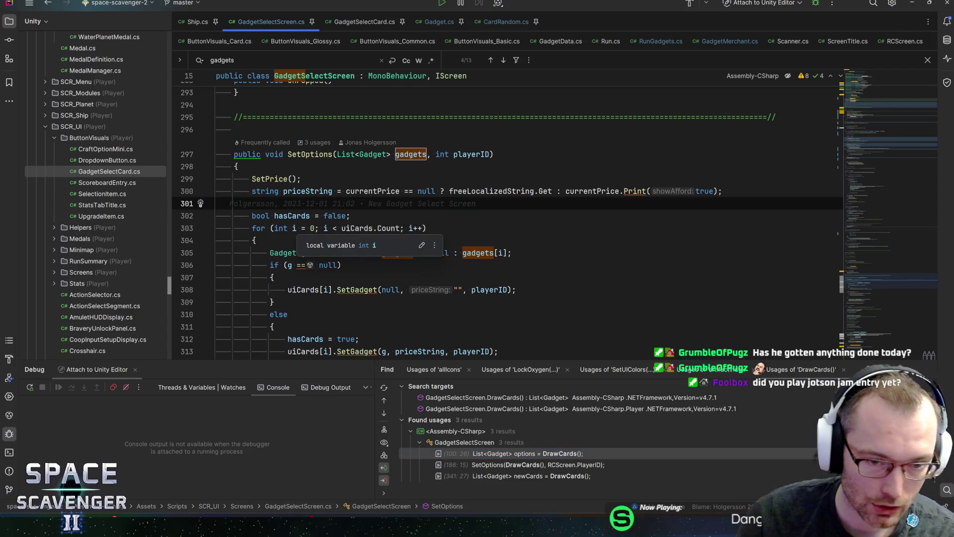
{"action": "left_click", "coordinate": [350, 216]}
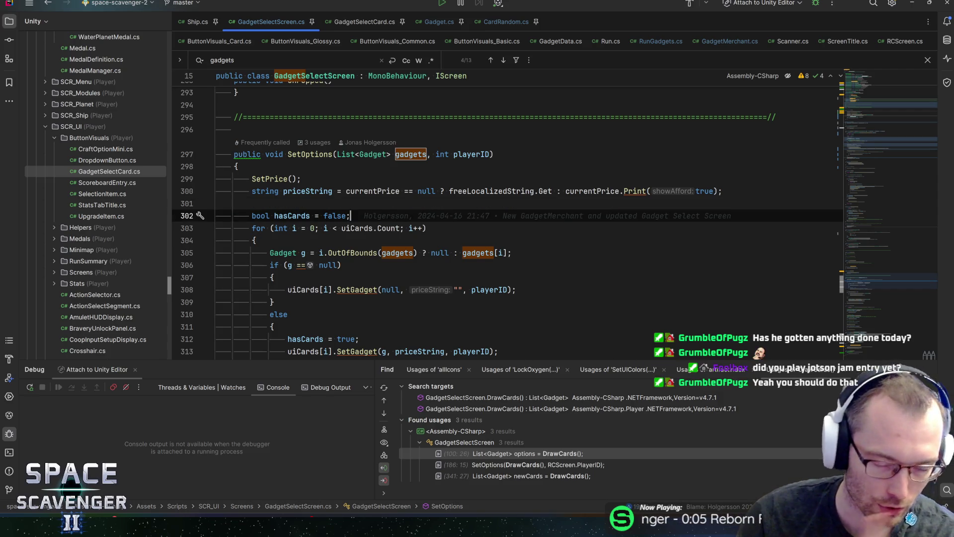
{"action": "left_click", "coordinate": [372, 228]}
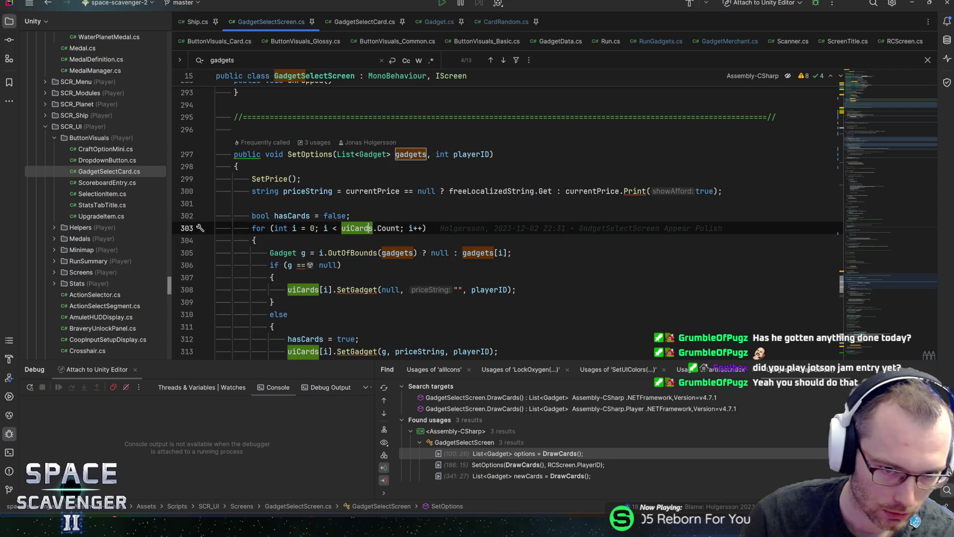
{"action": "scroll", "coordinate": [371, 228], "scroll_direction": "down", "scroll_amount": 1}
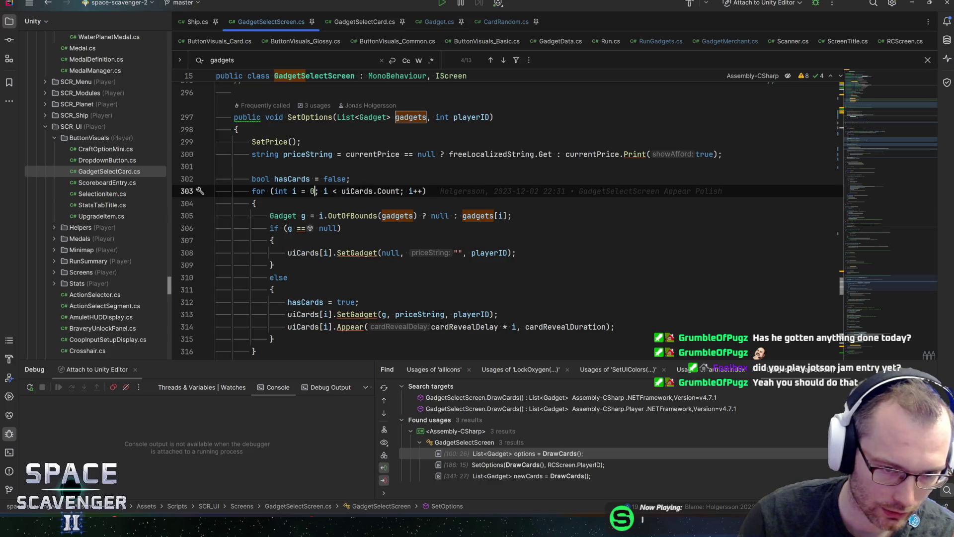
{"action": "left_click", "coordinate": [273, 240]}
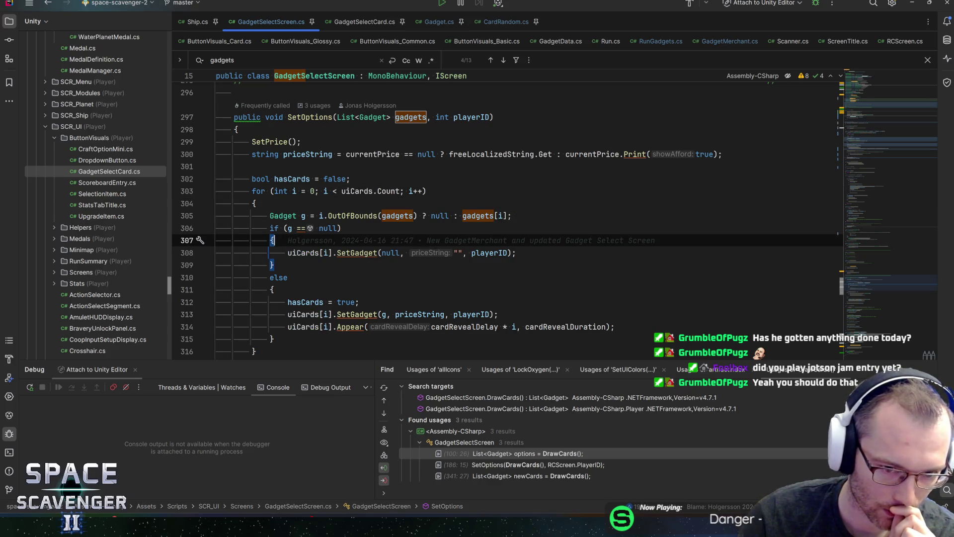
{"action": "scroll", "coordinate": [507, 219], "scroll_direction": "down", "scroll_amount": 1}
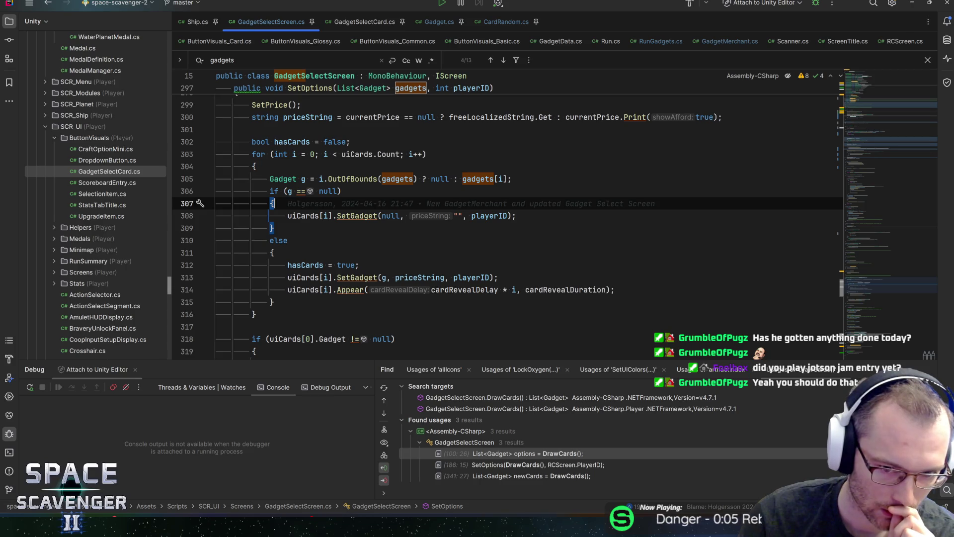
{"action": "left_click", "coordinate": [476, 289]}
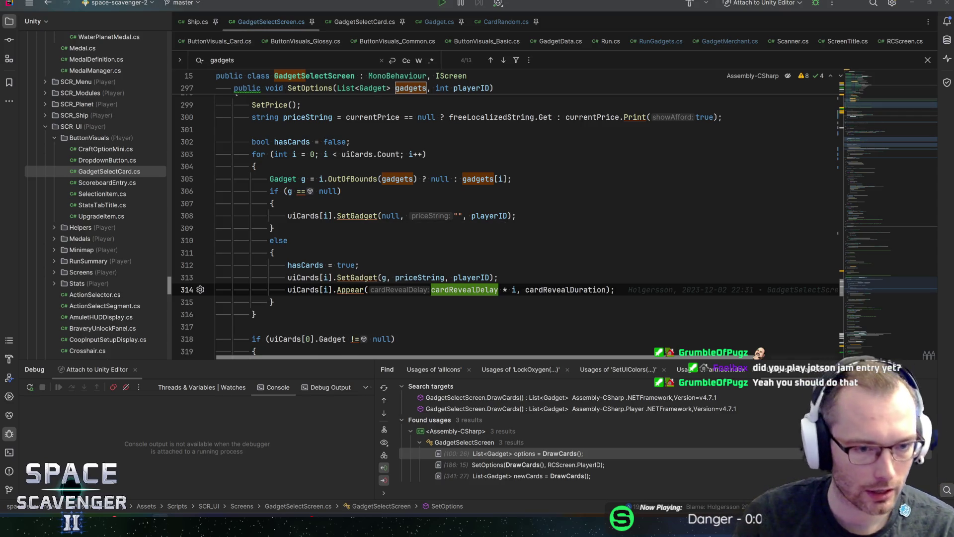
{"action": "key", "text": "alt+Tab"}
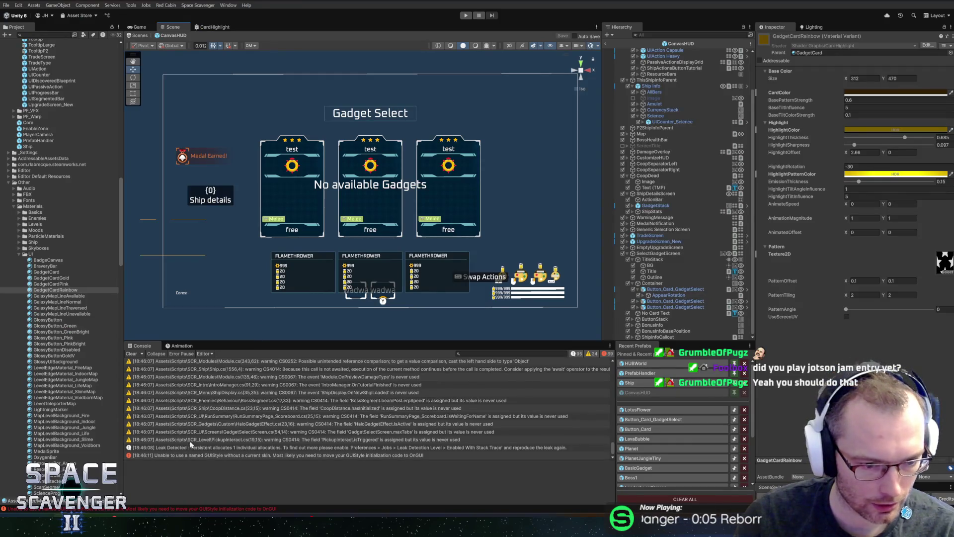
- Open the earlier NullReferenceException's source in GadgetSelectScreen.cs, then start Play mode in Unity
{"action": "scroll", "coordinate": [211, 430], "scroll_direction": "up", "scroll_amount": 5}
{"action": "left_click", "coordinate": [196, 370]}
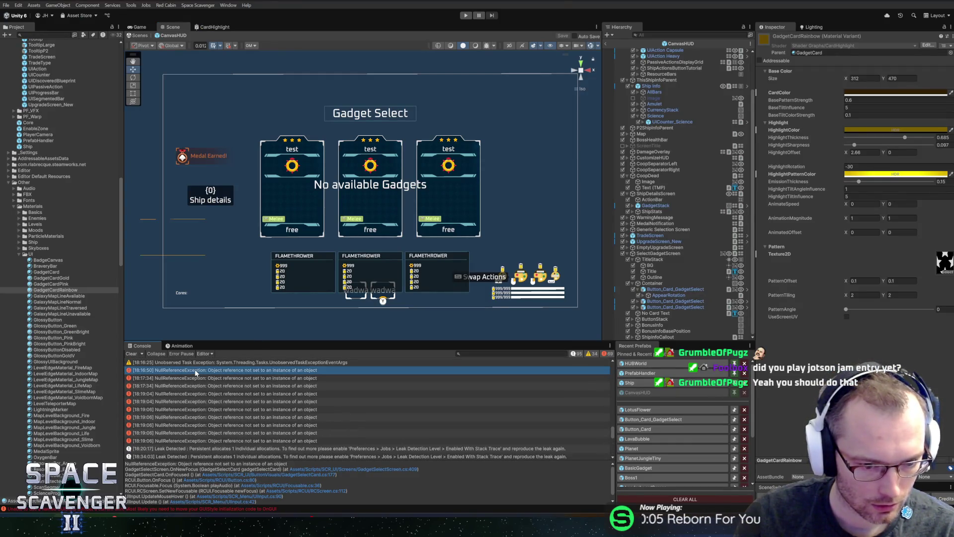
{"action": "left_click", "coordinate": [374, 469]}
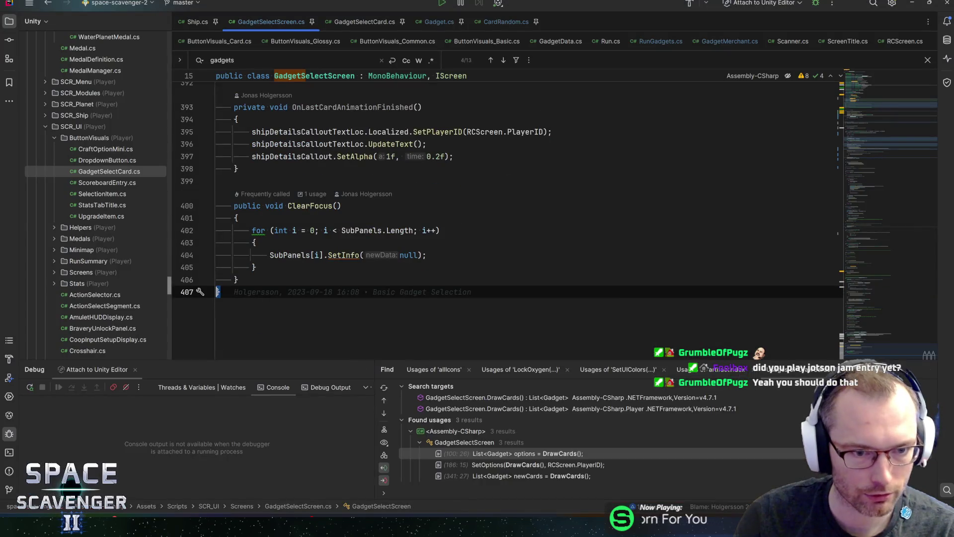
{"action": "key", "text": "alt+Tab"}
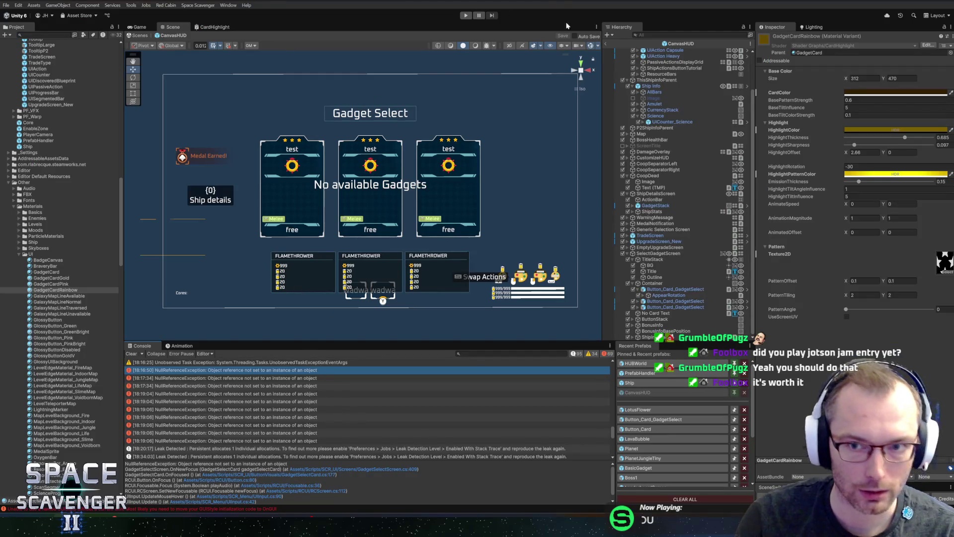
{"action": "key", "text": "ctrl+p"}
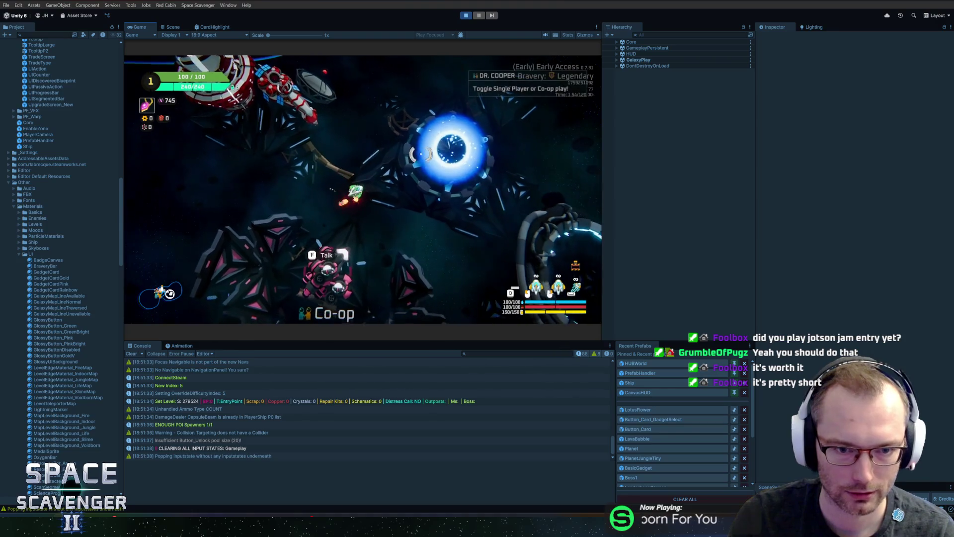
- Spawn a GadgetMerchant ship from the in-game debug console
{"action": "key", "text": "grave"}
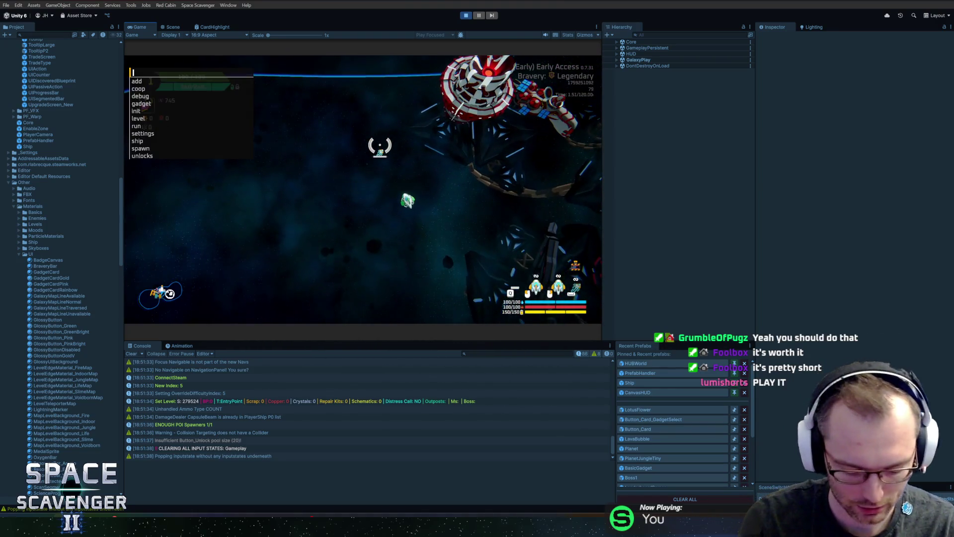
{"action": "type", "text": "spawn"}
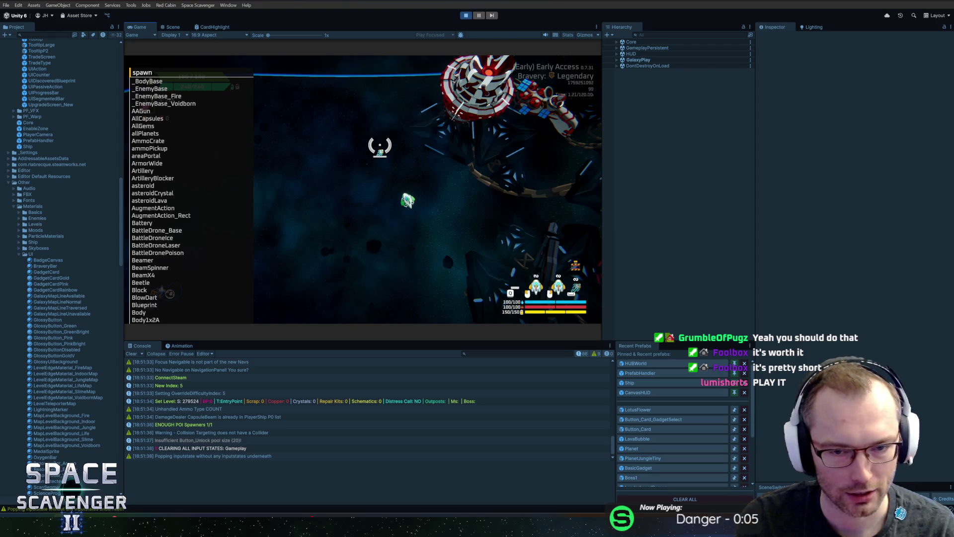
{"action": "type", "text": "dun"}
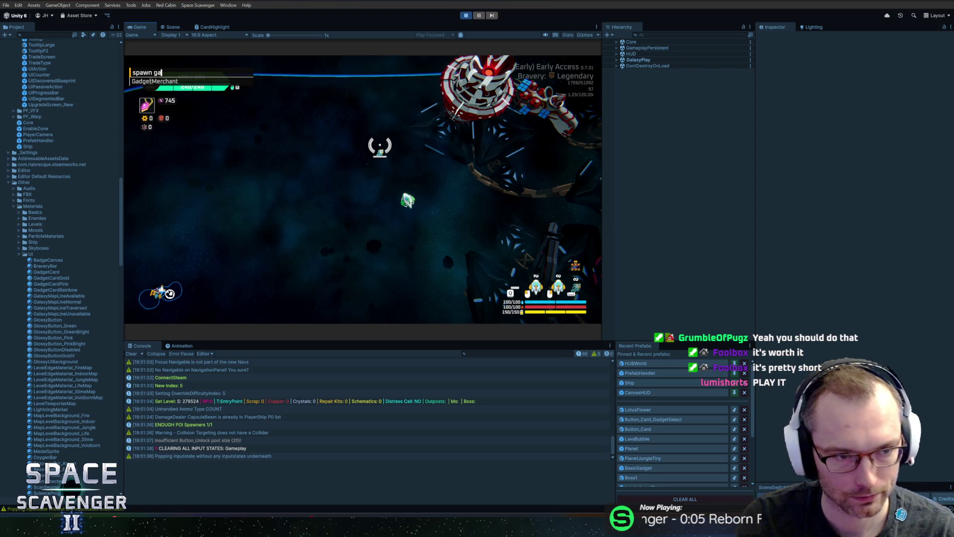
{"action": "key", "text": "Tab"}
{"action": "key", "text": "Return"}
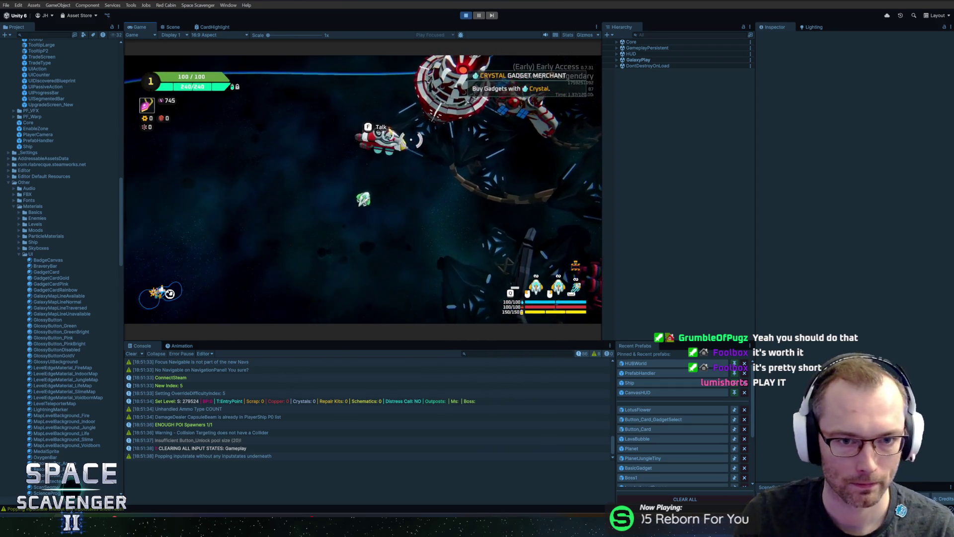
- Open the merchant's artifact shop and follow the NullReferenceException to SetGadget in GadgetSelectCard.cs
{"action": "left_click", "coordinate": [402, 140]}
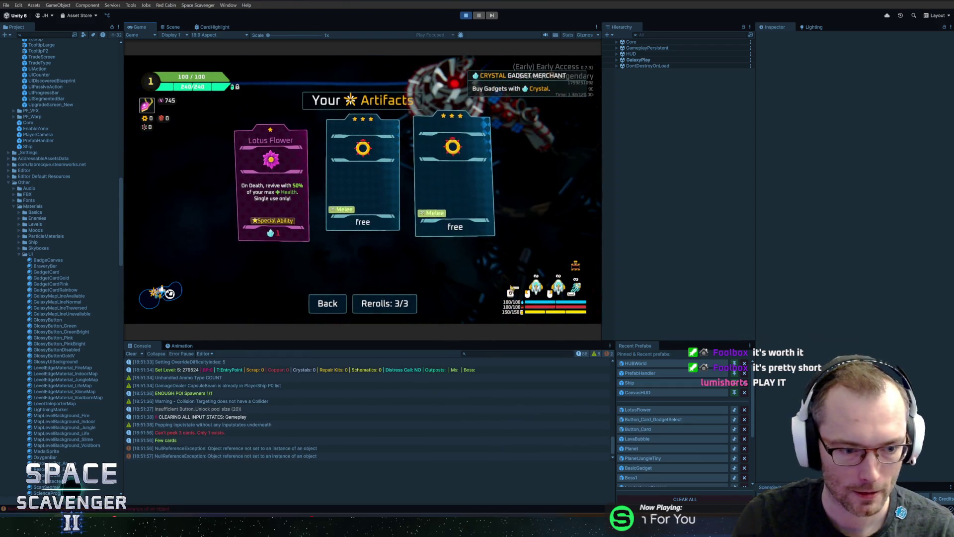
{"action": "left_click", "coordinate": [228, 448]}
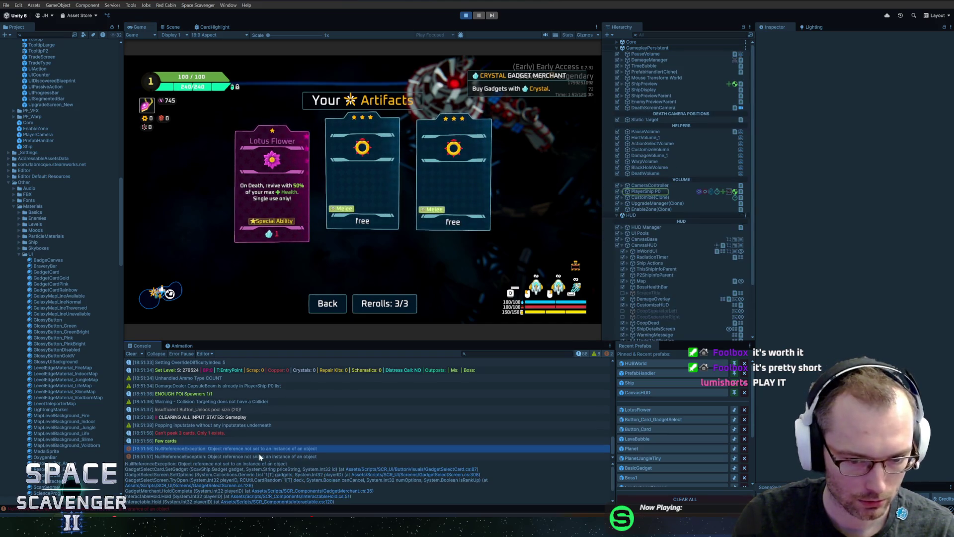
{"action": "left_click", "coordinate": [470, 469]}
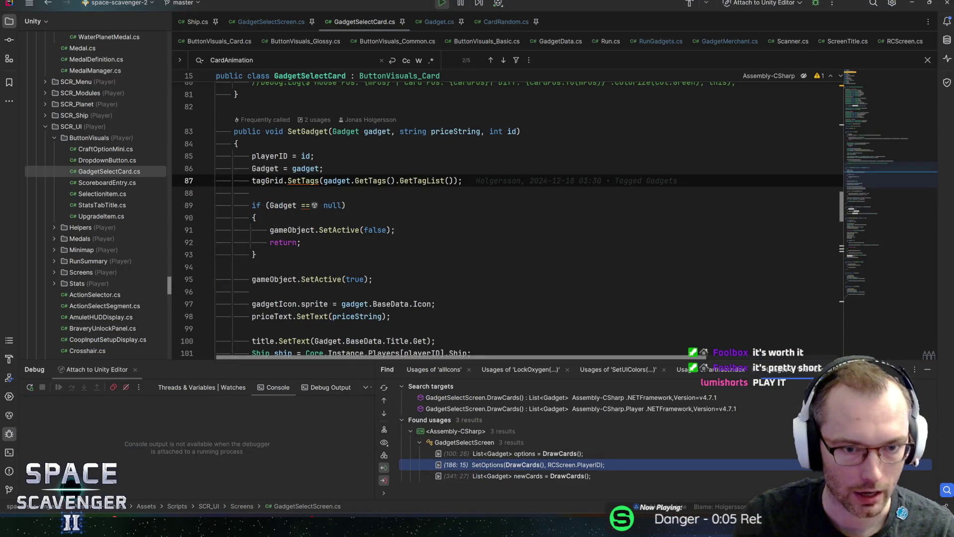
- Move the tagGrid.SetTags line below the null-gadget early return in SetGadget
{"action": "left_click", "coordinate": [370, 181]}
{"action": "left_click", "coordinate": [337, 180]}
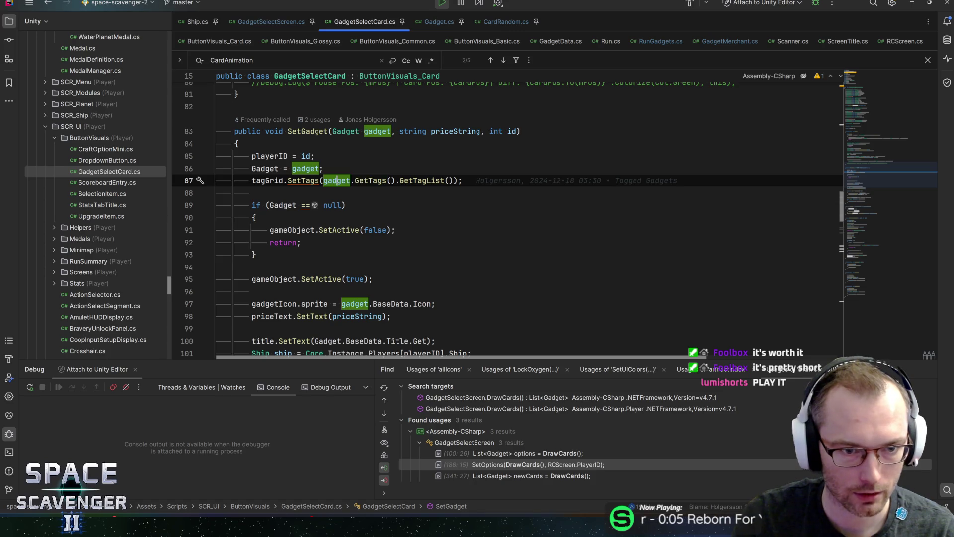
{"action": "left_click", "coordinate": [263, 168]}
{"action": "key", "text": "End"}
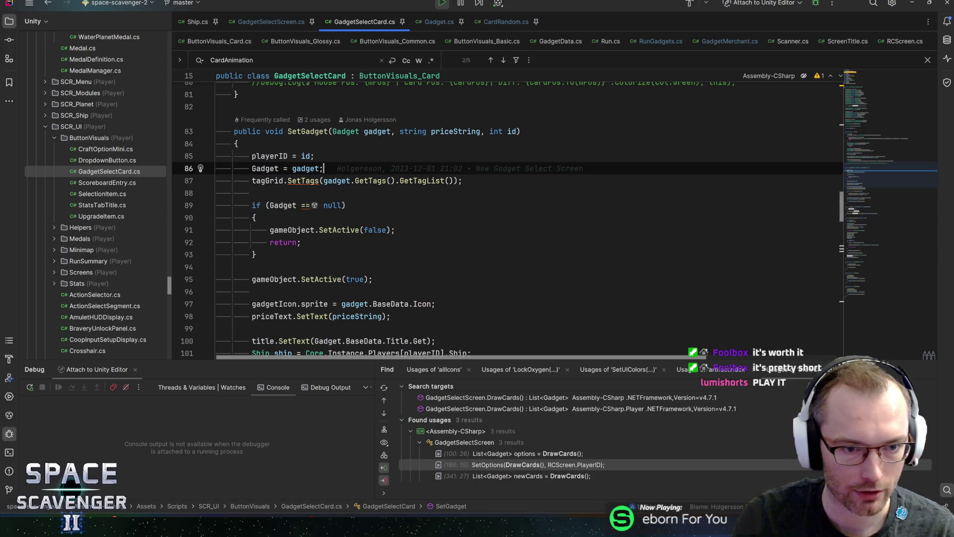
{"action": "key", "text": "Down"}
{"action": "key", "text": "Down"}
{"action": "key", "text": "Down"}
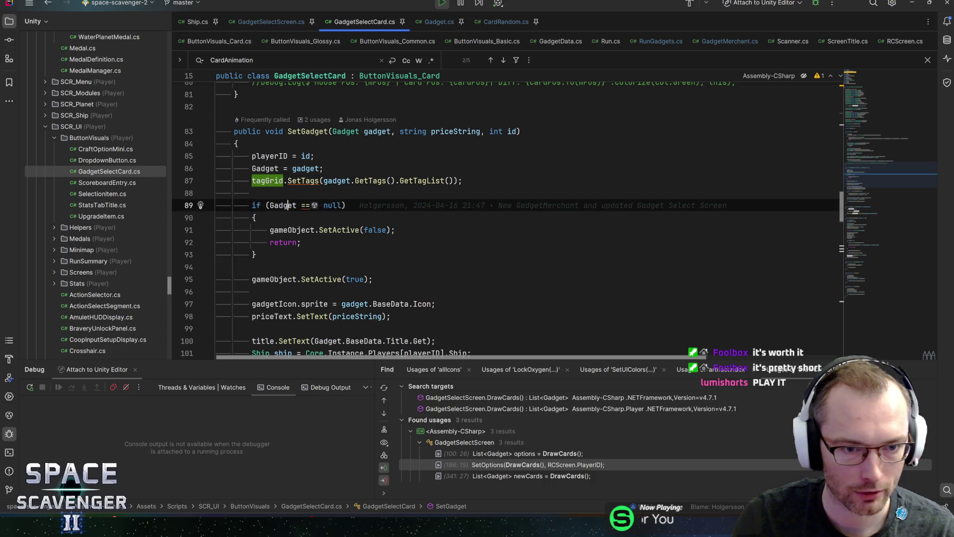
{"action": "key", "text": "Up"}
{"action": "key", "text": "Up"}
{"action": "key", "text": "Up"}
{"action": "key", "text": "alt+shift+Down"}
{"action": "key", "text": "alt+shift+Down"}
{"action": "key", "text": "alt+shift+Down"}
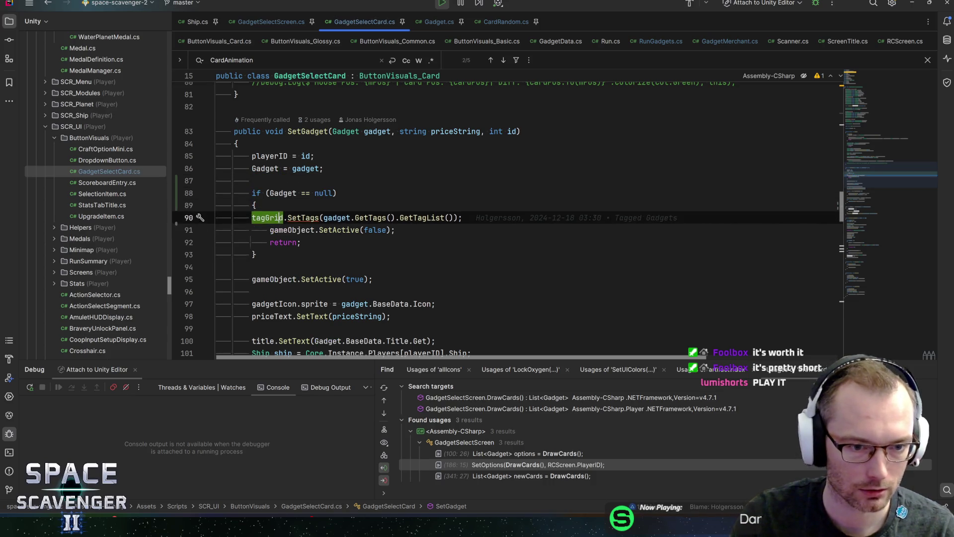
{"action": "key", "text": "End"}
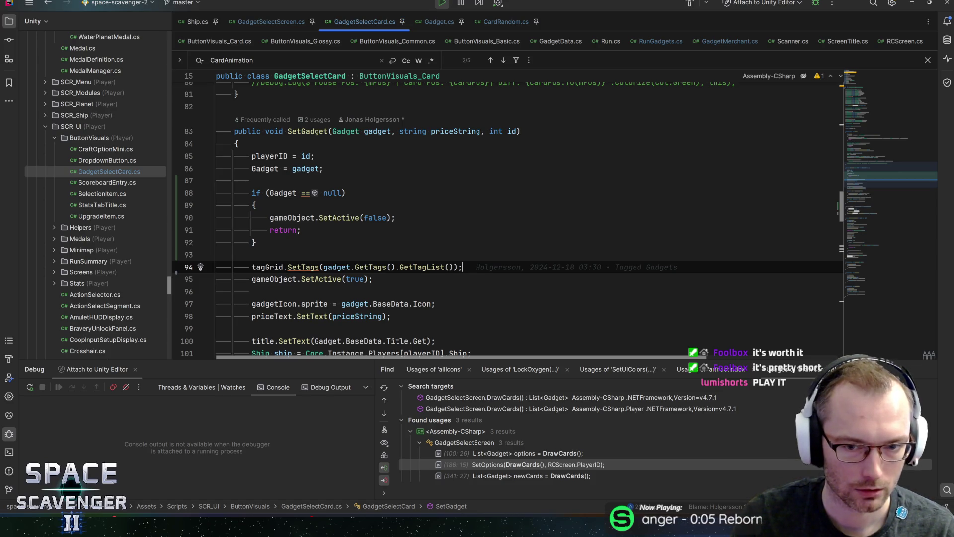
- Check the playerID and Gadget assignment lines in SetGadget, then return to Unity
{"action": "left_click", "coordinate": [323, 169]}
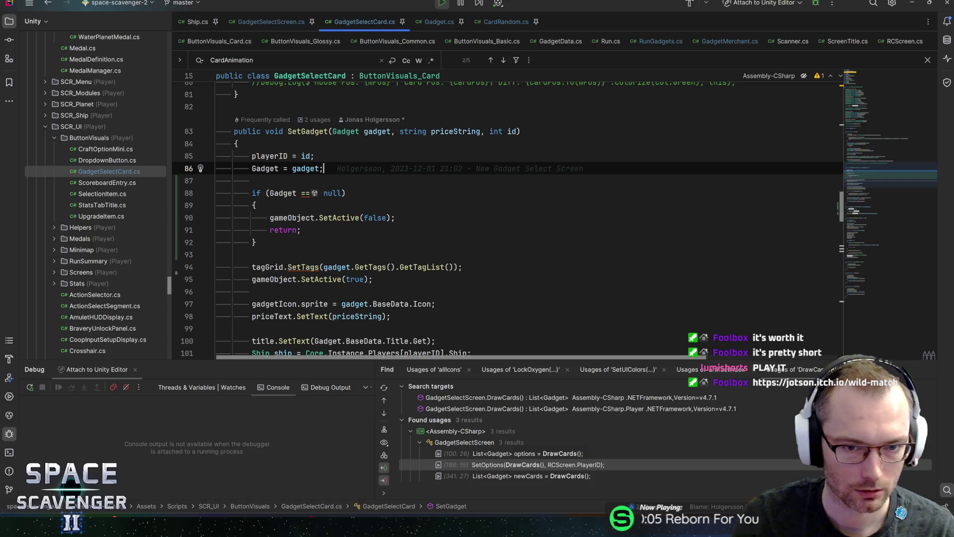
{"action": "key", "text": "Up"}
{"action": "key", "text": "Down"}
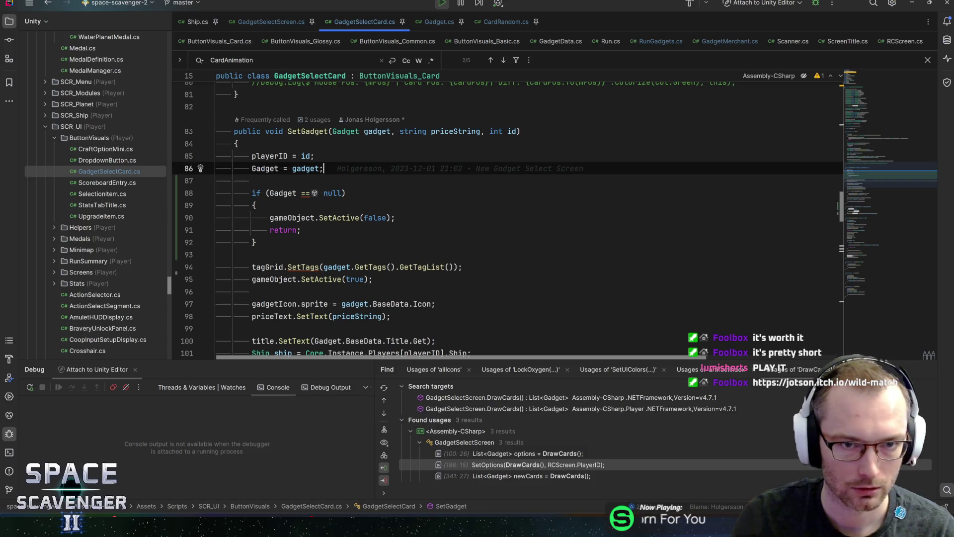
{"action": "key", "text": "alt+Tab"}
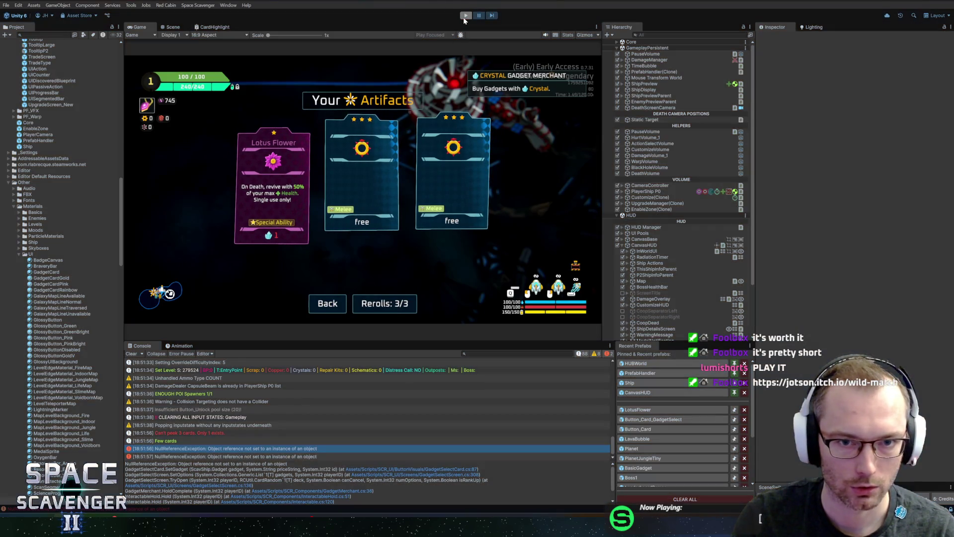
- Restart Play mode with the recompiled scripts and open the merchant's artifact selection screen
{"action": "left_click", "coordinate": [466, 16]}
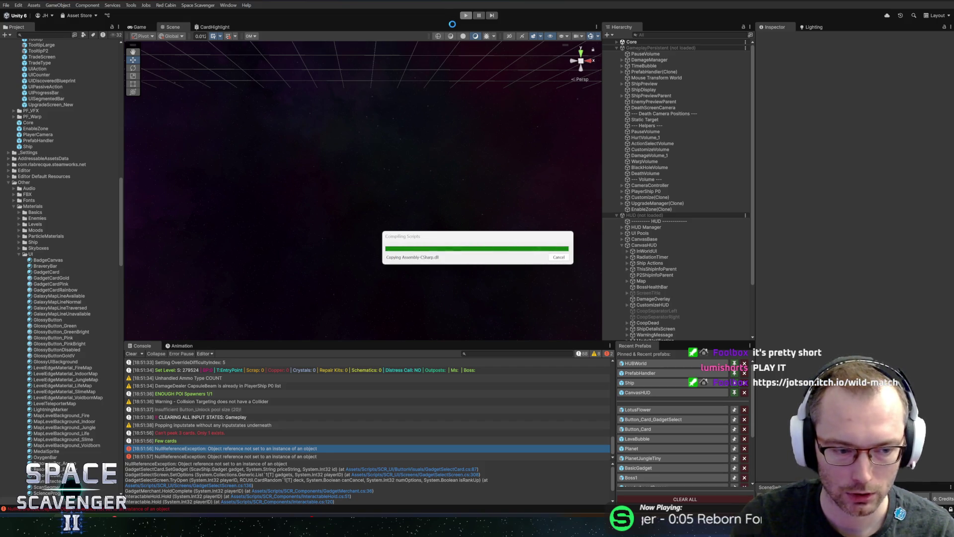
{"action": "left_click", "coordinate": [466, 15]}
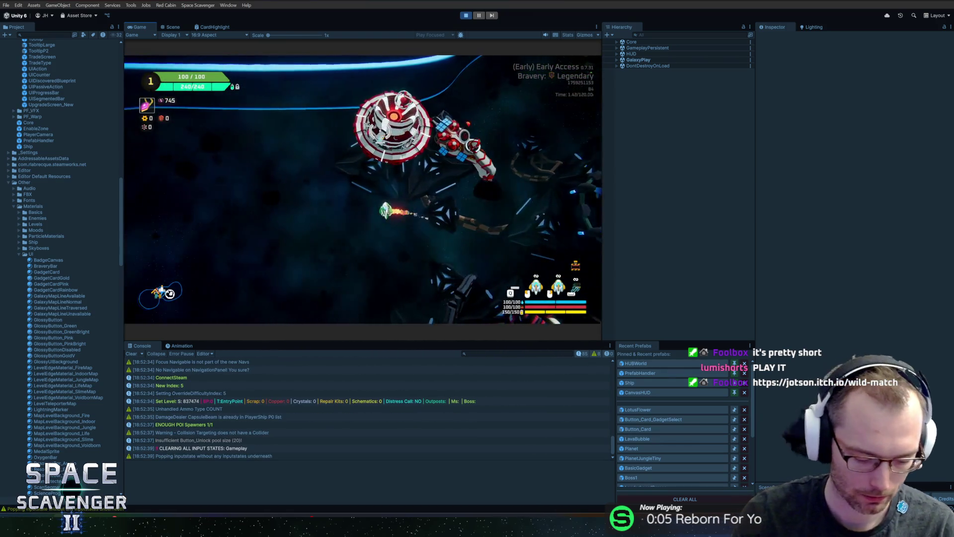
{"action": "type", "text": "spawn"}
{"action": "key", "text": "Return"}
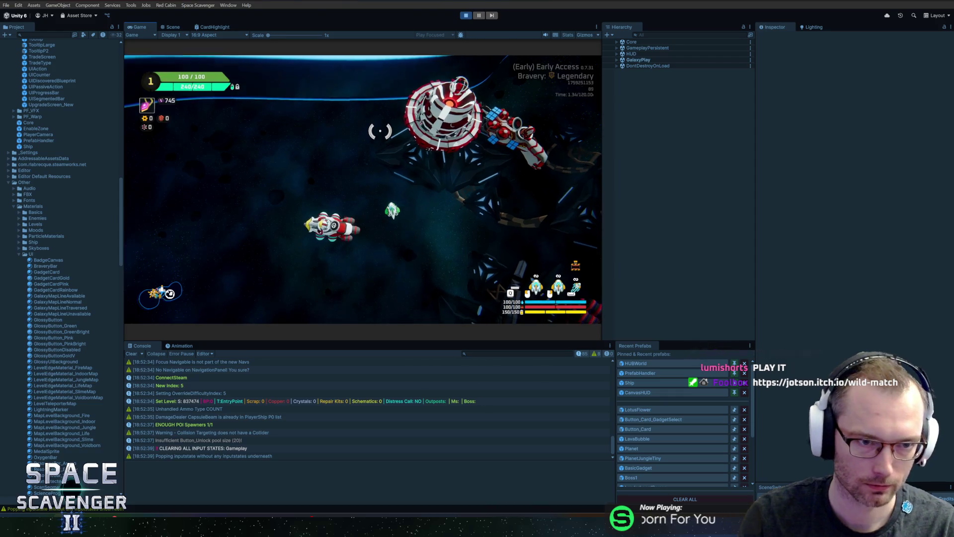
{"action": "key", "text": "e"}
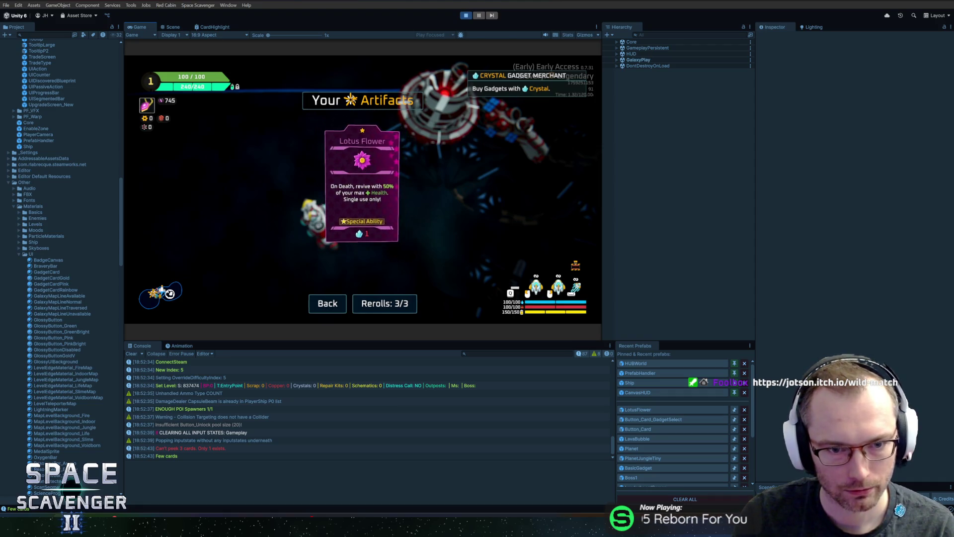
- Search the Hierarchy for the card object, select Button_Card_GadgetSelect, then clear the search
{"action": "left_click", "coordinate": [683, 35]}
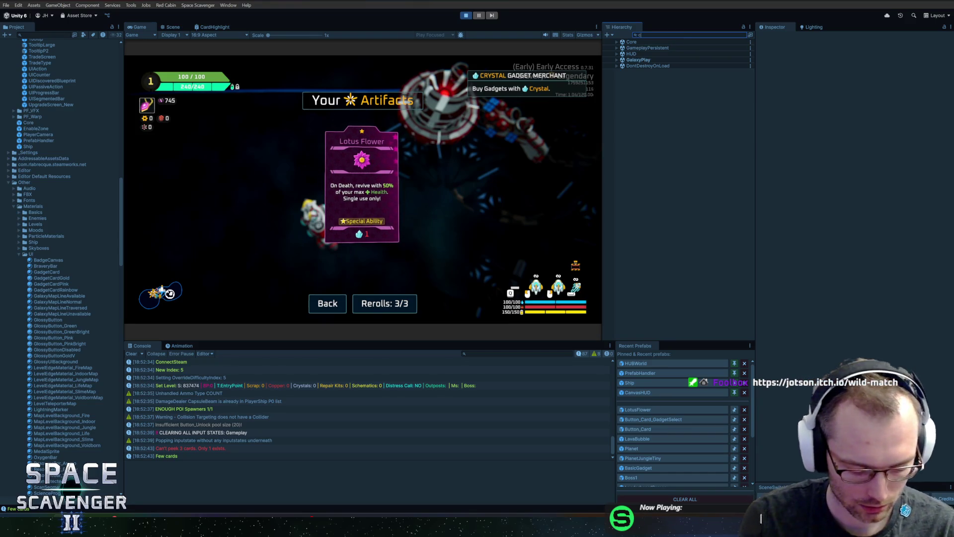
{"action": "type", "text": "ard"}
{"action": "left_click", "coordinate": [657, 54]}
{"action": "key", "text": "Escape"}
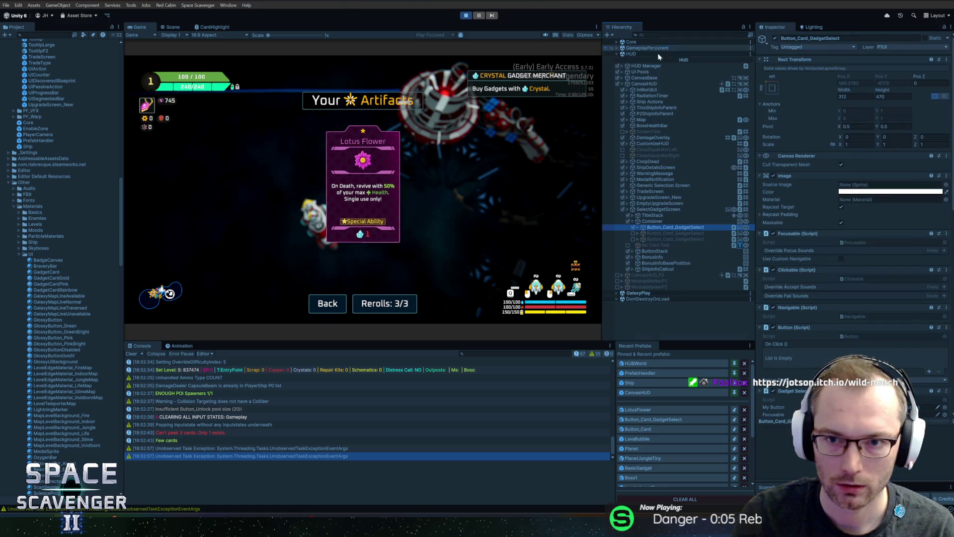
- Inspect the Container's Horizontal Layout Group, close the Your Artifacts screen, and switch to Firefox
{"action": "left_click", "coordinate": [661, 220]}
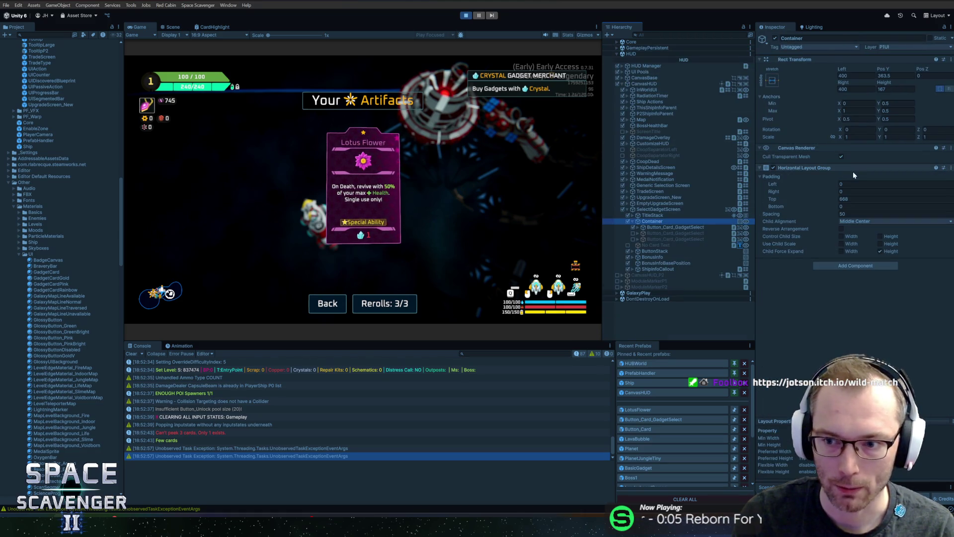
{"action": "left_click", "coordinate": [490, 175]}
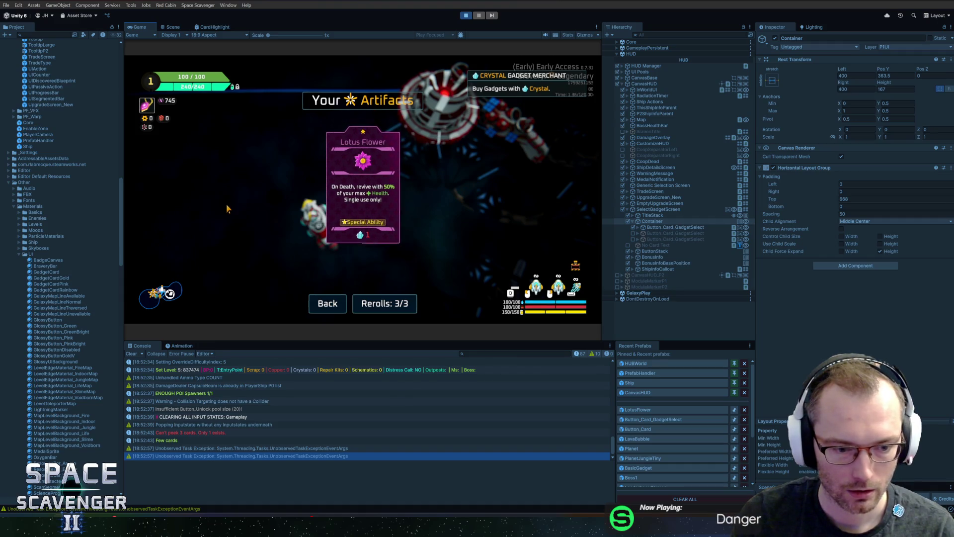
{"action": "key", "text": "Escape"}
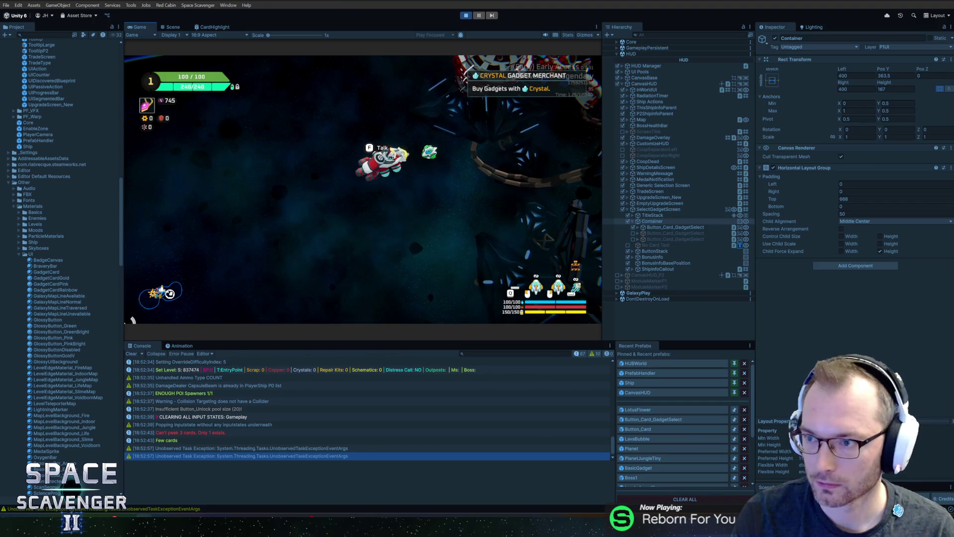
{"action": "key", "text": "alt+Tab"}
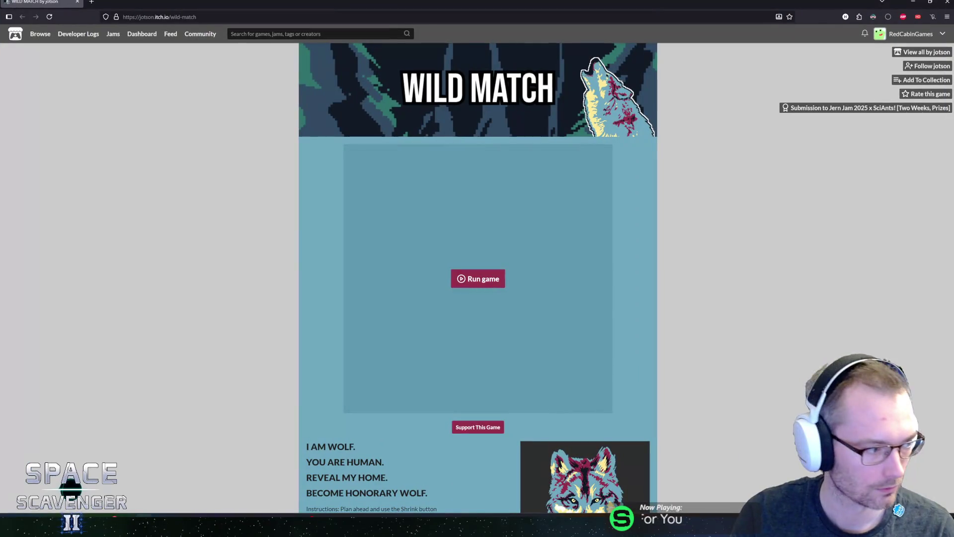
- Launch Wild Match, start it and dismiss the wolf intro to reach a 2% board
{"action": "left_click", "coordinate": [463, 283]}
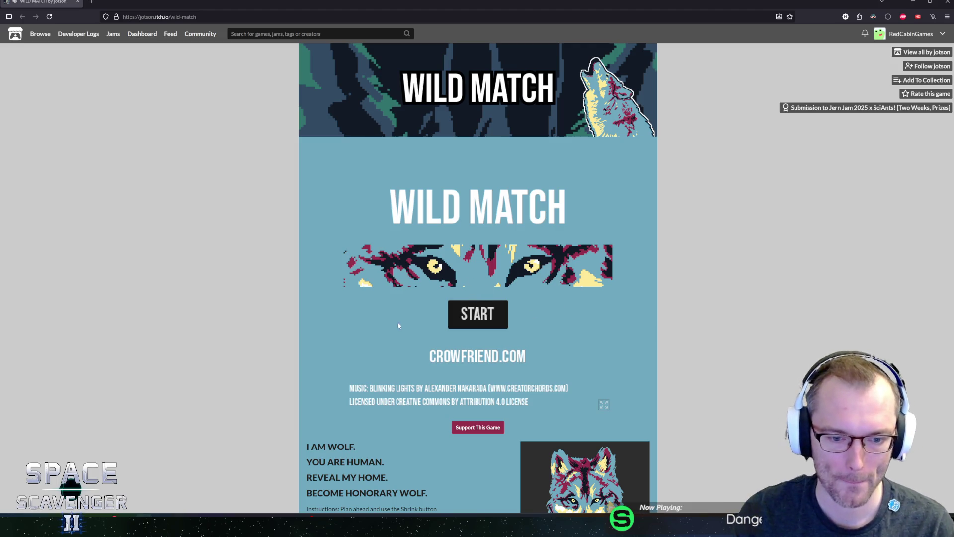
{"action": "left_click", "coordinate": [476, 316]}
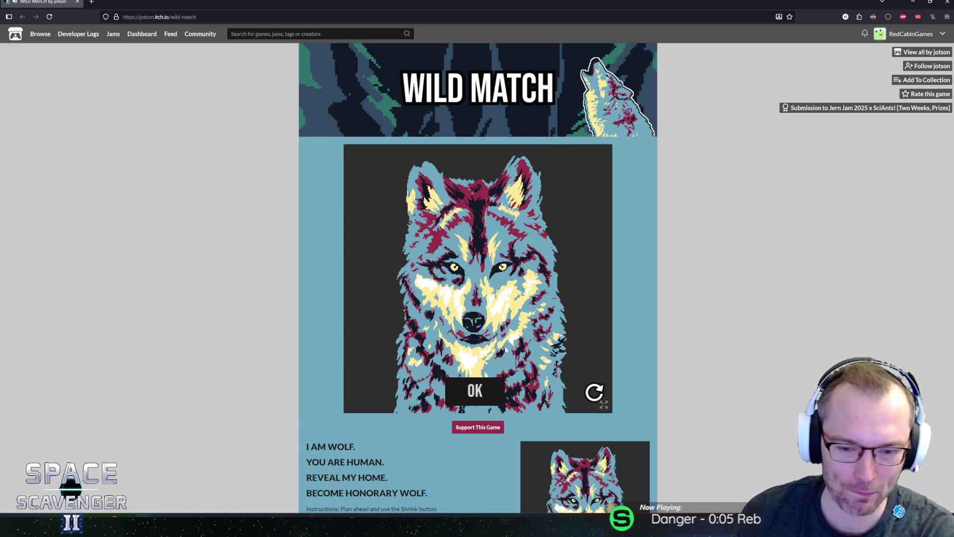
{"action": "left_click", "coordinate": [476, 392]}
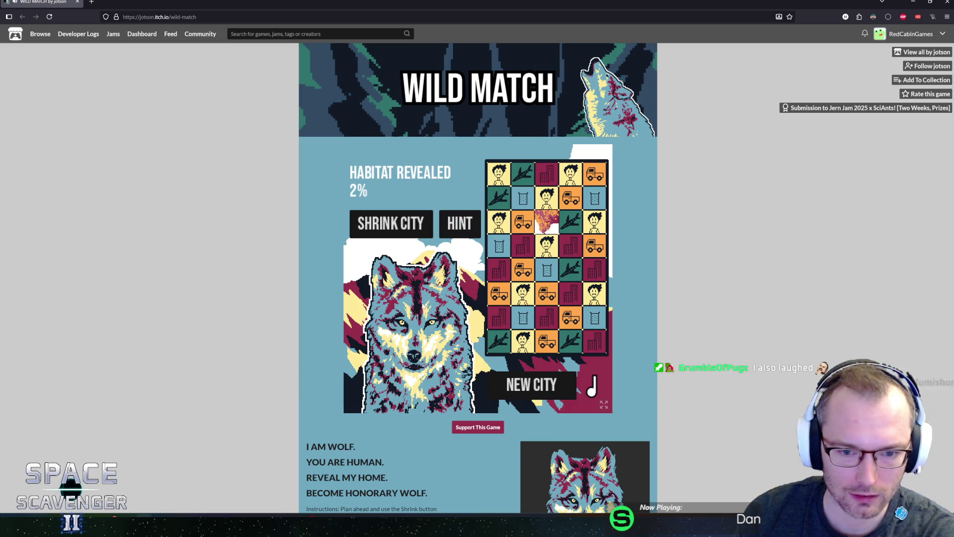
- Swap tiles in row five and column two, then shrink the city
{"action": "left_click_drag", "start_coordinate": [499, 270], "coordinate": [519, 272]}
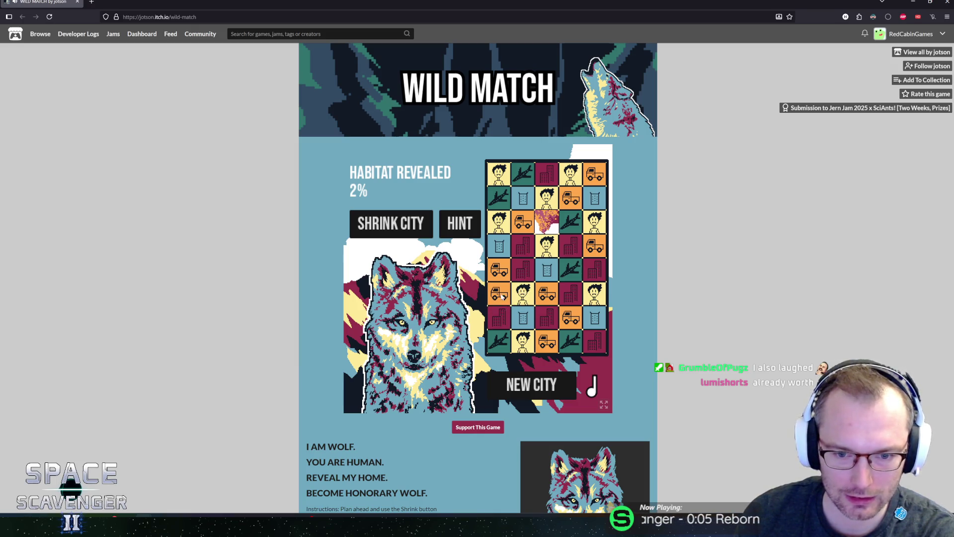
{"action": "left_click_drag", "start_coordinate": [503, 296], "coordinate": [504, 306]}
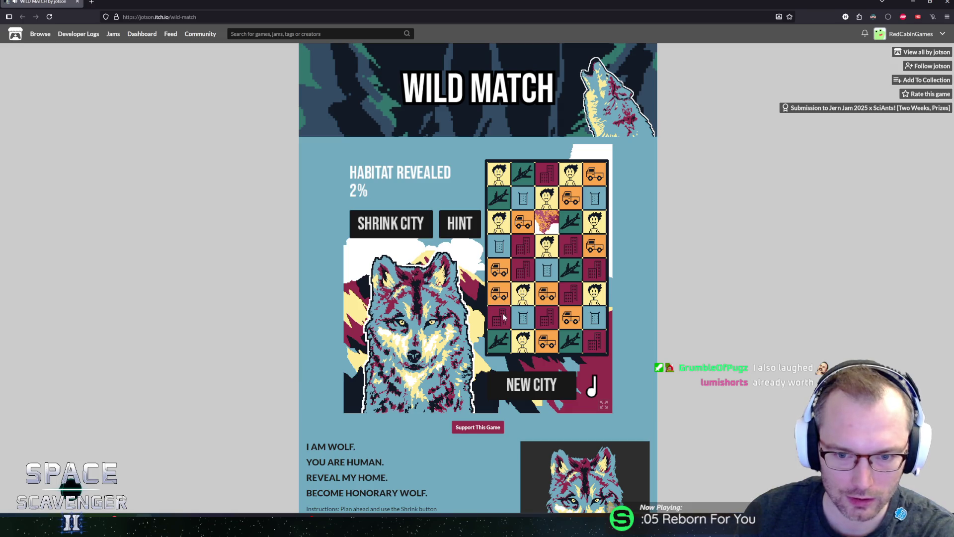
{"action": "mouse_move", "coordinate": [518, 314]}
{"action": "left_mouse_down"}
{"action": "mouse_move", "coordinate": [520, 271]}
{"action": "mouse_move", "coordinate": [523, 312]}
{"action": "left_mouse_up"}
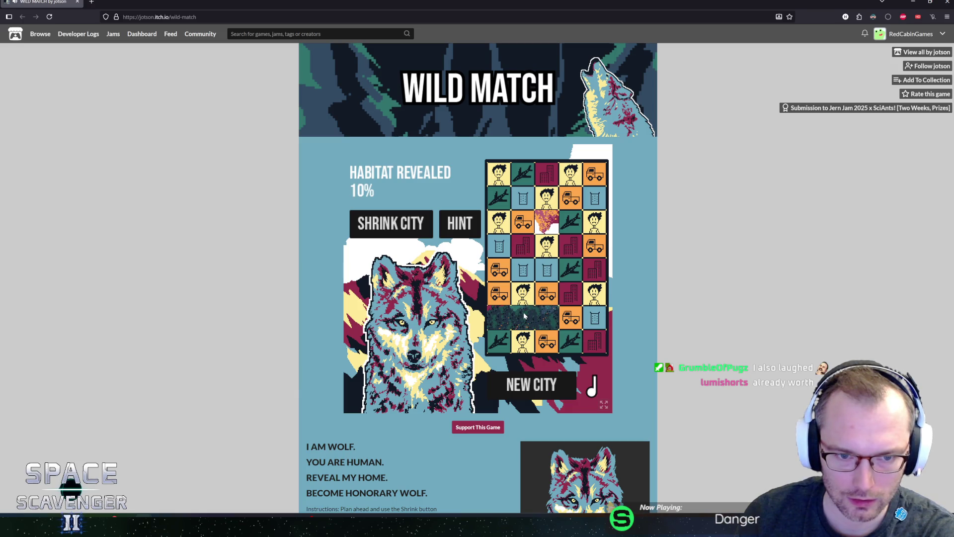
{"action": "left_click", "coordinate": [410, 234]}
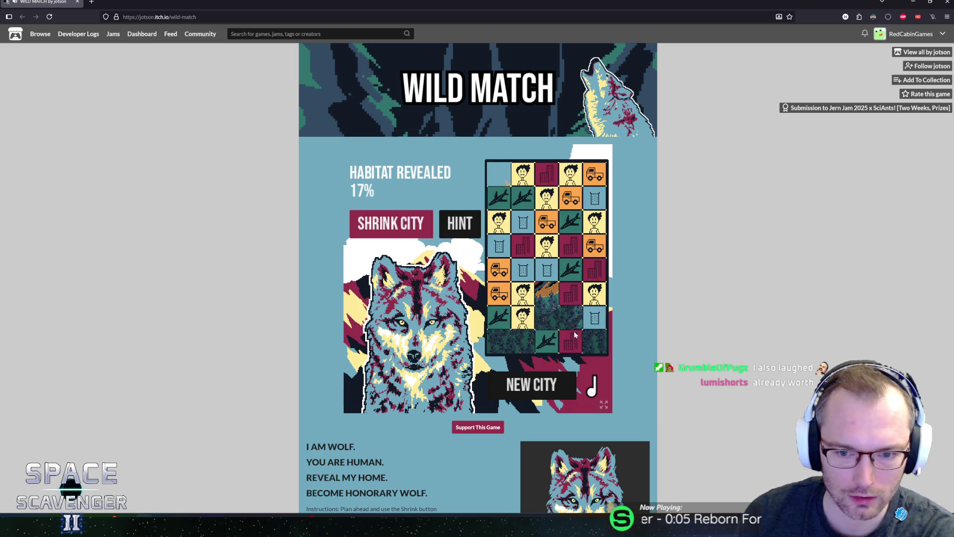
- Swap tiles to clear planes, trucks and buildings up to 65% habitat, then start a new city
{"action": "left_click", "coordinate": [588, 270]}
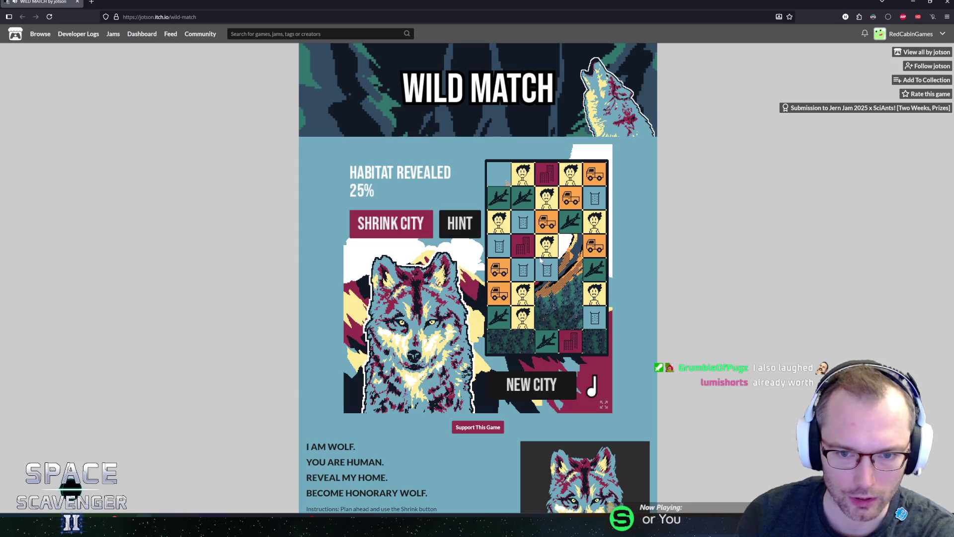
{"action": "left_click", "coordinate": [565, 215]}
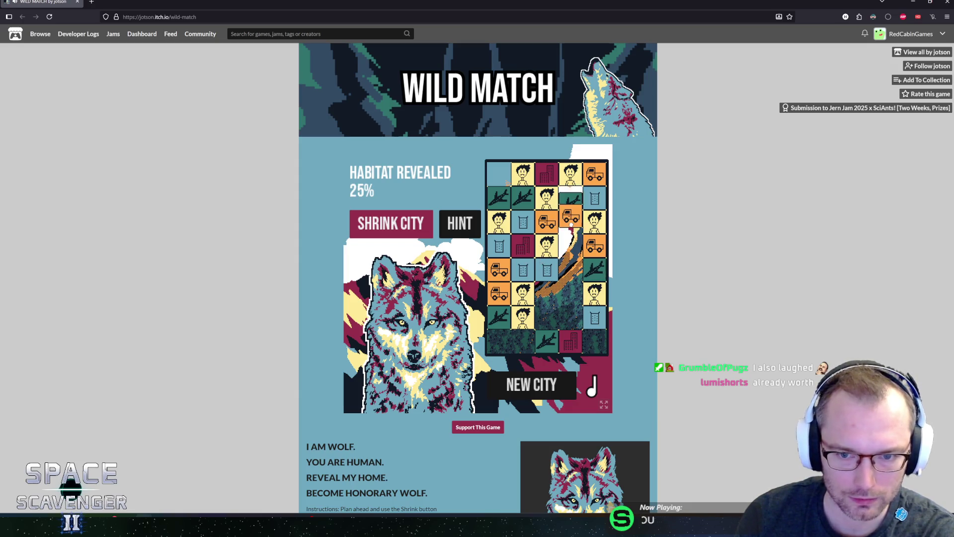
{"action": "left_click", "coordinate": [585, 200]}
{"action": "left_click", "coordinate": [552, 202]}
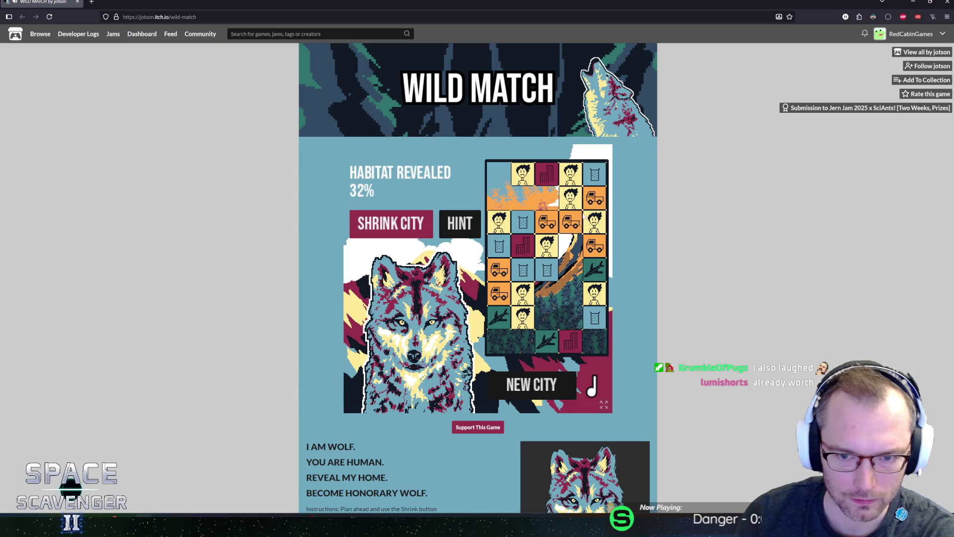
{"action": "left_click", "coordinate": [593, 226]}
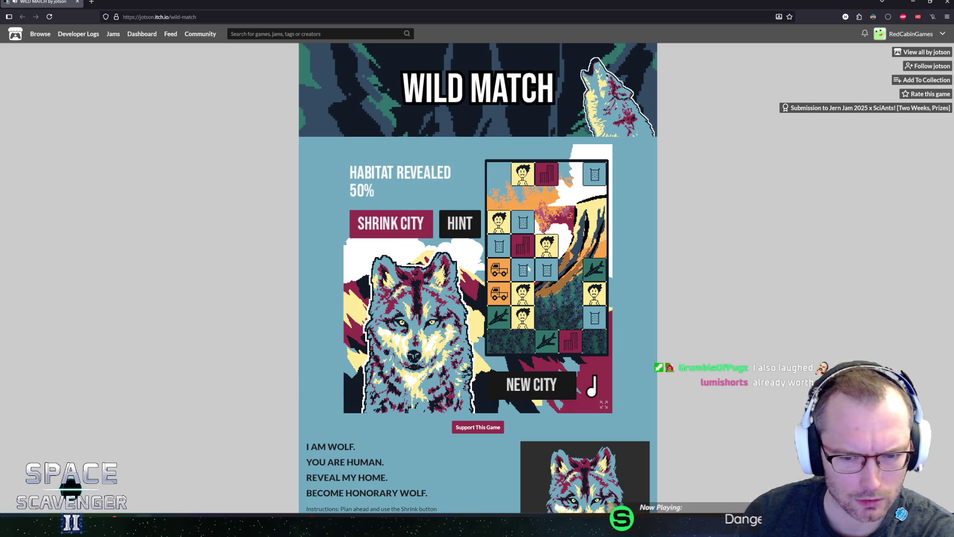
{"action": "left_click_drag", "start_coordinate": [542, 251], "coordinate": [523, 246]}
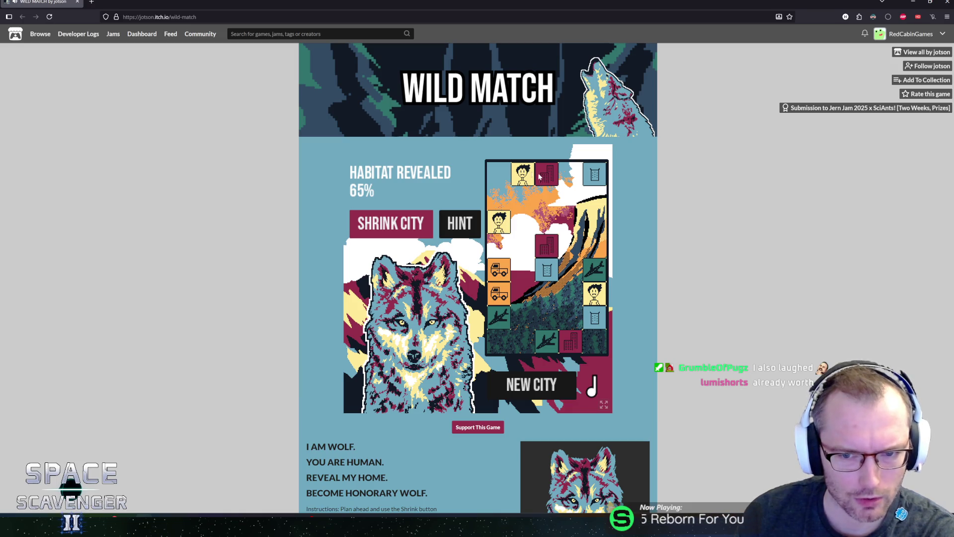
{"action": "left_click_drag", "start_coordinate": [543, 178], "coordinate": [523, 175]}
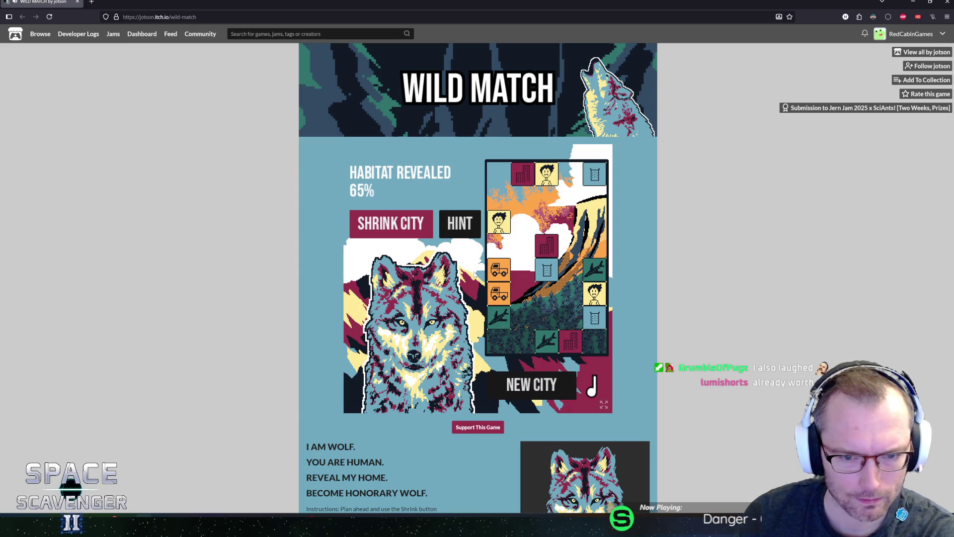
{"action": "left_click", "coordinate": [577, 390]}
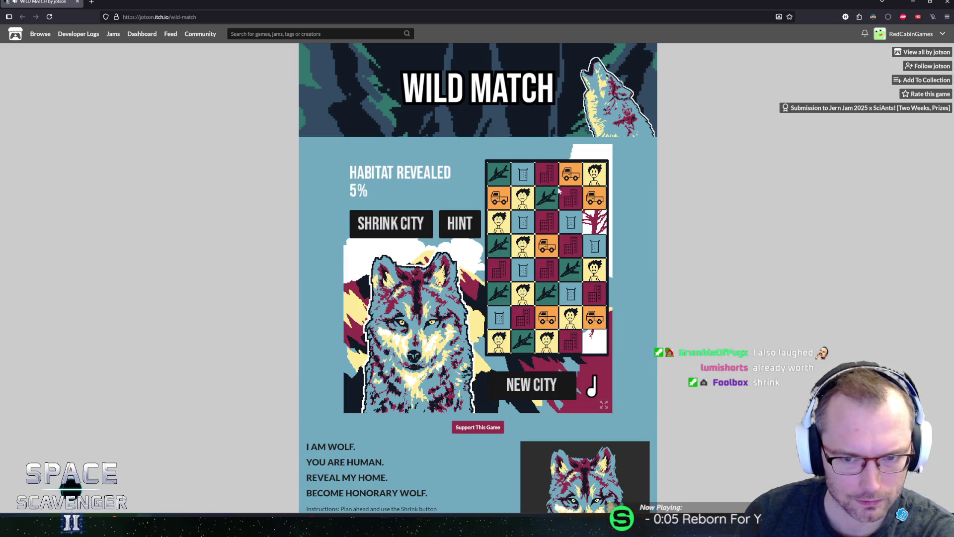
- Swap the top-row truck and person, clear a match, and shrink the new city
{"action": "left_click_drag", "start_coordinate": [568, 175], "coordinate": [593, 174]}
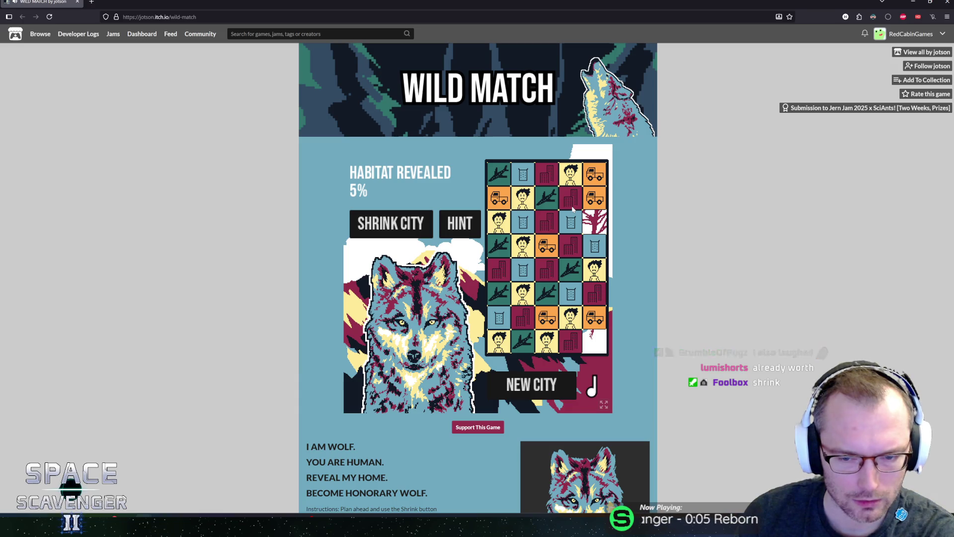
{"action": "left_click", "coordinate": [571, 244]}
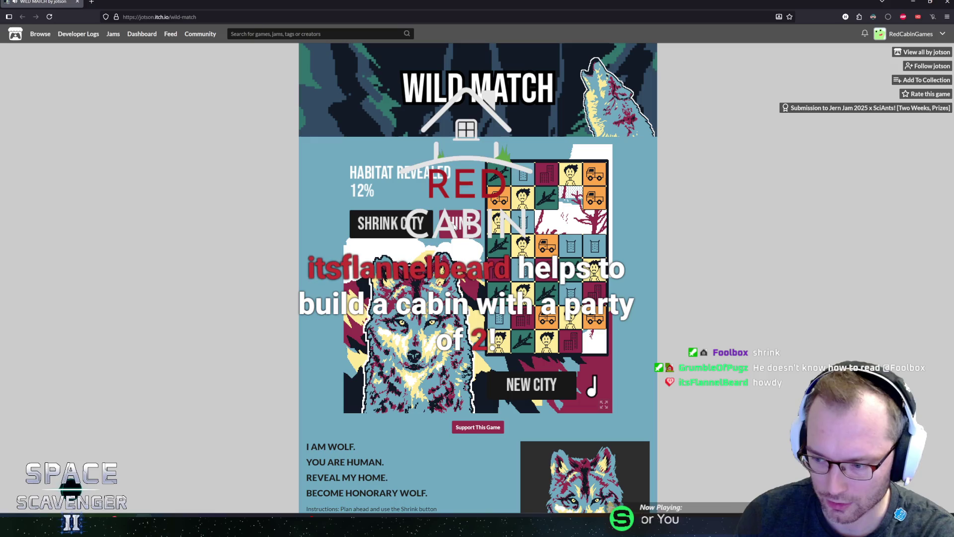
{"action": "left_click", "coordinate": [383, 226]}
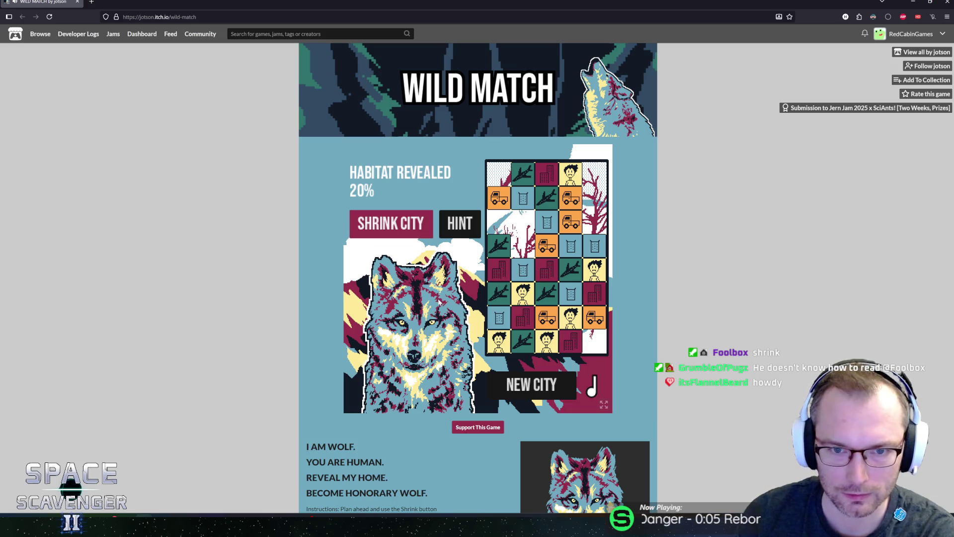
- Clear the description text selection and scroll back up to the Wild Match board
{"action": "scroll", "coordinate": [376, 435], "scroll_direction": "down", "scroll_amount": 4}
{"action": "left_click_drag", "start_coordinate": [360, 347], "coordinate": [324, 260]}
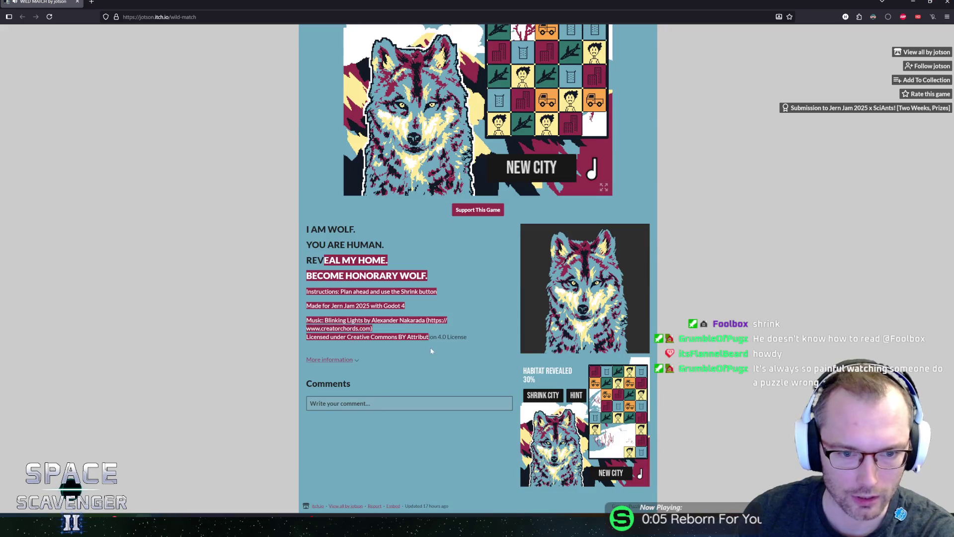
{"action": "mouse_move", "coordinate": [352, 291]}
{"action": "left_mouse_down"}
{"action": "mouse_move", "coordinate": [339, 276]}
{"action": "mouse_move", "coordinate": [414, 291]}
{"action": "mouse_move", "coordinate": [328, 305]}
{"action": "mouse_move", "coordinate": [309, 292]}
{"action": "mouse_move", "coordinate": [376, 305]}
{"action": "mouse_move", "coordinate": [398, 323]}
{"action": "mouse_move", "coordinate": [331, 306]}
{"action": "left_mouse_up"}
{"action": "left_click", "coordinate": [331, 305]}
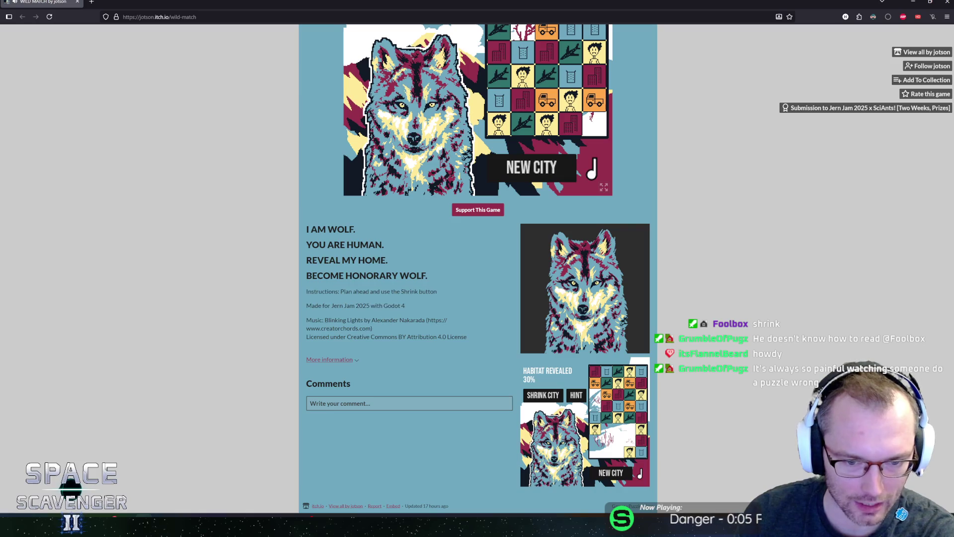
{"action": "scroll", "coordinate": [325, 298], "scroll_direction": "up", "scroll_amount": 5}
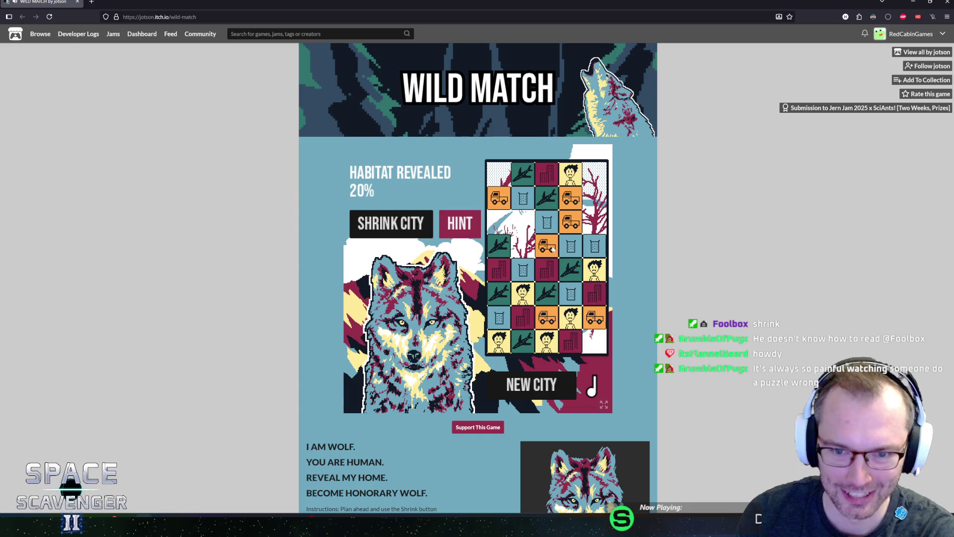
- Clear matches and shrink the city until the wolf wears sunglasses, then start a new city
{"action": "left_click", "coordinate": [546, 222]}
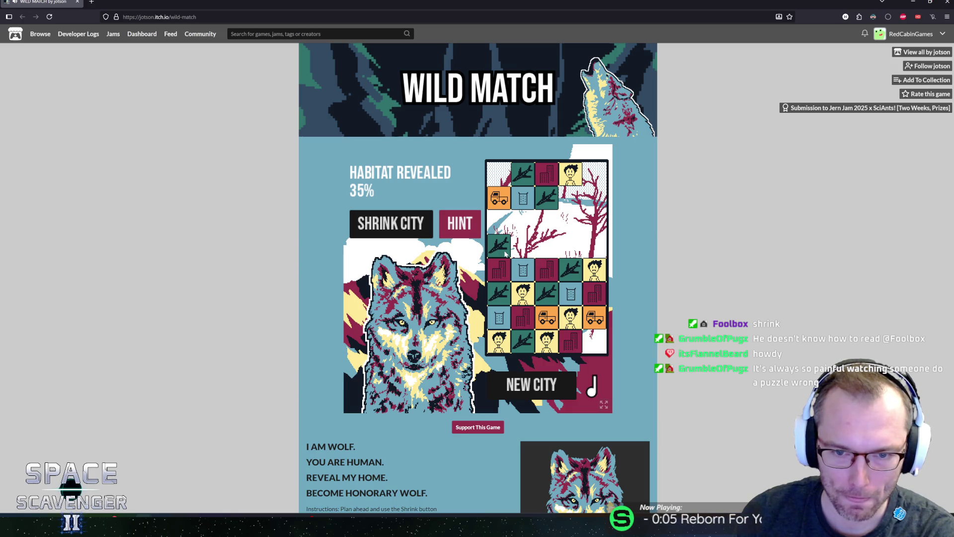
{"action": "left_click", "coordinate": [410, 228]}
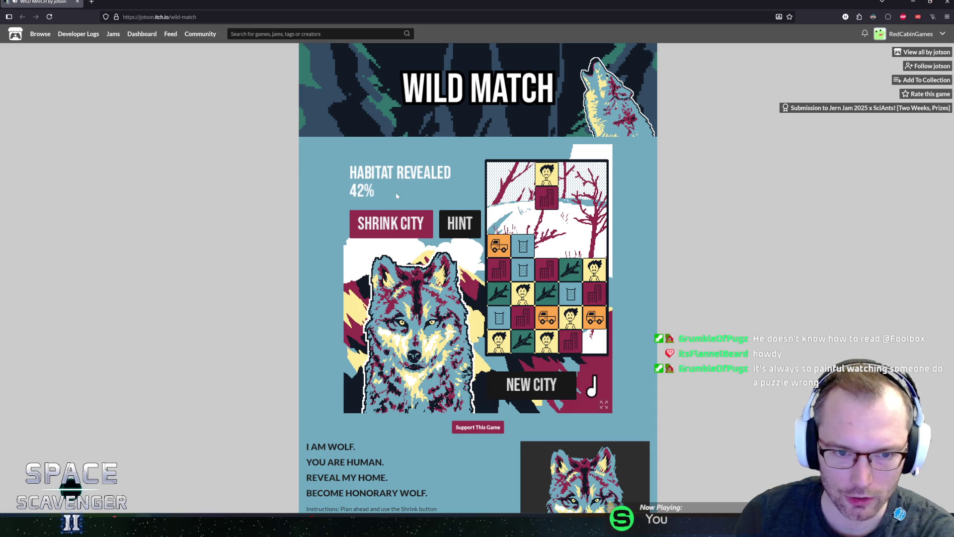
{"action": "left_click", "coordinate": [548, 243]}
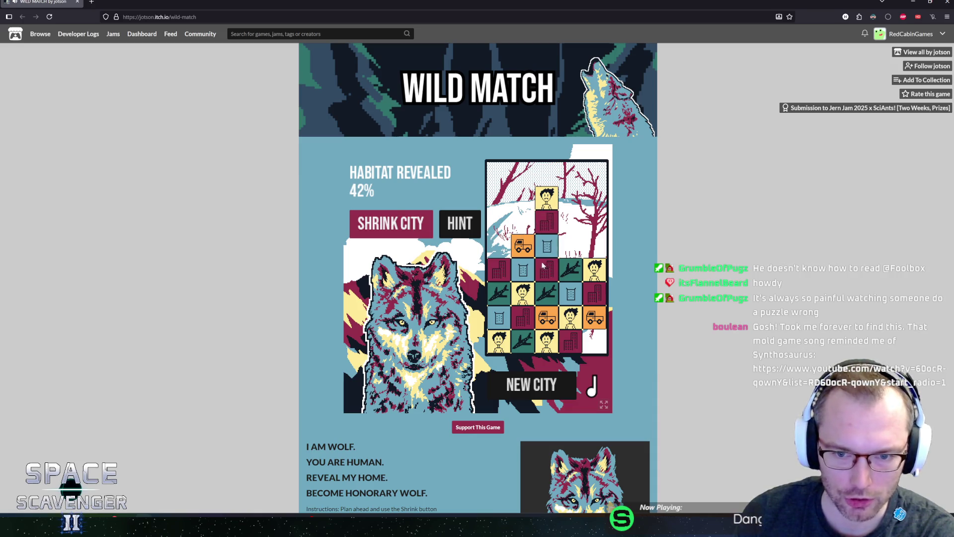
{"action": "left_click", "coordinate": [523, 269]}
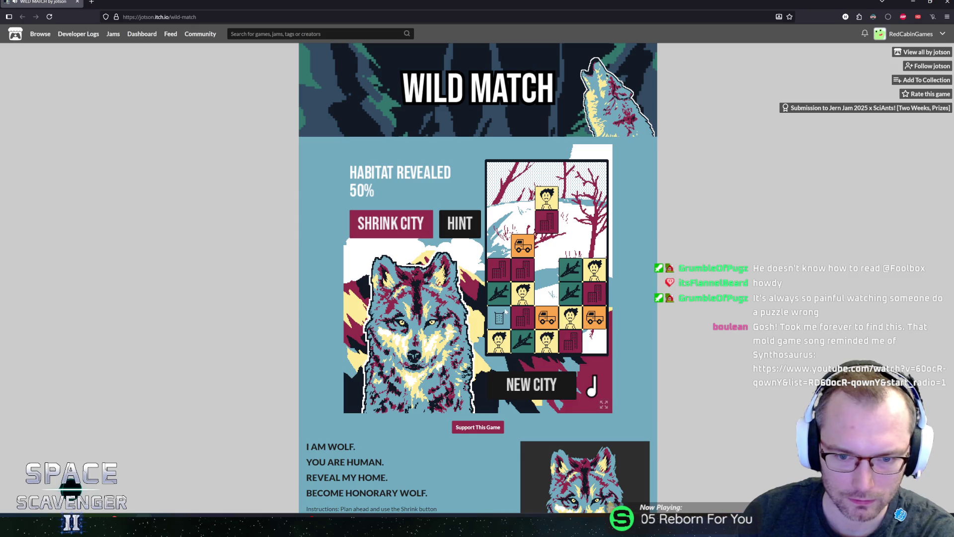
{"action": "left_click", "coordinate": [394, 226]}
{"action": "left_click", "coordinate": [548, 240]}
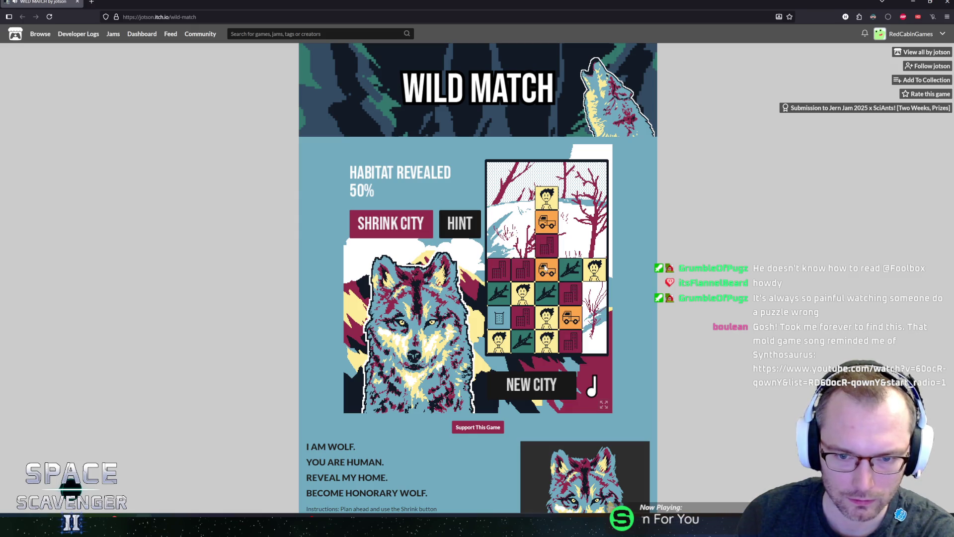
{"action": "left_click", "coordinate": [567, 280]}
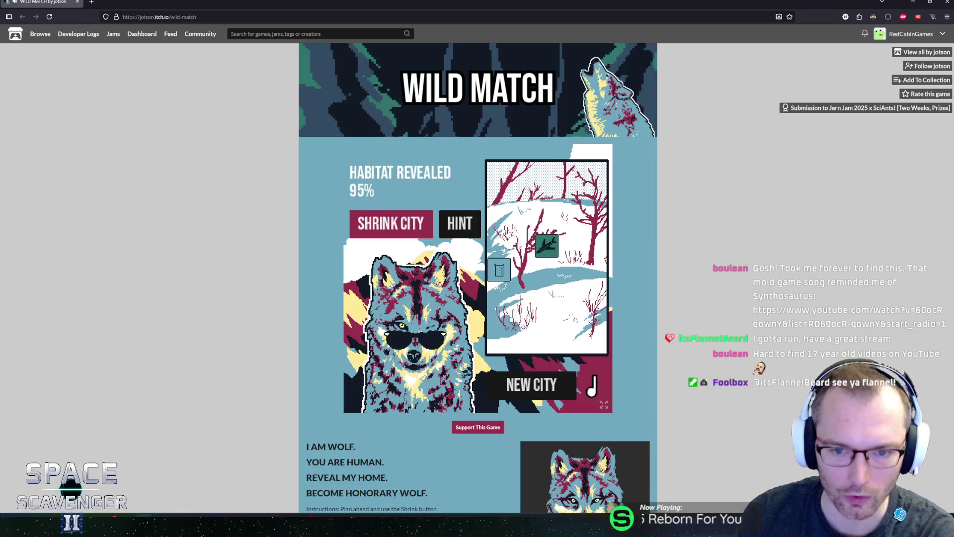
{"action": "left_click", "coordinate": [502, 383]}
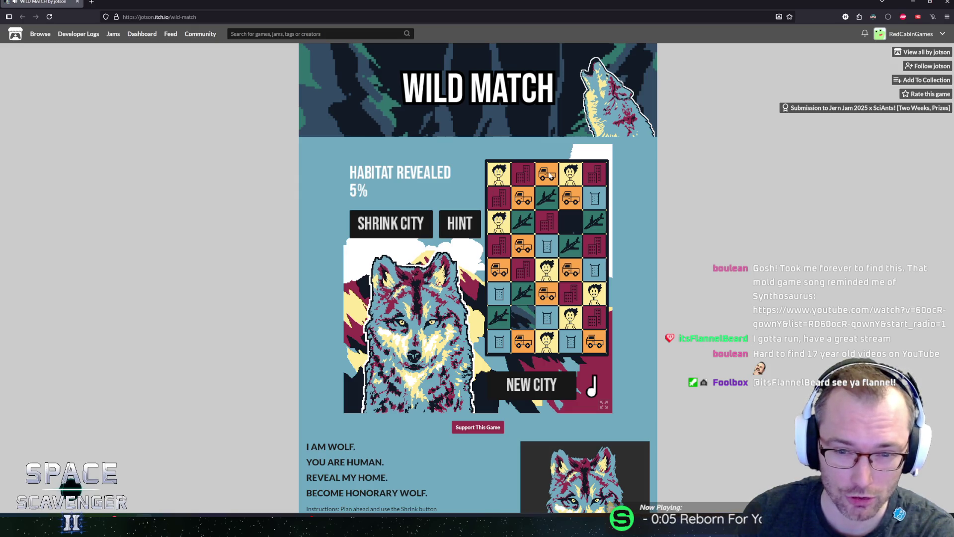
- Swap trucks and buildings into matches, shrink the city, and clear the blue and truck groups
{"action": "left_click_drag", "start_coordinate": [551, 175], "coordinate": [547, 198]}
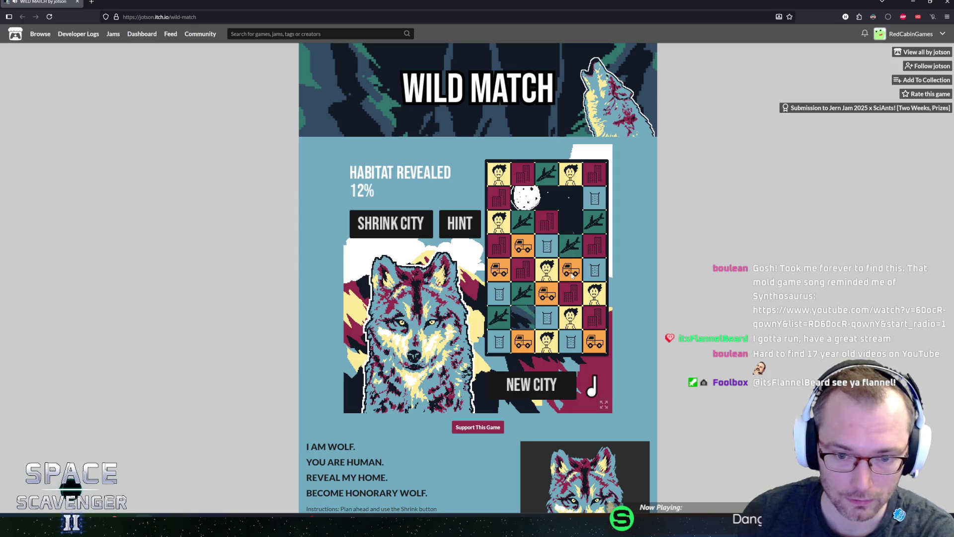
{"action": "mouse_move", "coordinate": [572, 275]}
{"action": "left_mouse_down"}
{"action": "mouse_move", "coordinate": [571, 297]}
{"action": "mouse_move", "coordinate": [595, 318]}
{"action": "mouse_move", "coordinate": [570, 343]}
{"action": "left_mouse_up"}
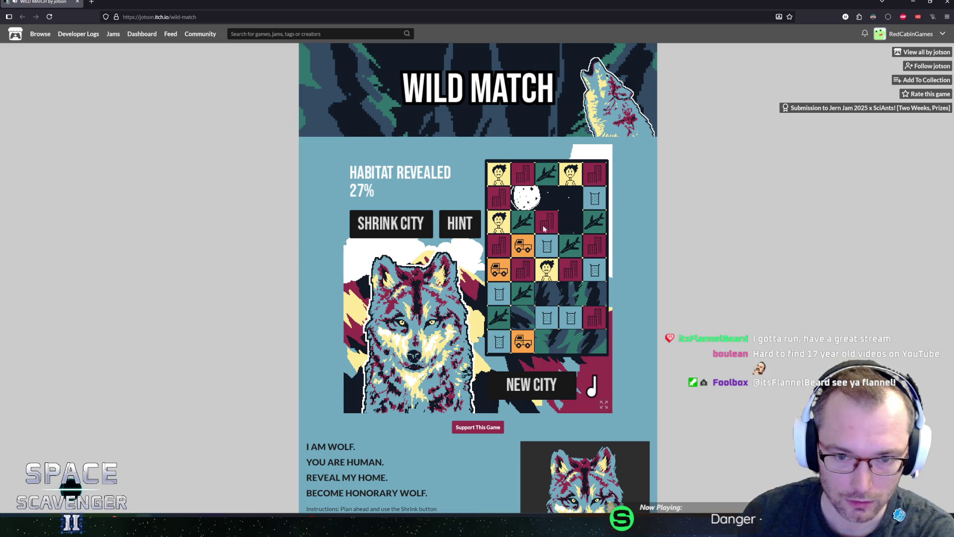
{"action": "left_click_drag", "start_coordinate": [545, 228], "coordinate": [544, 249]}
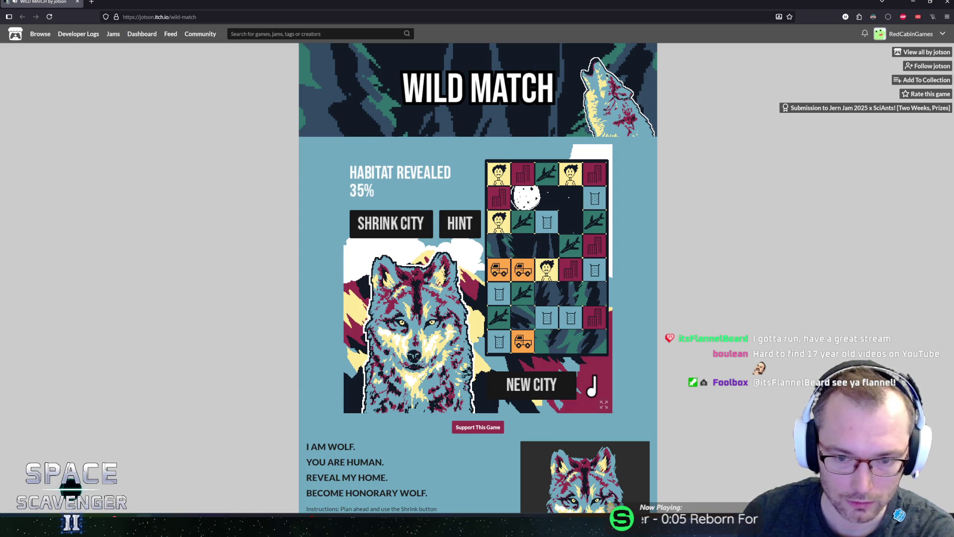
{"action": "left_click", "coordinate": [394, 223]}
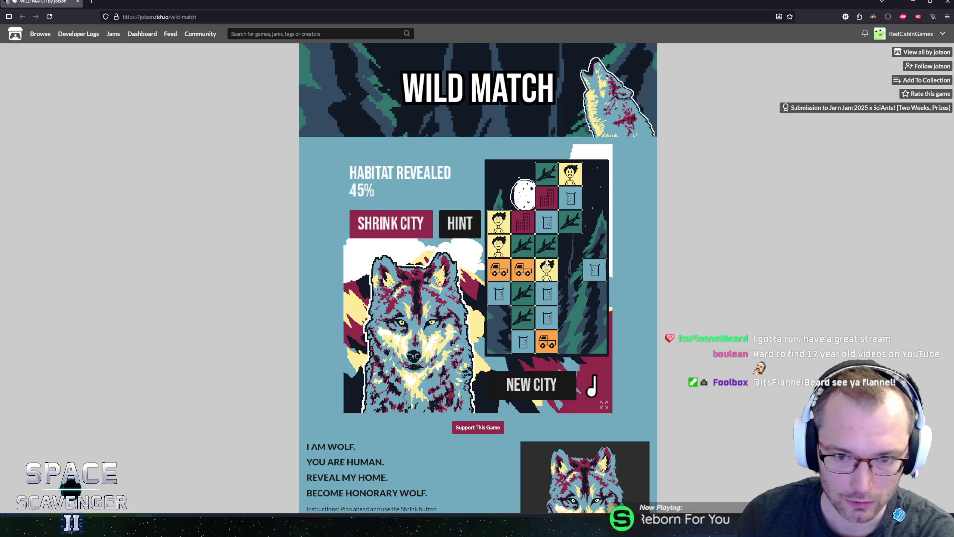
{"action": "left_click", "coordinate": [548, 312]}
{"action": "left_click", "coordinate": [547, 293]}
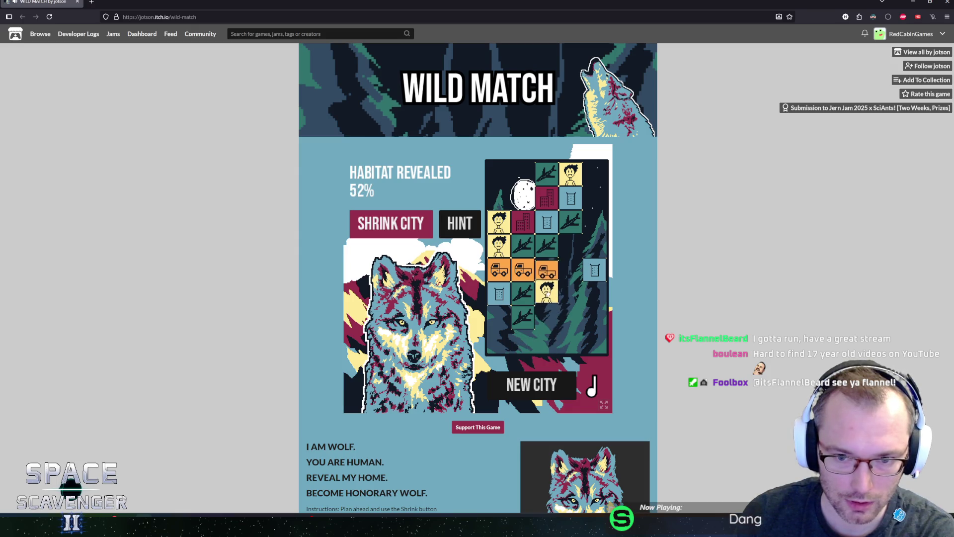
- Shrink twice and match three planes to reach 90% habitat, then start another city
{"action": "left_click", "coordinate": [559, 221]}
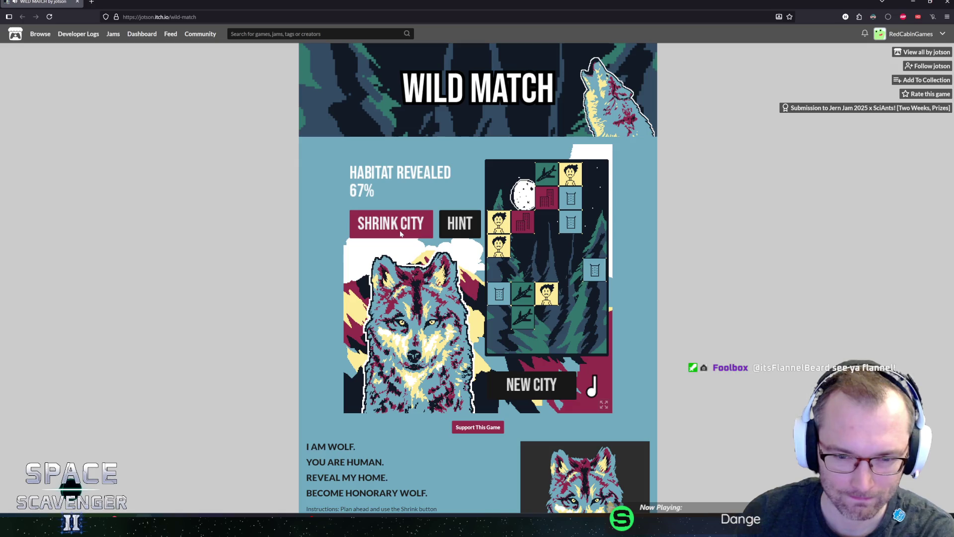
{"action": "left_click", "coordinate": [401, 233]}
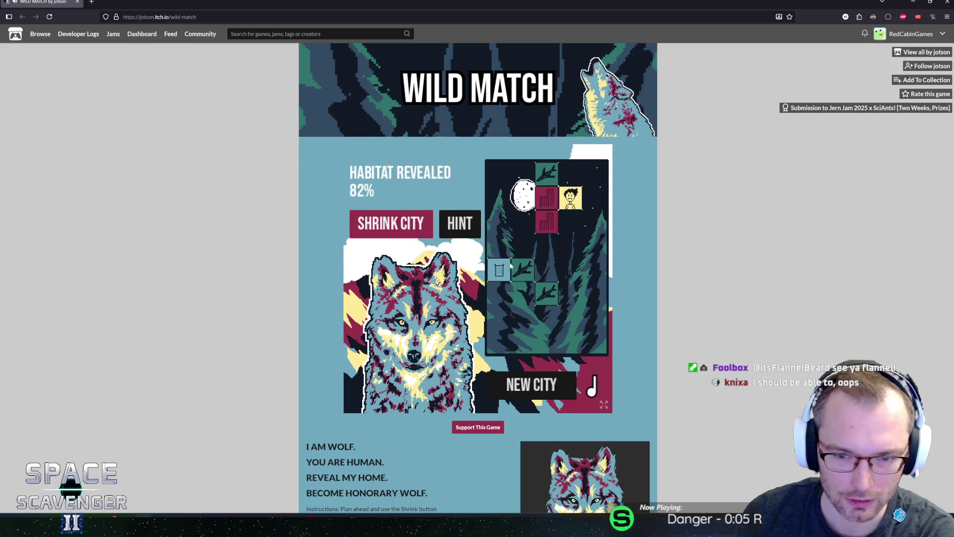
{"action": "left_click", "coordinate": [396, 233]}
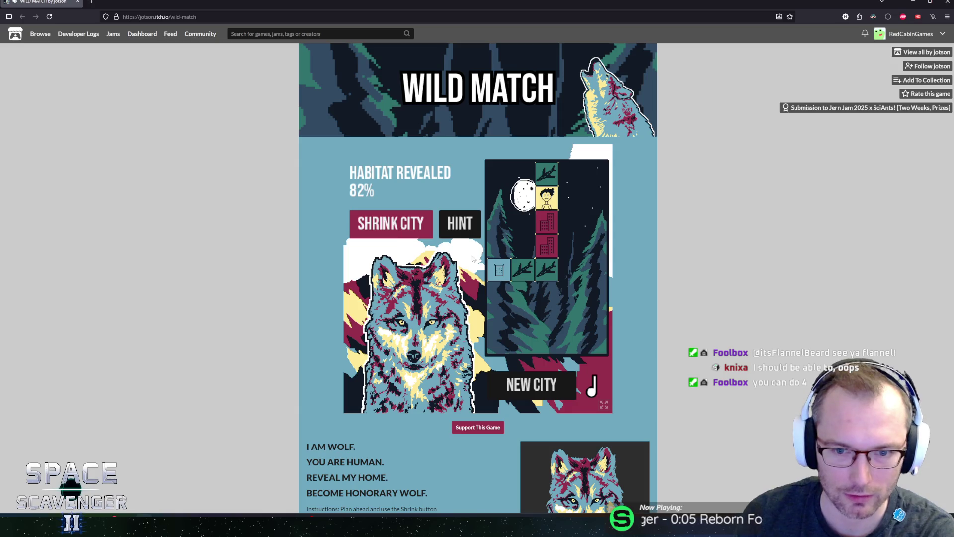
{"action": "left_click", "coordinate": [546, 232]}
{"action": "left_click", "coordinate": [546, 232]}
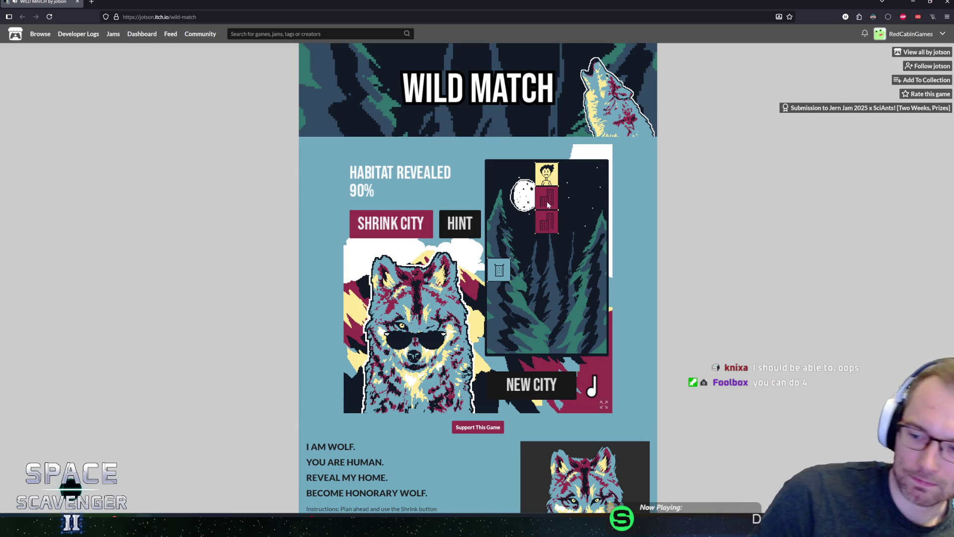
{"action": "left_click", "coordinate": [519, 380]}
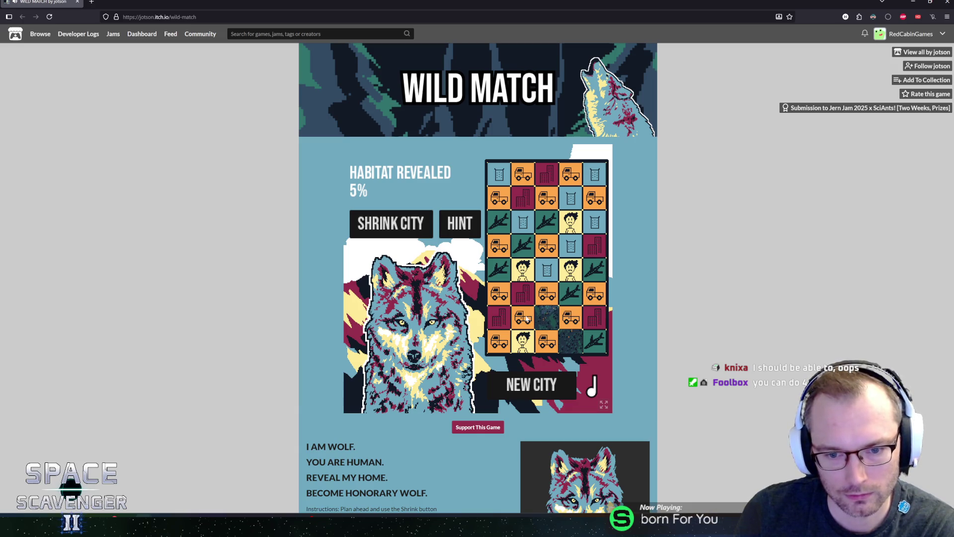
- Swap trucks, planes and bins into matches, shrink the city and clear the city row
{"action": "left_click_drag", "start_coordinate": [525, 320], "coordinate": [546, 318]}
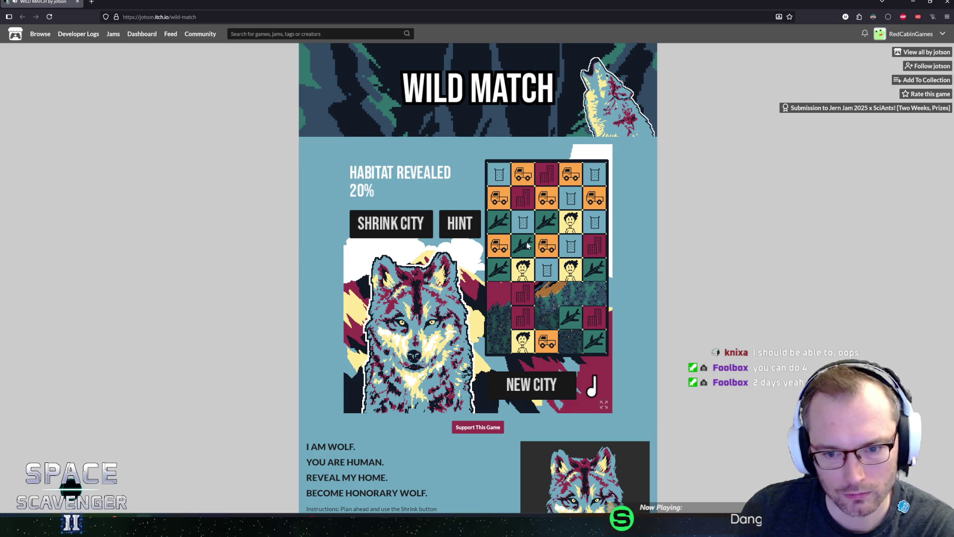
{"action": "left_click_drag", "start_coordinate": [528, 245], "coordinate": [525, 223]}
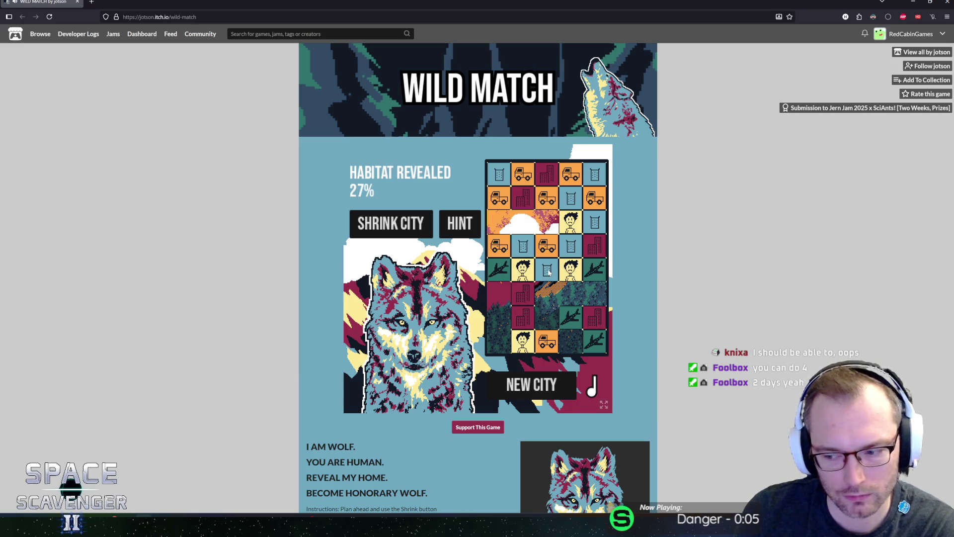
{"action": "left_click_drag", "start_coordinate": [549, 273], "coordinate": [548, 246]}
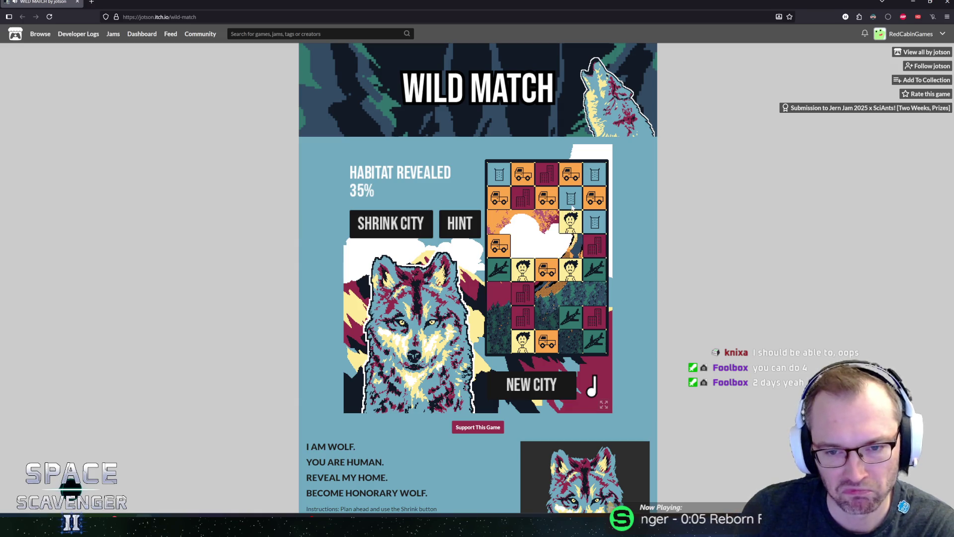
{"action": "left_click_drag", "start_coordinate": [572, 208], "coordinate": [571, 180]}
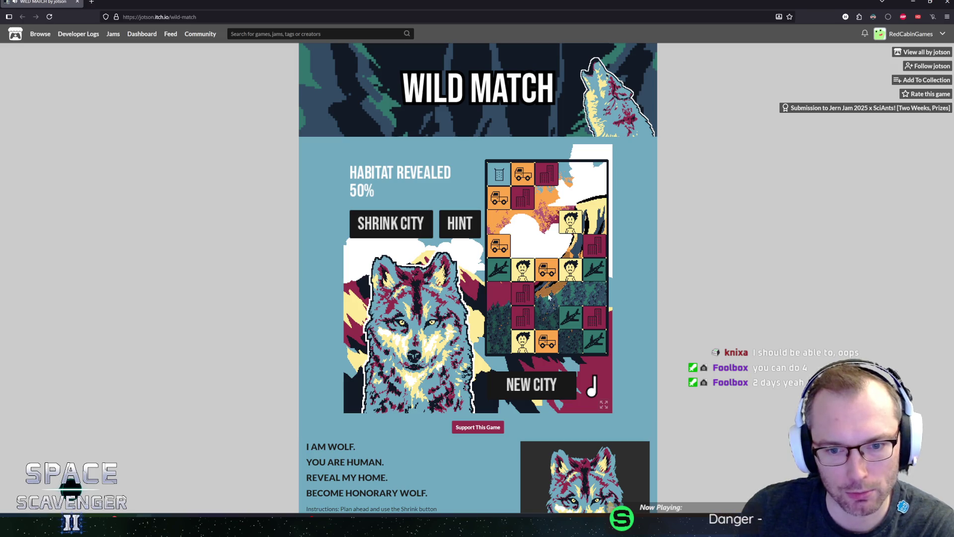
{"action": "left_click", "coordinate": [540, 265]}
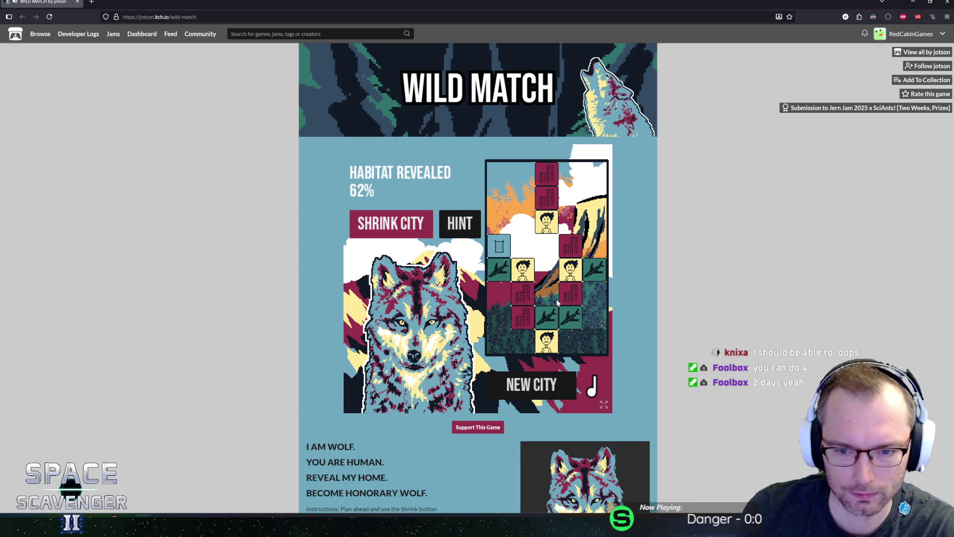
{"action": "left_click", "coordinate": [548, 302]}
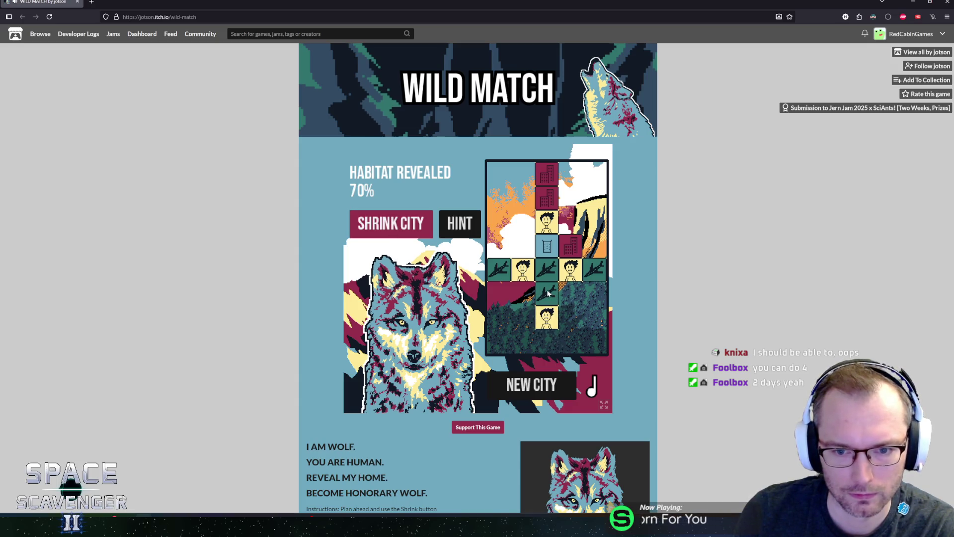
{"action": "left_click", "coordinate": [545, 268]}
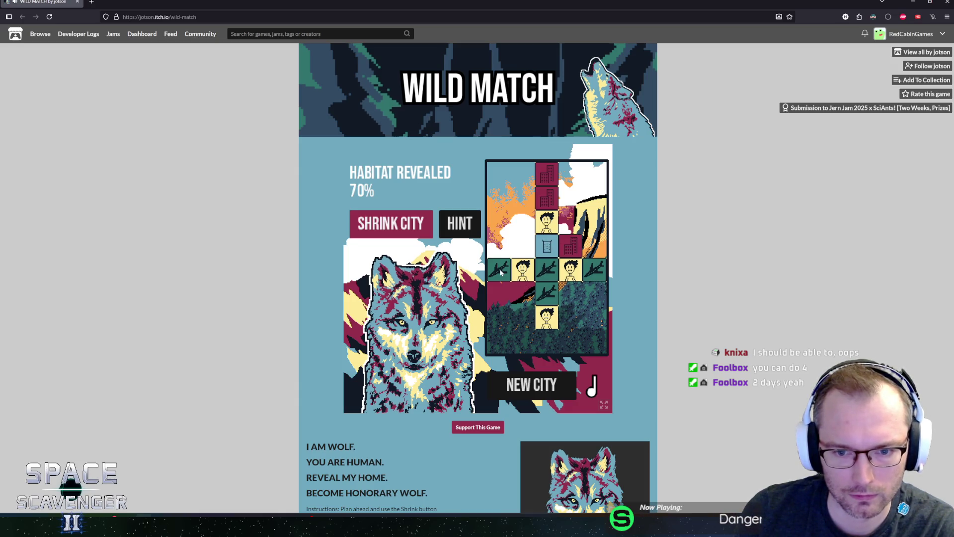
- Line up the planes and clear the person tiles to reach 95% habitat, then return to Unity
{"action": "left_click_drag", "start_coordinate": [541, 270], "coordinate": [542, 247]}
{"action": "left_click_drag", "start_coordinate": [502, 280], "coordinate": [524, 279]}
{"action": "left_click_drag", "start_coordinate": [594, 275], "coordinate": [551, 274]}
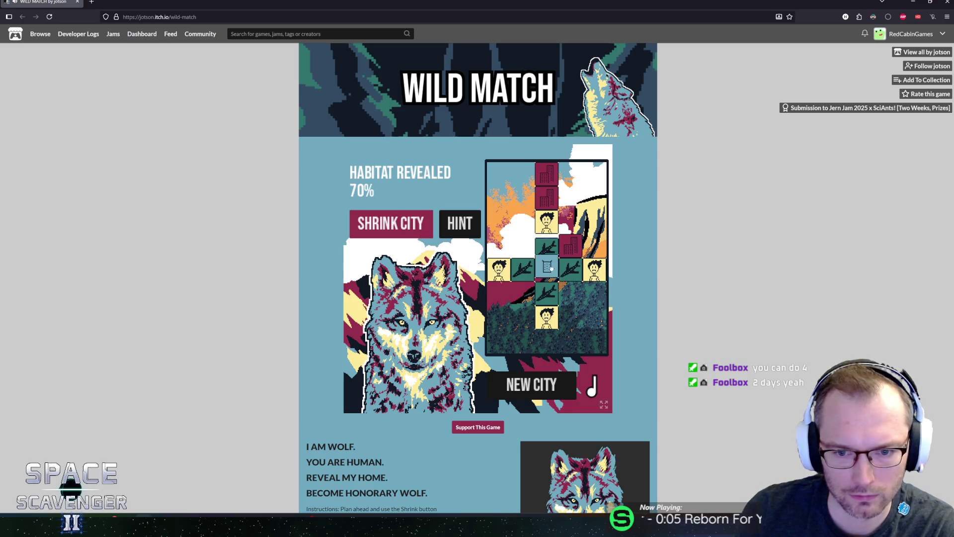
{"action": "left_click", "coordinate": [407, 228]}
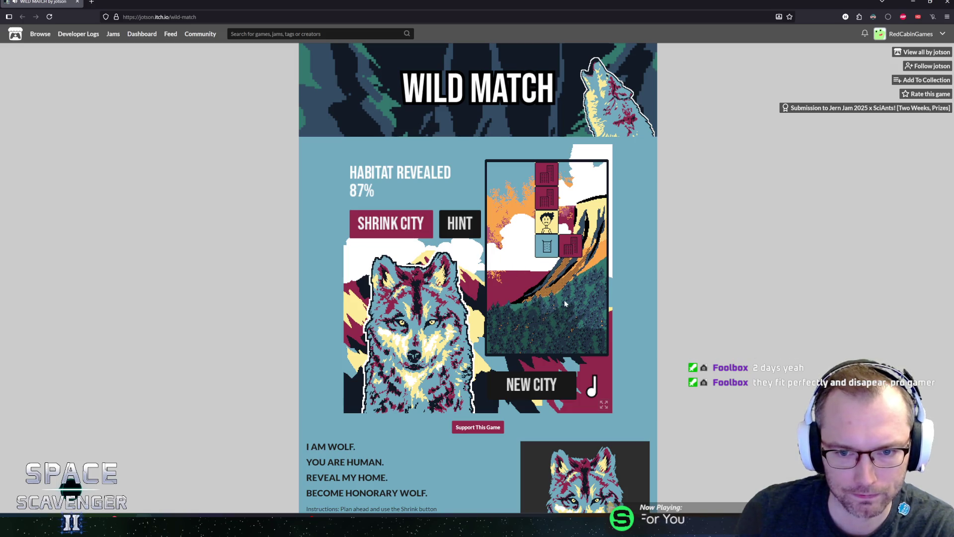
{"action": "left_click", "coordinate": [569, 254]}
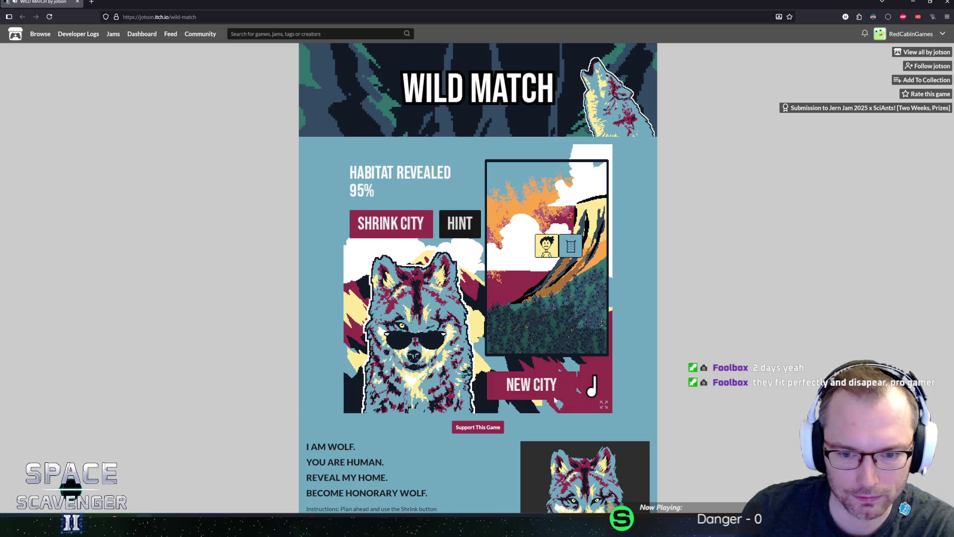
{"action": "key", "text": "alt+Tab"}
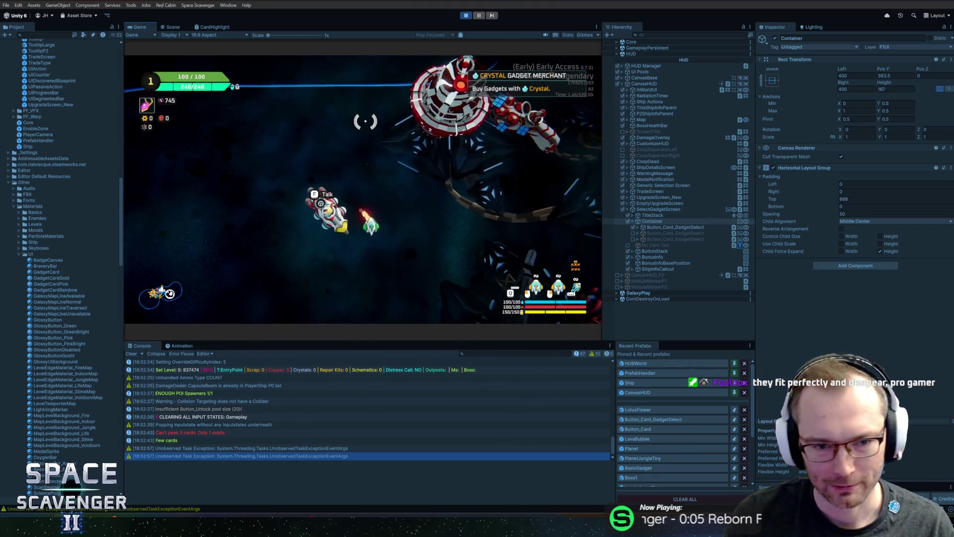
- Open and close the artifact card selection screen twice to check it in Play mode
{"action": "key", "text": "f"}
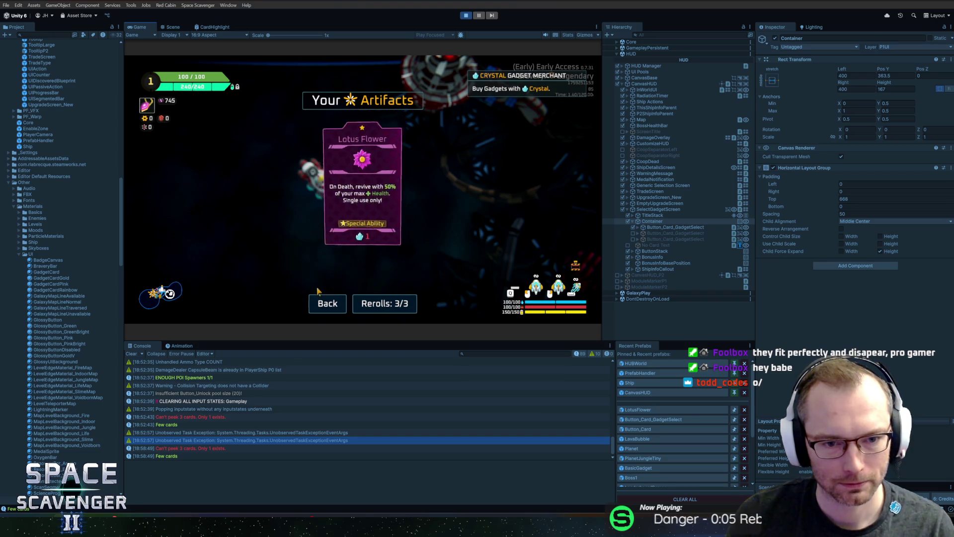
{"action": "left_click", "coordinate": [325, 301]}
{"action": "key", "text": "Tab"}
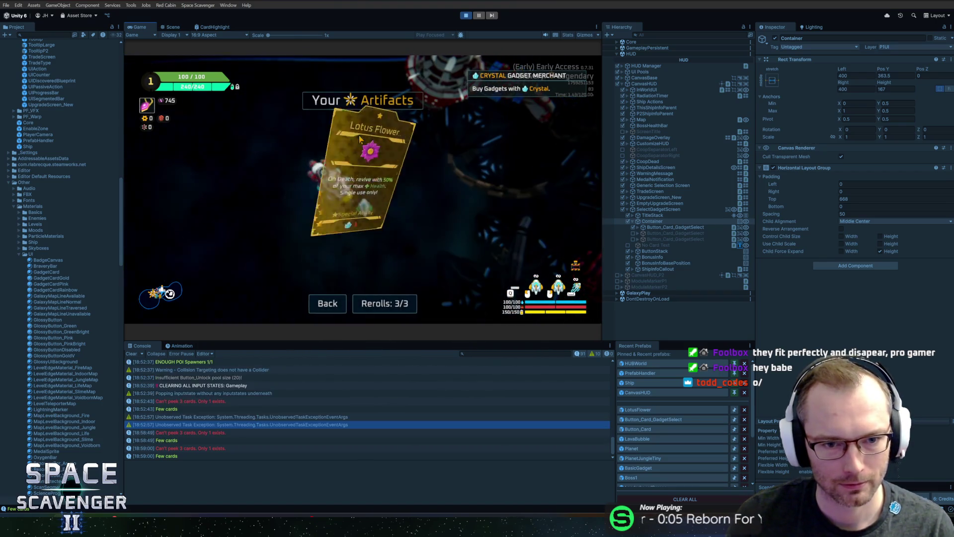
{"action": "left_click", "coordinate": [327, 302]}
- Check the ship stats panel's damage and defense tabs, then pause the game
{"action": "key", "text": "Tab"}
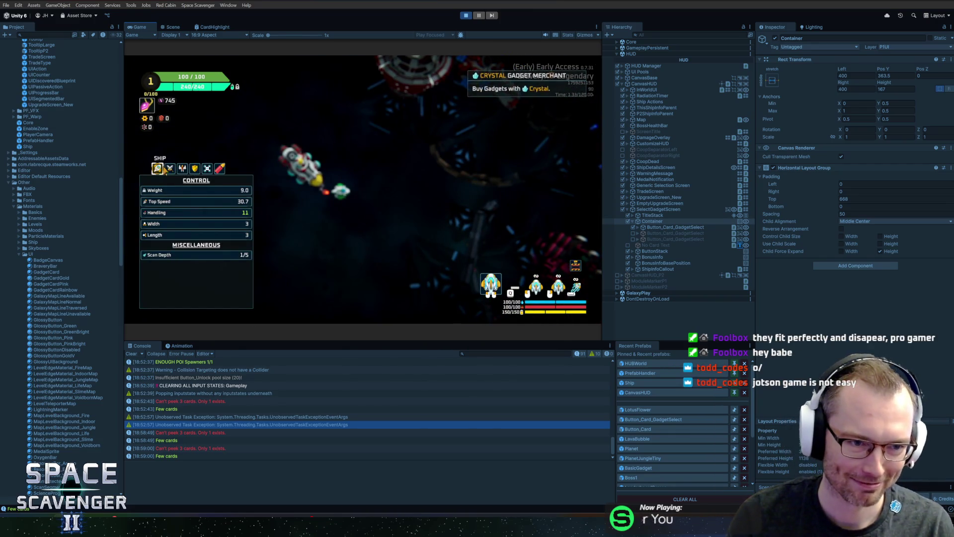
{"action": "left_click", "coordinate": [182, 168]}
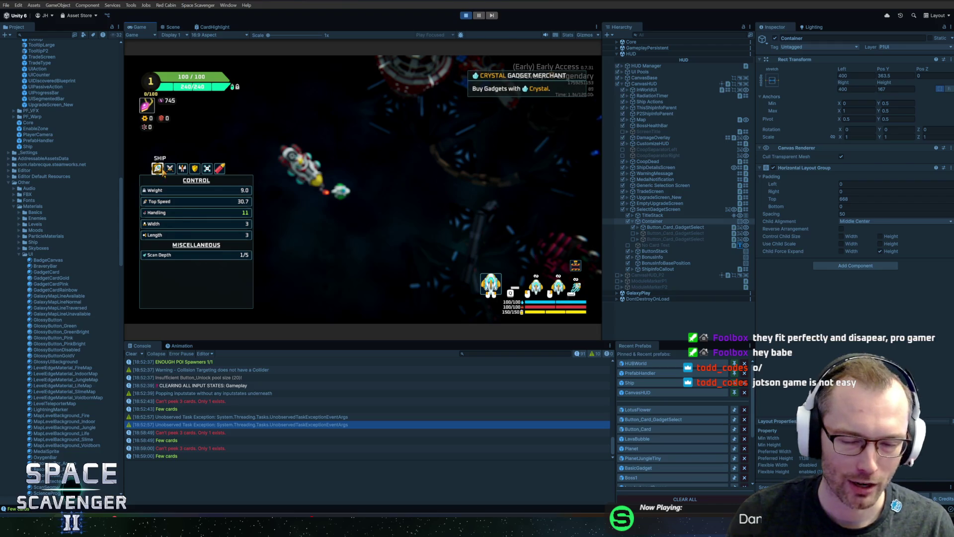
{"action": "left_click", "coordinate": [195, 169]}
{"action": "key", "text": "Tab"}
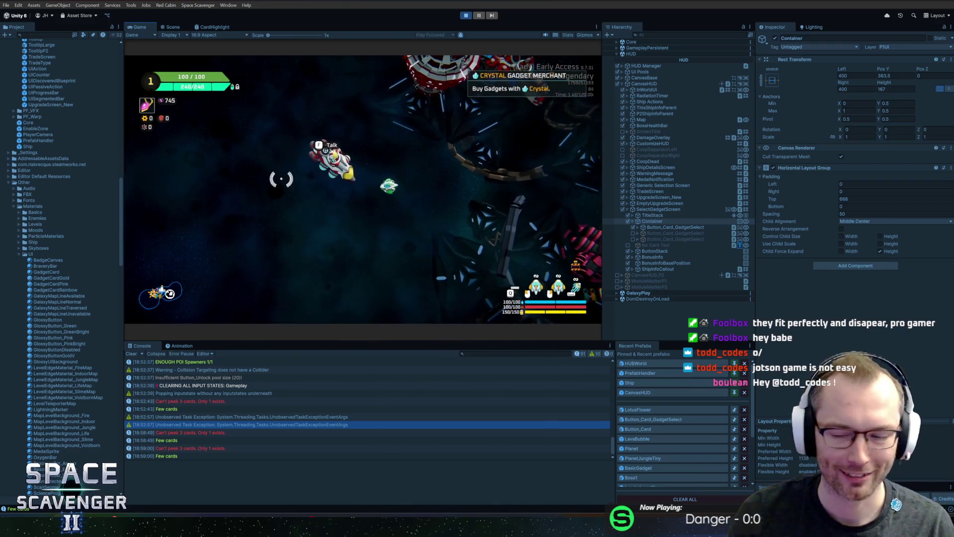
{"action": "key", "text": "Escape"}
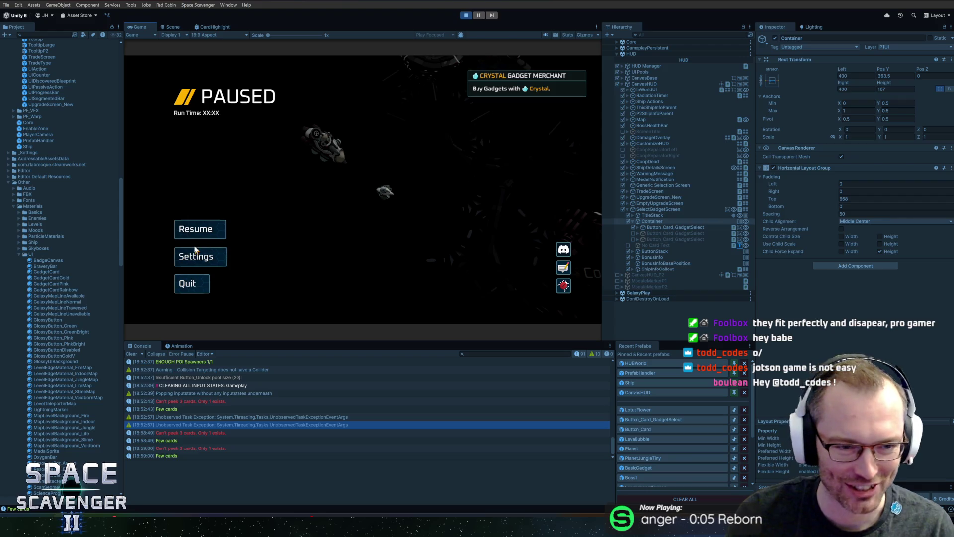
- Raise the Sound Effects and Master volume sliders in Audio settings, then resume the game
{"action": "left_click", "coordinate": [197, 249]}
{"action": "left_click", "coordinate": [390, 92]}
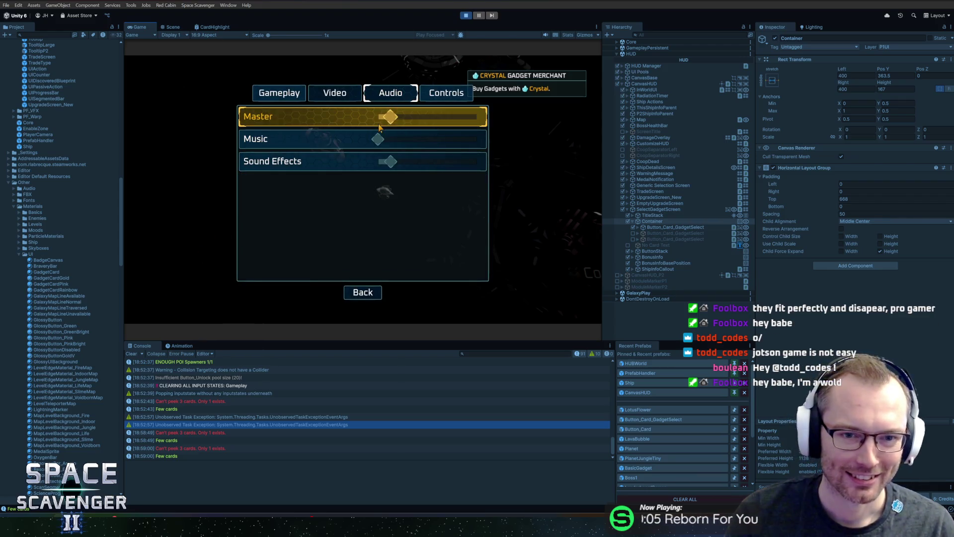
{"action": "left_click", "coordinate": [406, 161]}
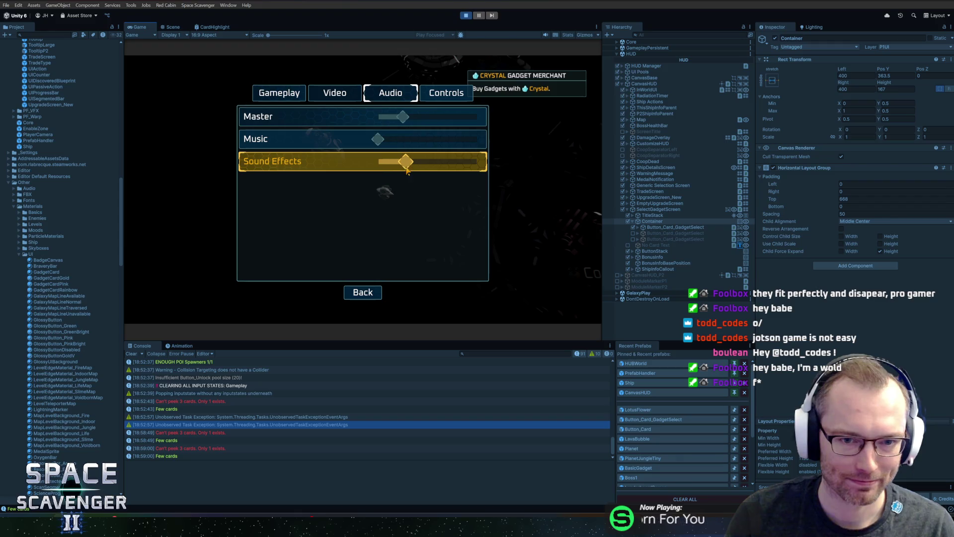
{"action": "left_click", "coordinate": [404, 116]}
{"action": "left_click", "coordinate": [362, 292]}
{"action": "key", "text": "Escape"}
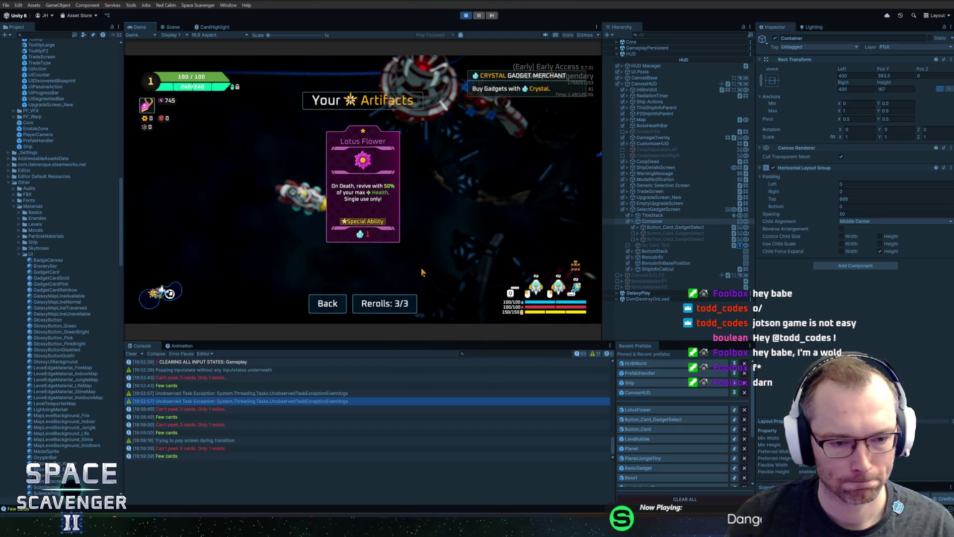
- Take the Lotus Flower artifact and add a crystal with the 'add ctrrystal' debug console command
{"action": "left_click", "coordinate": [370, 242]}
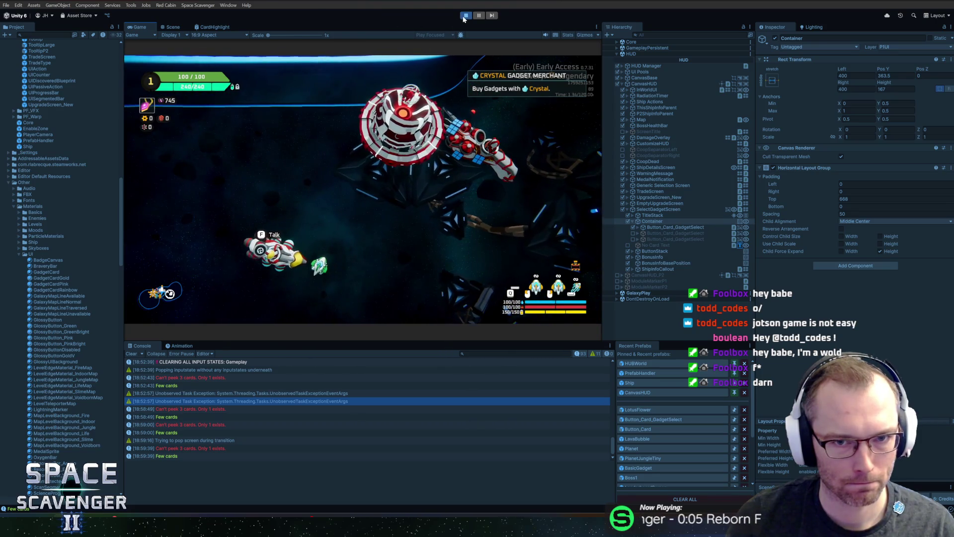
{"action": "key", "text": "grave"}
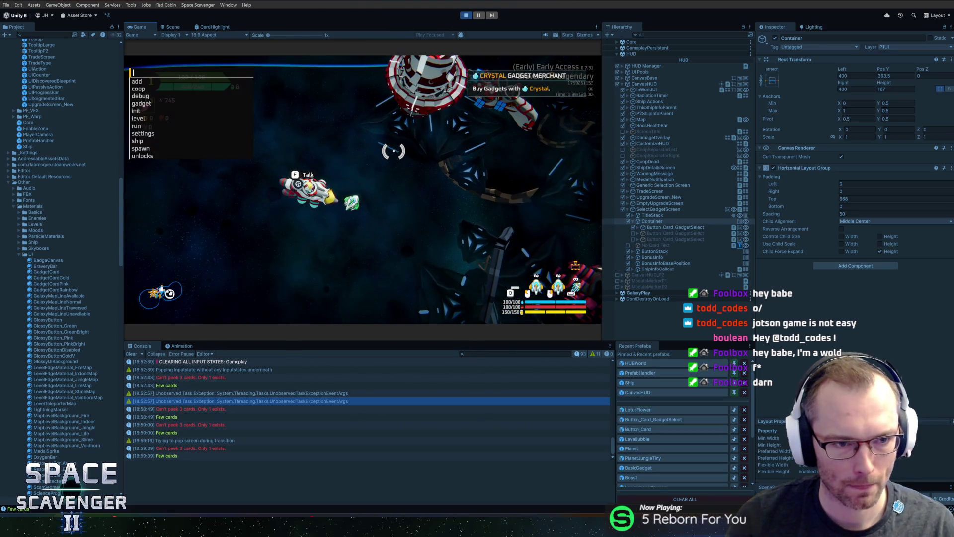
{"action": "type", "text": "add ctrrystal"}
{"action": "key", "text": "Return"}
- Buy the one-crystal gadget from the merchant, leave the gadget screen, and stop Play mode
{"action": "key", "text": "f"}
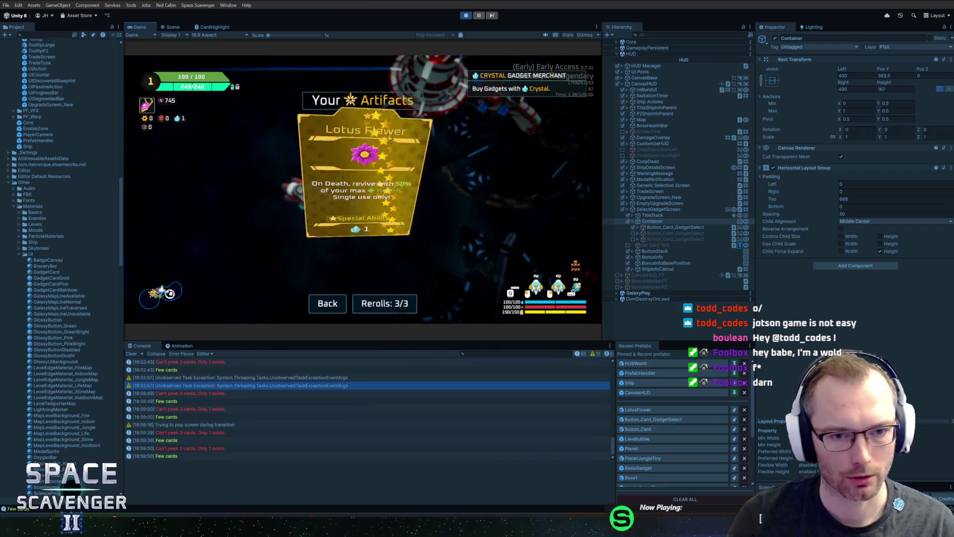
{"action": "left_click", "coordinate": [362, 302]}
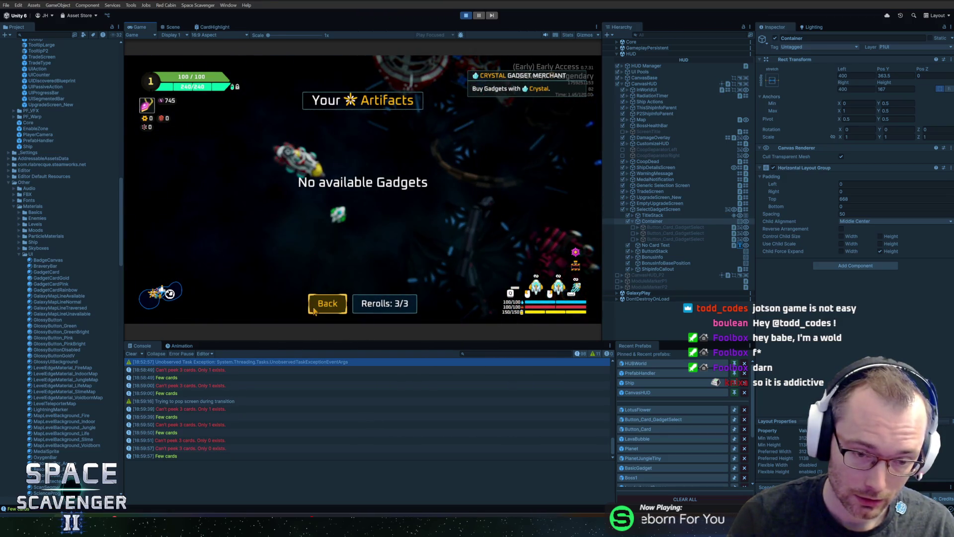
{"action": "left_click", "coordinate": [326, 303]}
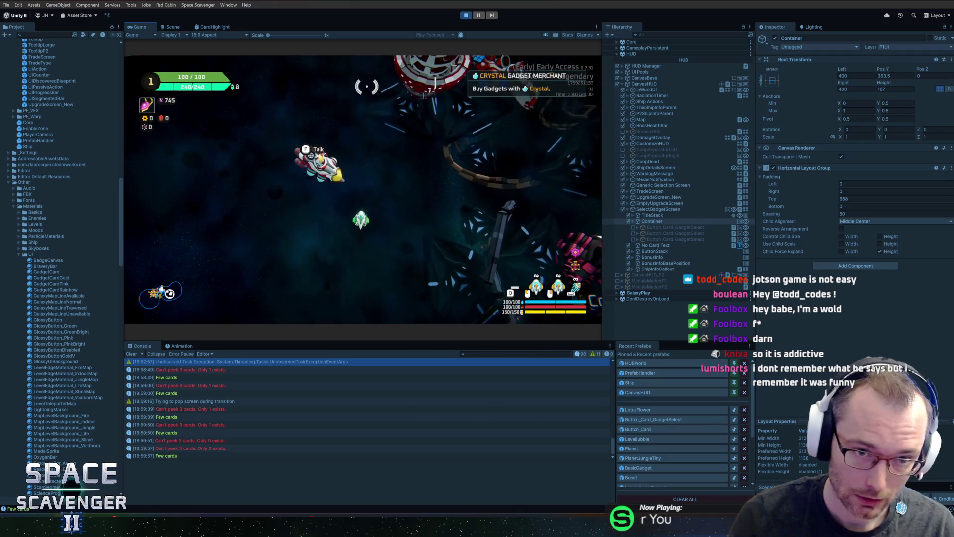
{"action": "key", "text": "ctrl+p"}
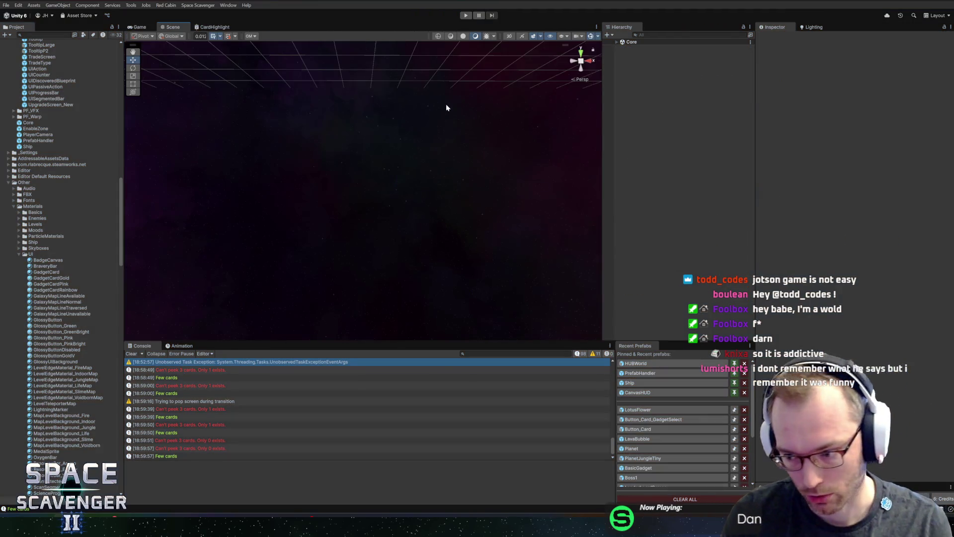
- Open the CanvasHUD prefab and inspect the Ship Actions, ActionsBar and ThisShipInfoParent objects
{"action": "left_click", "coordinate": [641, 409]}
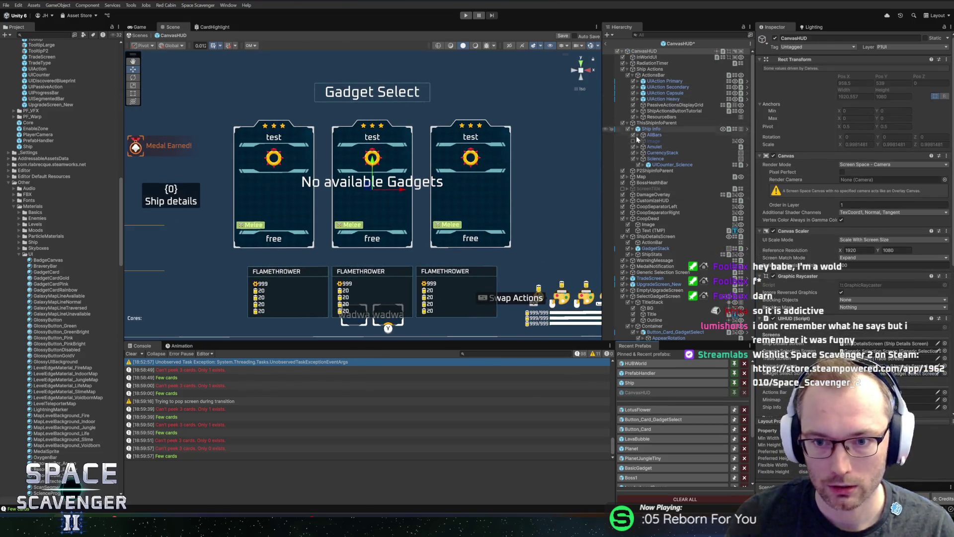
{"action": "left_click", "coordinate": [641, 70]}
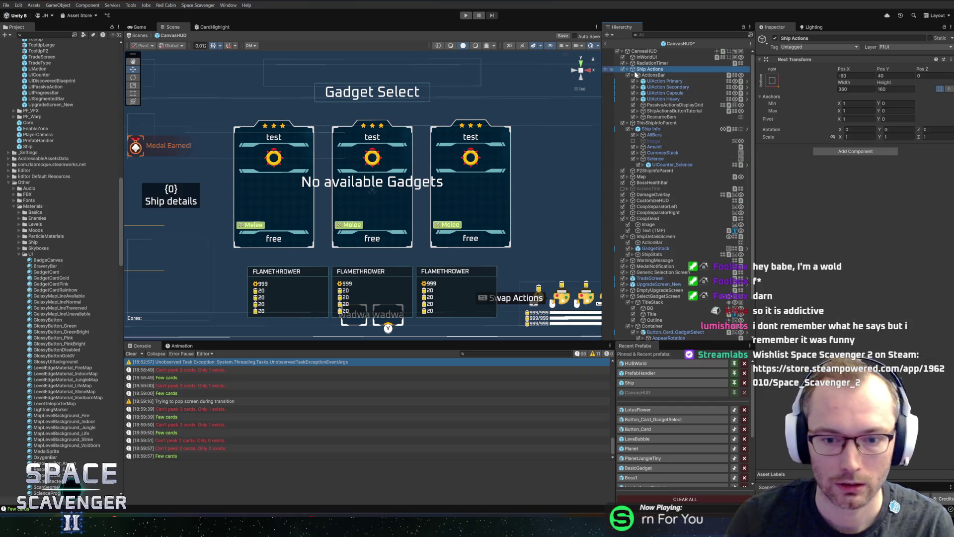
{"action": "key", "text": "Down"}
{"action": "left_click", "coordinate": [795, 175]}
{"action": "left_click", "coordinate": [651, 69]}
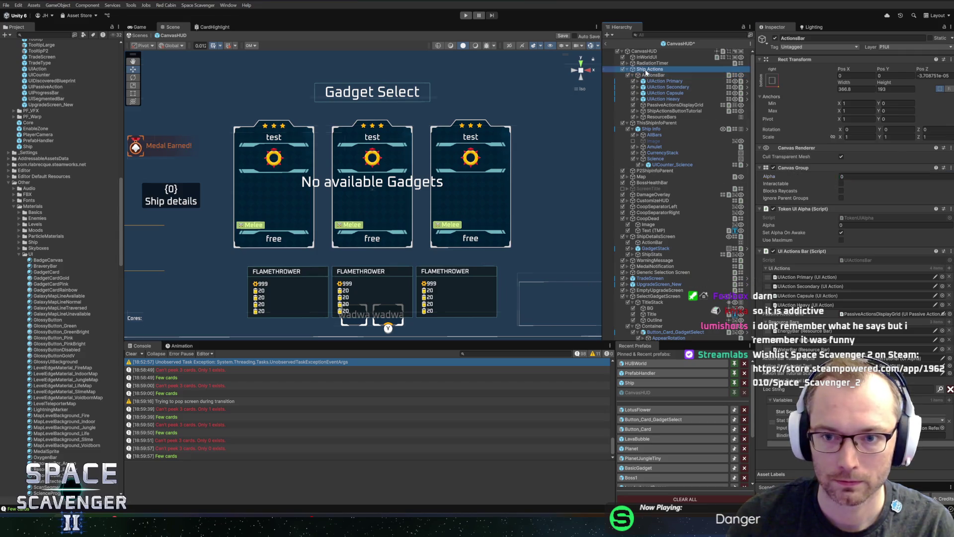
{"action": "key", "text": "Left"}
{"action": "left_click", "coordinate": [660, 75]}
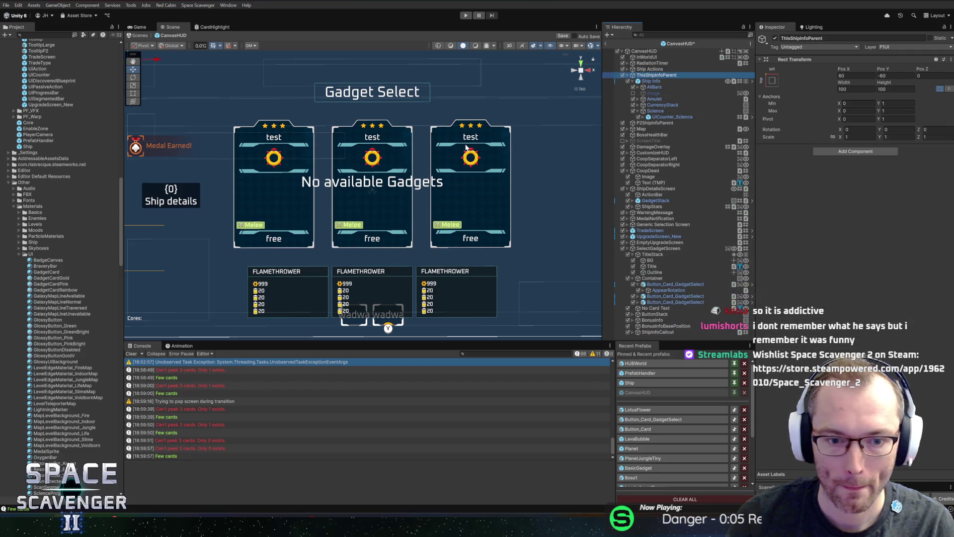
{"action": "key", "text": "f"}
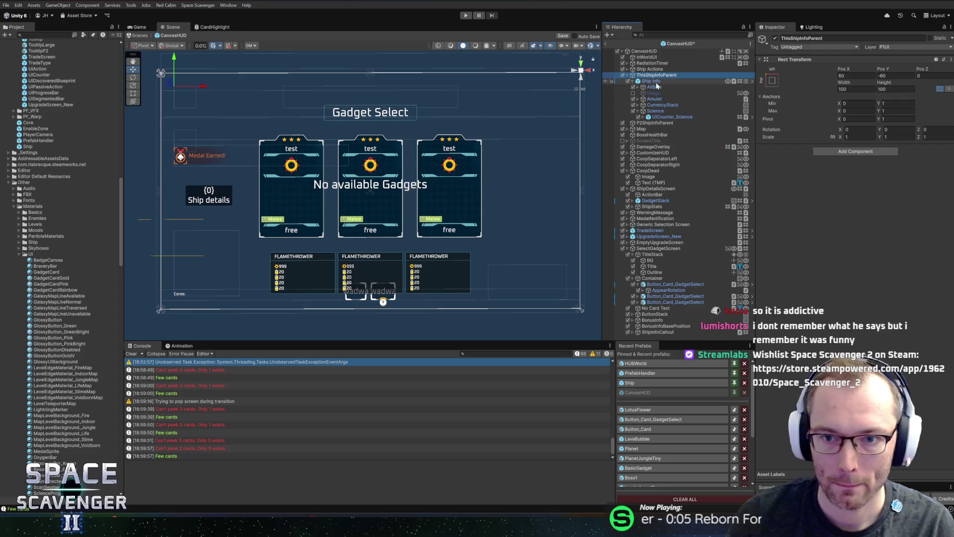
{"action": "left_click", "coordinate": [650, 81]}
{"action": "left_click", "coordinate": [657, 75]}
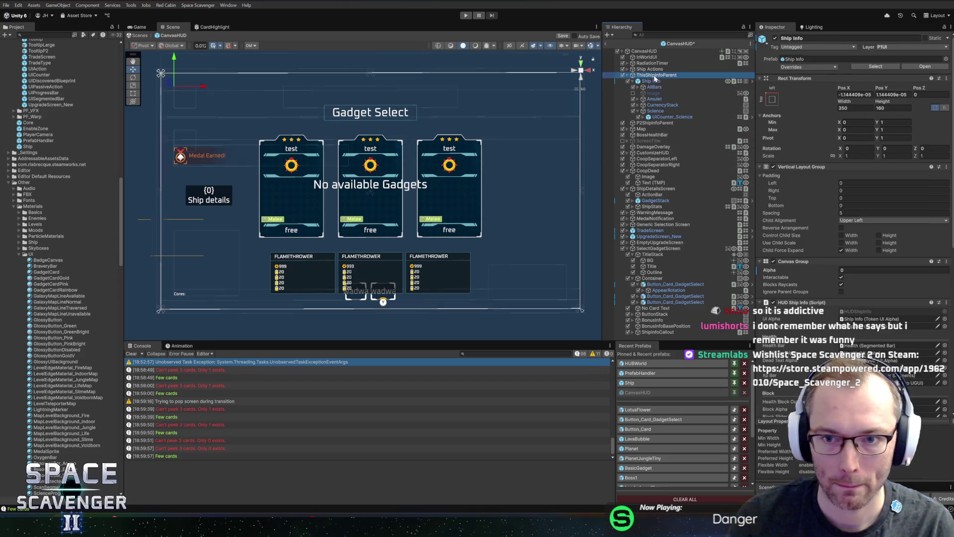
{"action": "key", "text": "Left"}
- Select SelectGadgetScreen in the Hierarchy and preview its Reroll Loc and other localized strings
{"action": "left_click", "coordinate": [647, 128]}
{"action": "key", "text": "Left"}
{"action": "key", "text": "Down"}
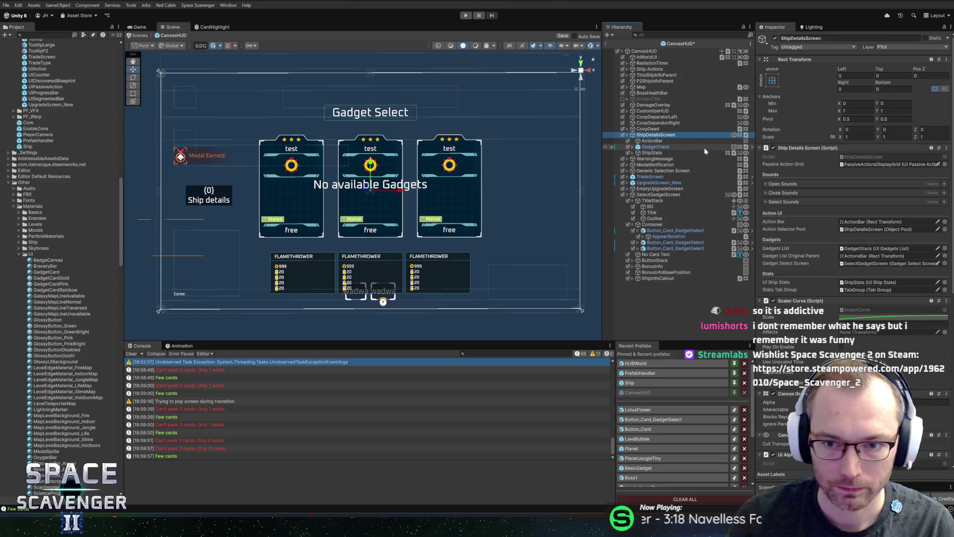
{"action": "key", "text": "Left"}
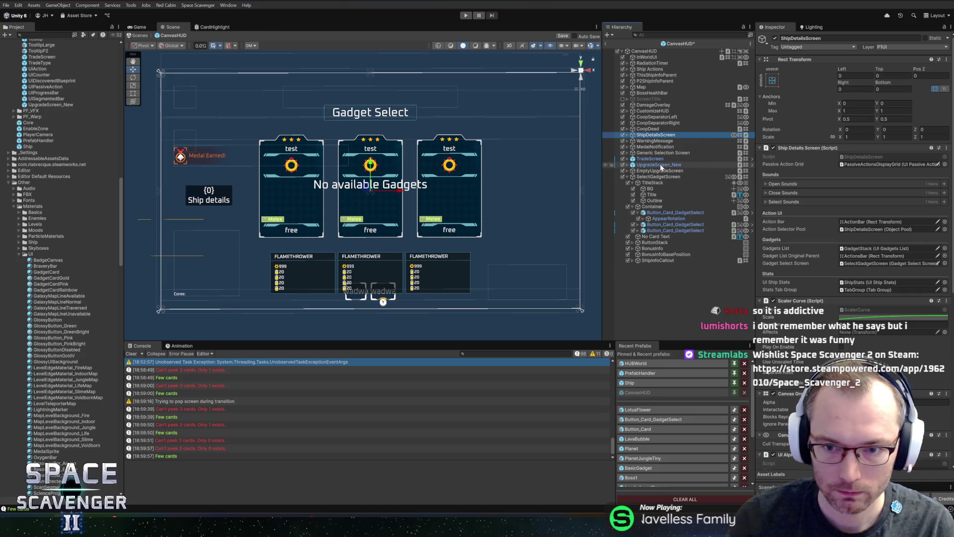
{"action": "left_click", "coordinate": [658, 176]}
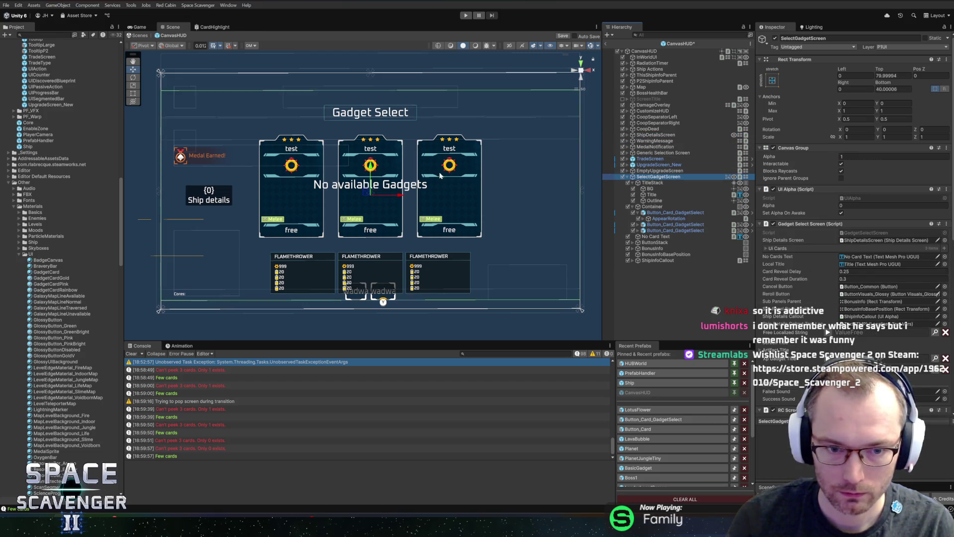
{"action": "scroll", "coordinate": [387, 160], "scroll_direction": "up", "scroll_amount": 2}
{"action": "scroll", "coordinate": [834, 289], "scroll_direction": "down", "scroll_amount": 5}
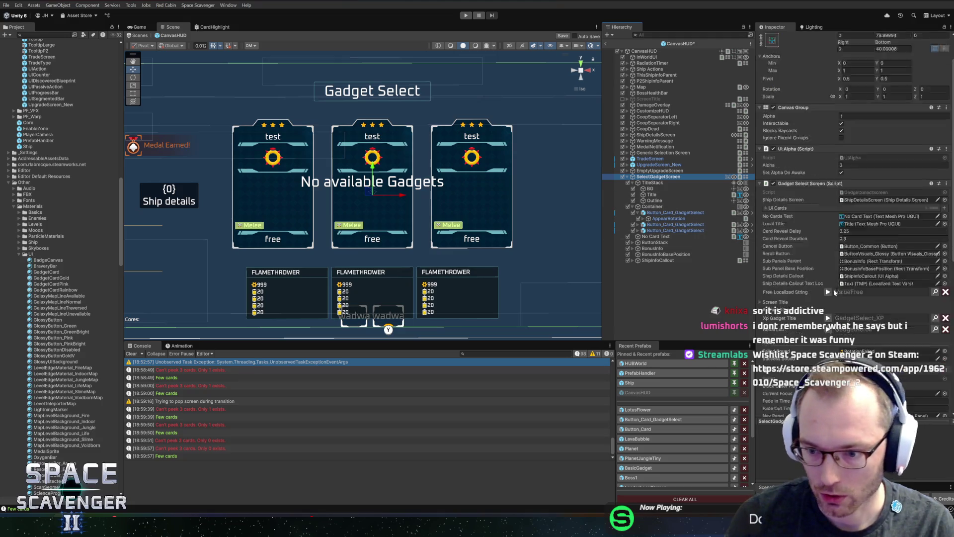
{"action": "left_click", "coordinate": [828, 269]}
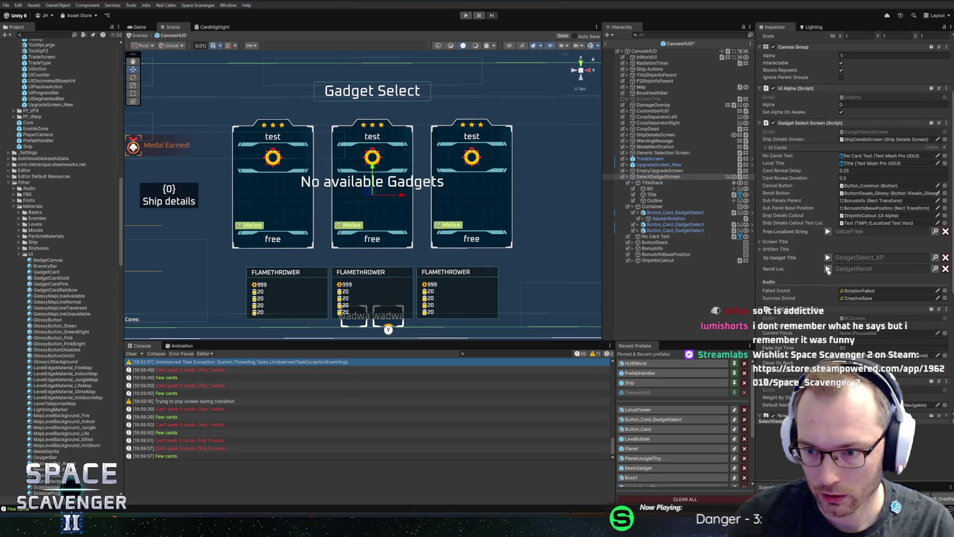
{"action": "left_click", "coordinate": [827, 258]}
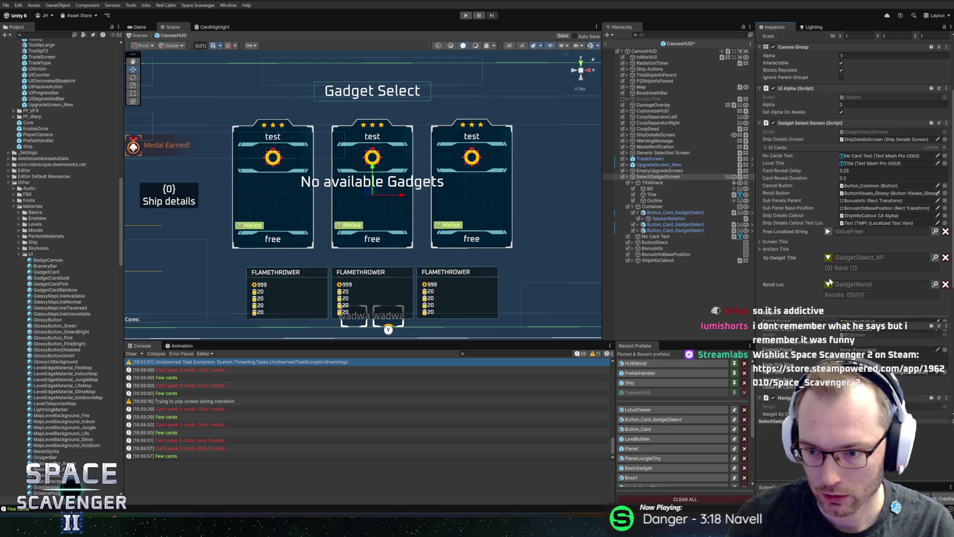
{"action": "left_click", "coordinate": [828, 232]}
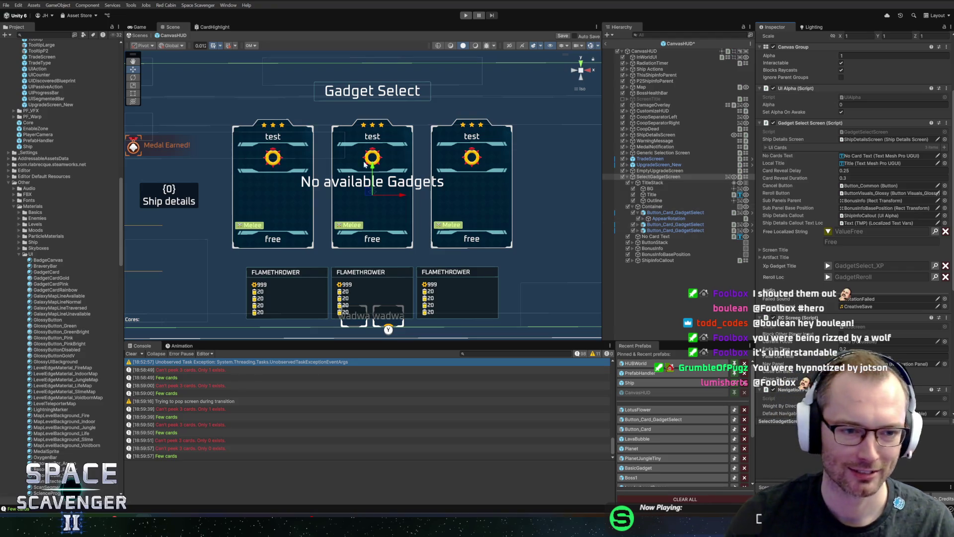
- Expand the Screen Title and Artifact Title settings in the Inspector
{"action": "scroll", "coordinate": [357, 164], "scroll_direction": "down", "scroll_amount": 1}
{"action": "scroll", "coordinate": [382, 174], "scroll_direction": "down", "scroll_amount": 1}
{"action": "scroll", "coordinate": [382, 174], "scroll_direction": "up", "scroll_amount": 1}
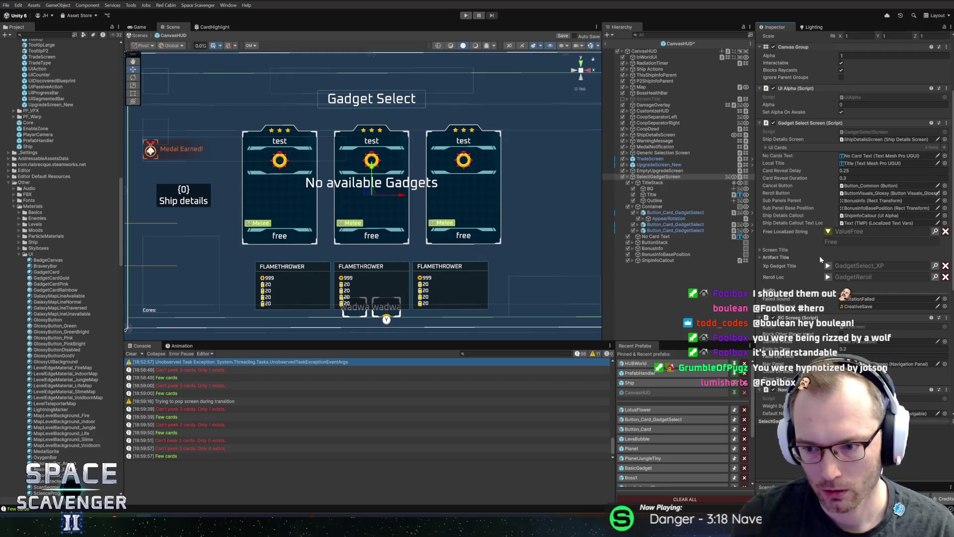
{"action": "scroll", "coordinate": [819, 255], "scroll_direction": "down", "scroll_amount": 3}
{"action": "scroll", "coordinate": [805, 257], "scroll_direction": "up", "scroll_amount": 2}
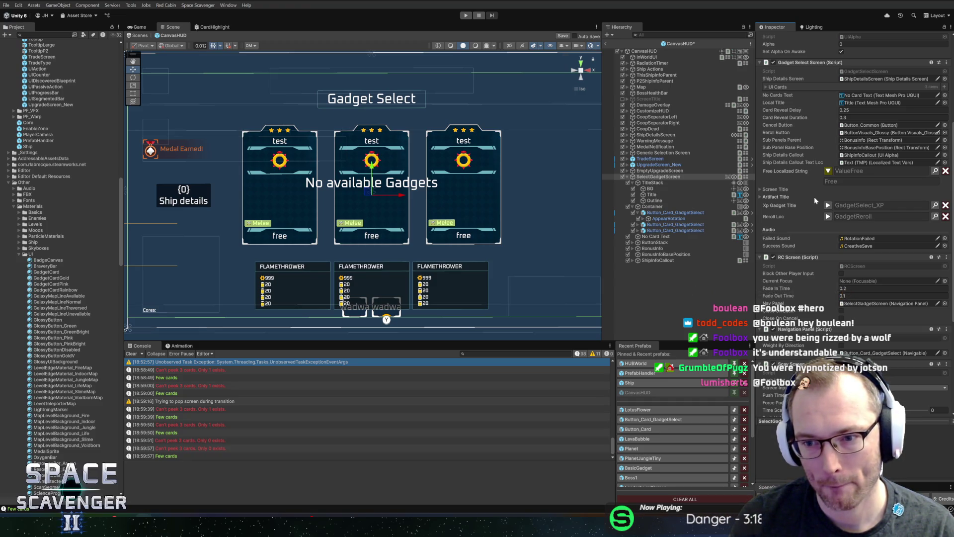
{"action": "left_click", "coordinate": [814, 196]}
{"action": "left_click", "coordinate": [776, 189]}
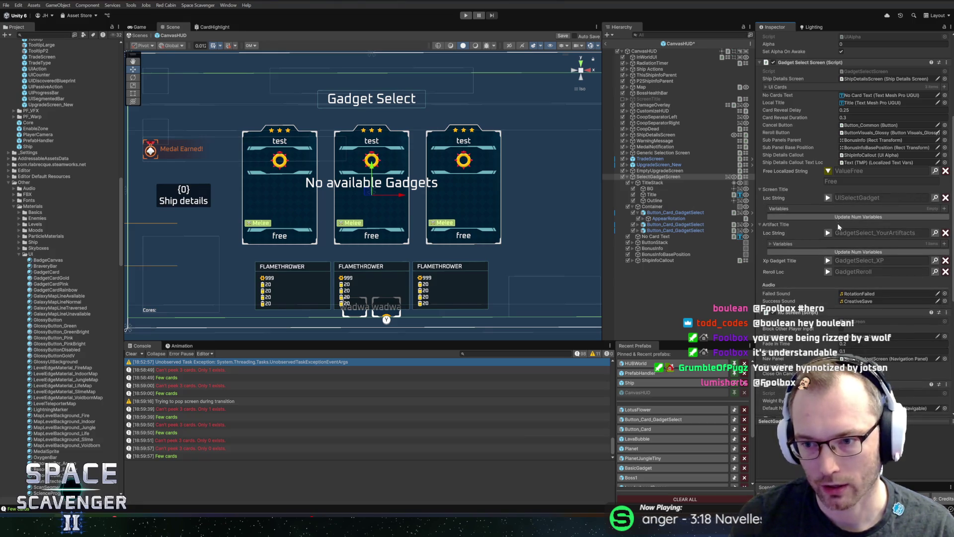
- Toggle the title text previews and look up the Artifact Title key in the Localization Editor
{"action": "left_click", "coordinate": [828, 233]}
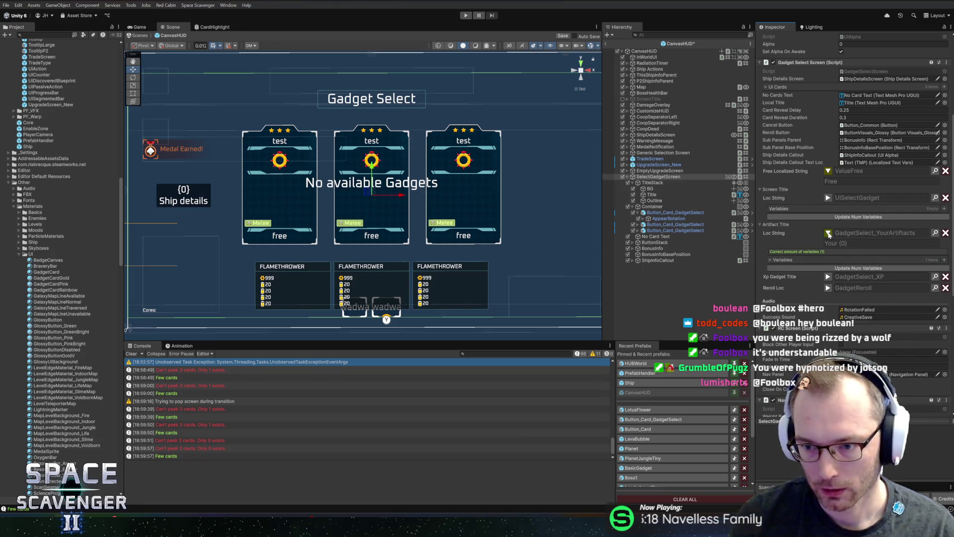
{"action": "left_click", "coordinate": [828, 233]}
{"action": "left_click", "coordinate": [828, 198]}
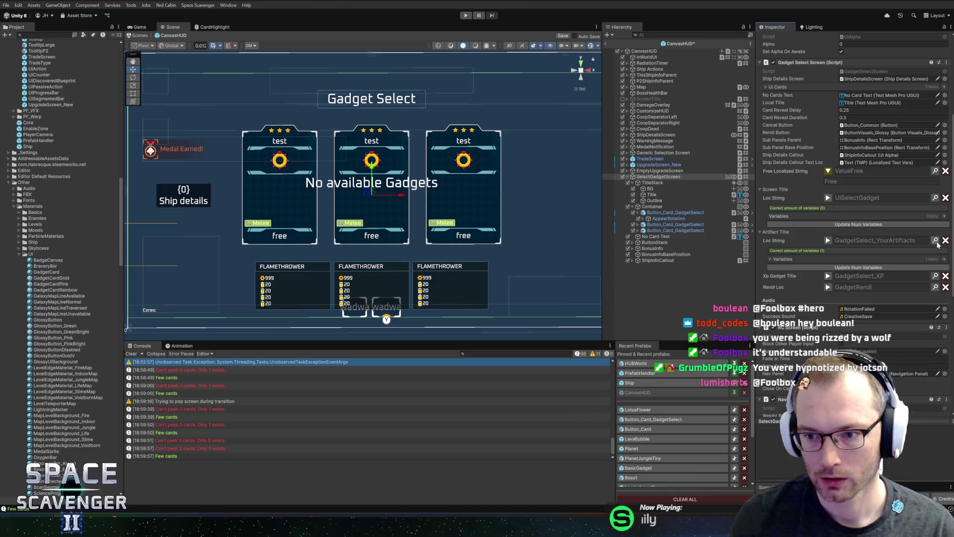
{"action": "left_click", "coordinate": [935, 240]}
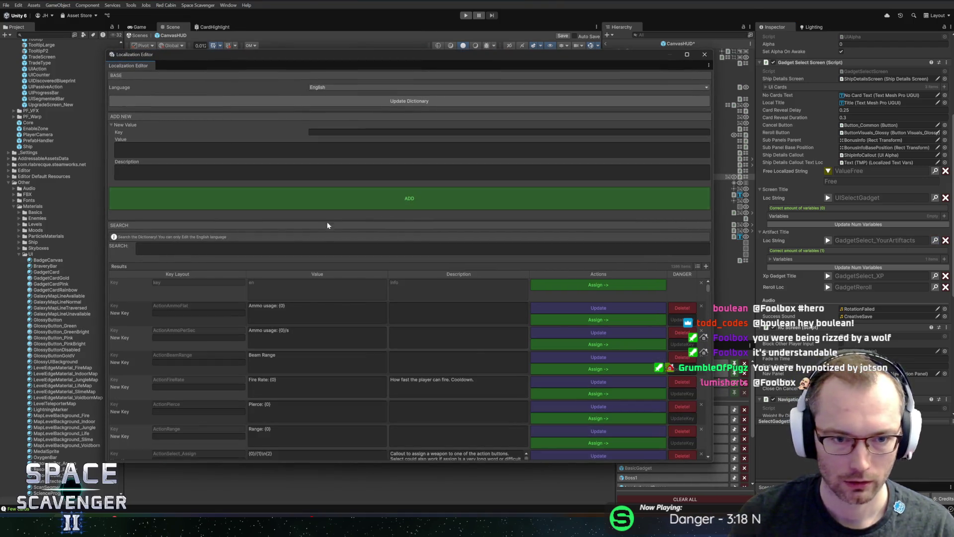
- Find and delete the old GadgetSelect_YourArtifacts dictionary entry
{"action": "left_click", "coordinate": [330, 249]}
{"action": "type", "text": "yourar"}
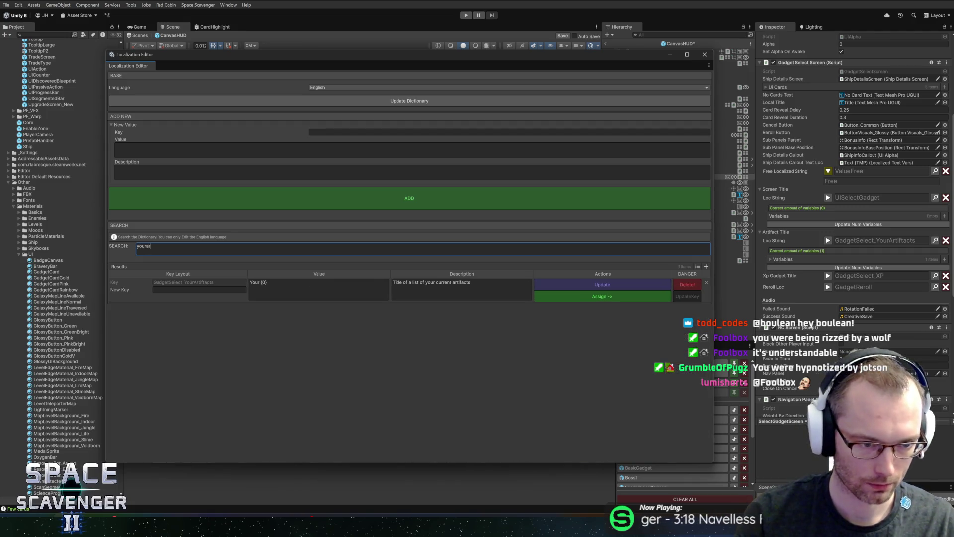
{"action": "left_click", "coordinate": [681, 288]}
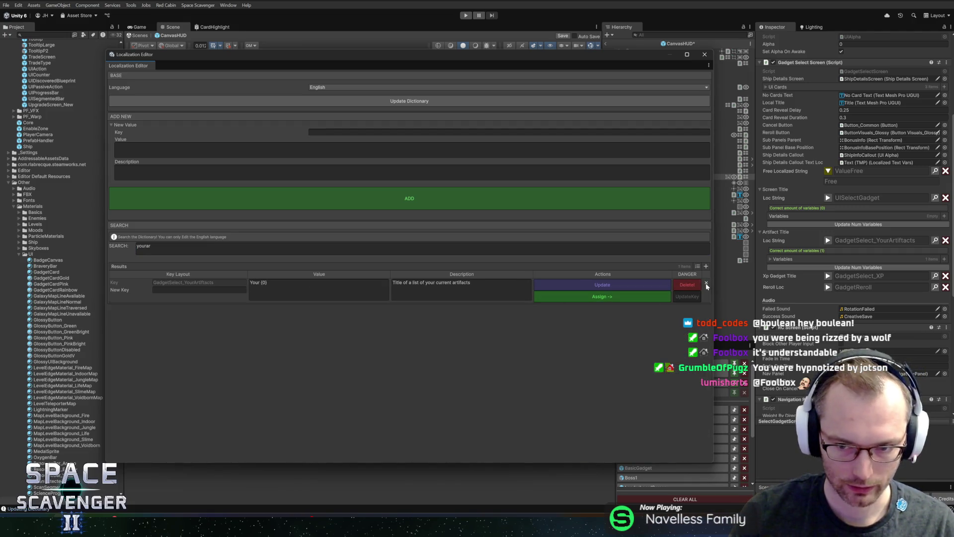
- Enter new key UISelectGadget_Epic with the value 'Select Epic {0}'
{"action": "left_click", "coordinate": [510, 132]}
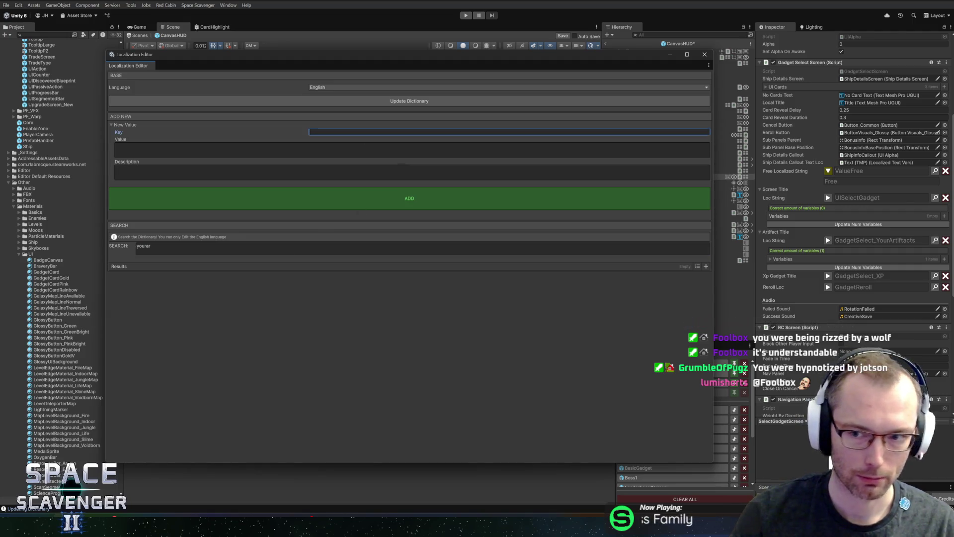
{"action": "type", "text": "UISelec"}
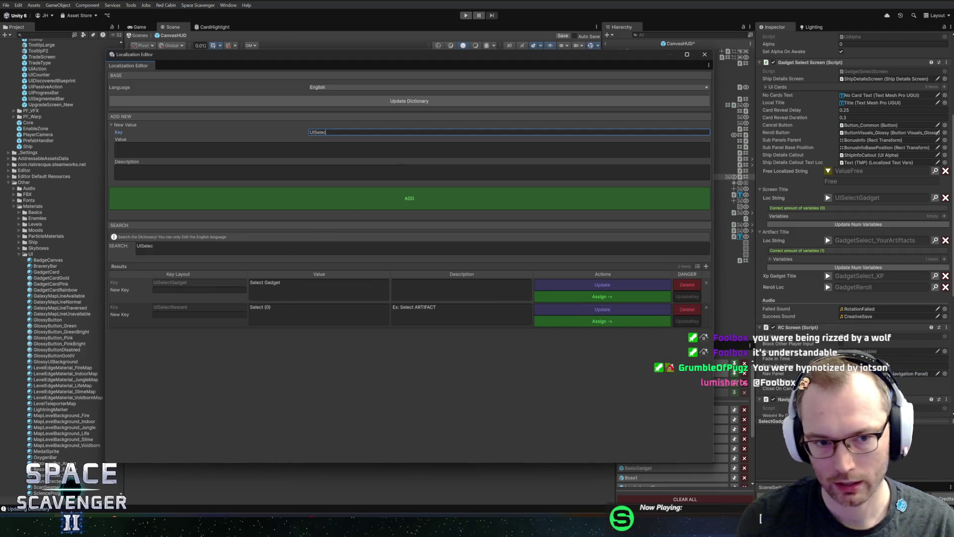
{"action": "type", "text": "tGad"}
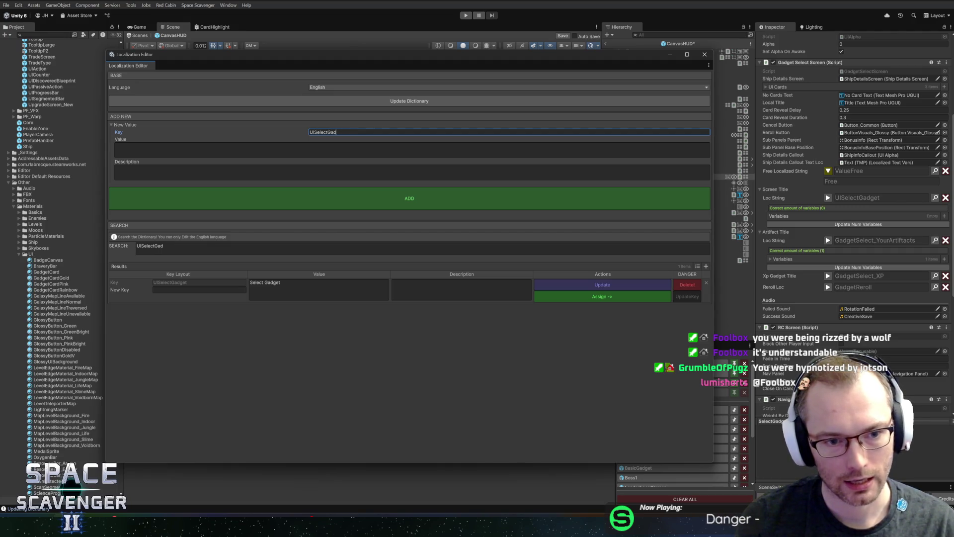
{"action": "type", "text": "get_Epic"}
{"action": "key", "text": "Tab"}
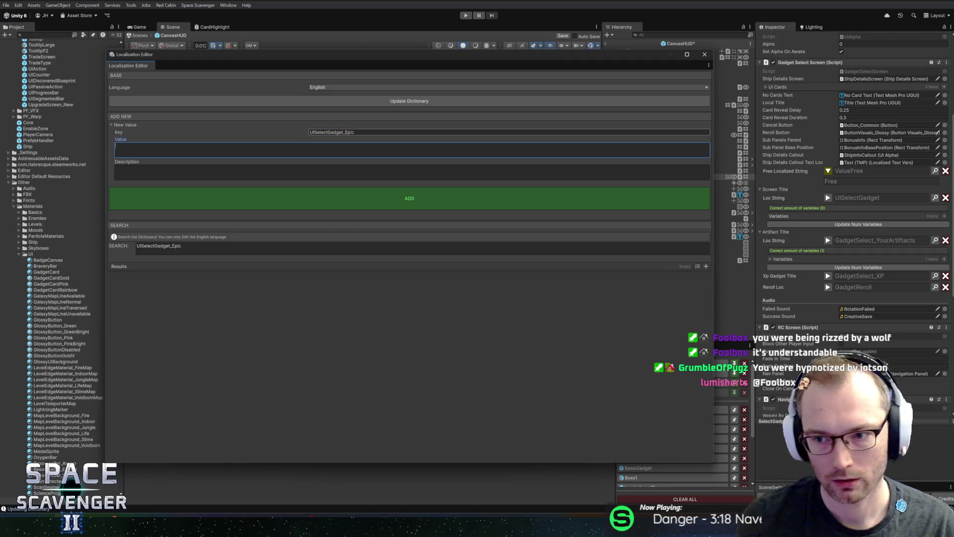
{"action": "type", "text": "Selec"}
{"action": "key", "text": "BackSpace"}
{"action": "type", "text": "S"}
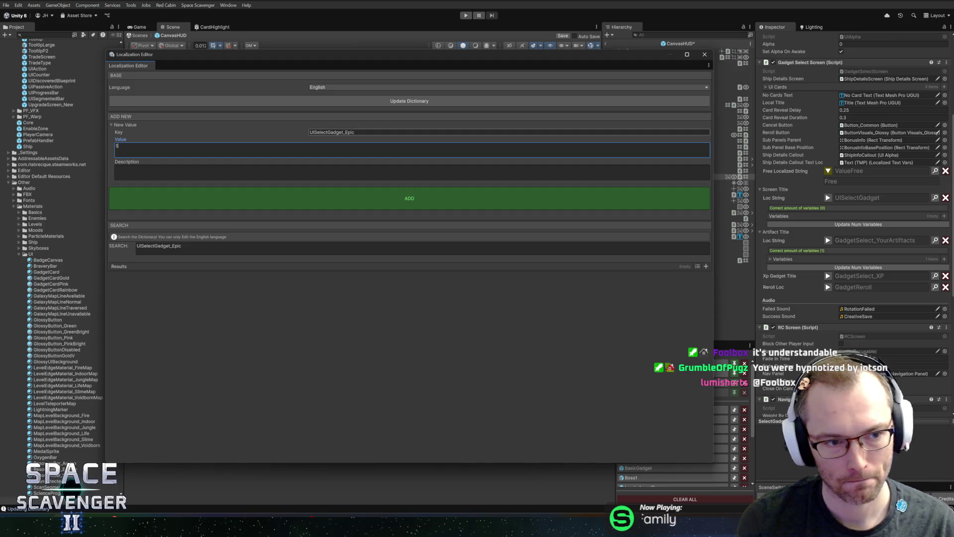
{"action": "type", "text": "elect ("}
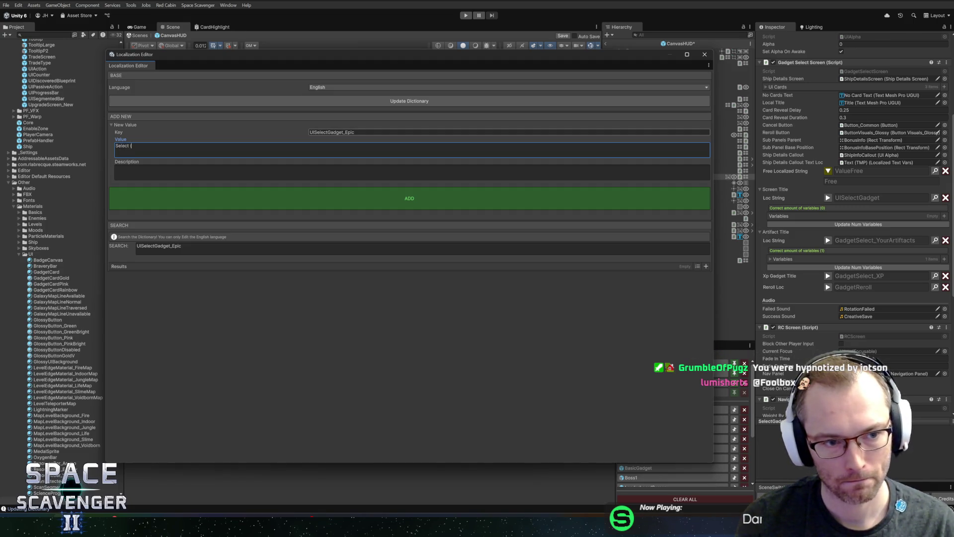
{"action": "type", "text": "Epic G"}
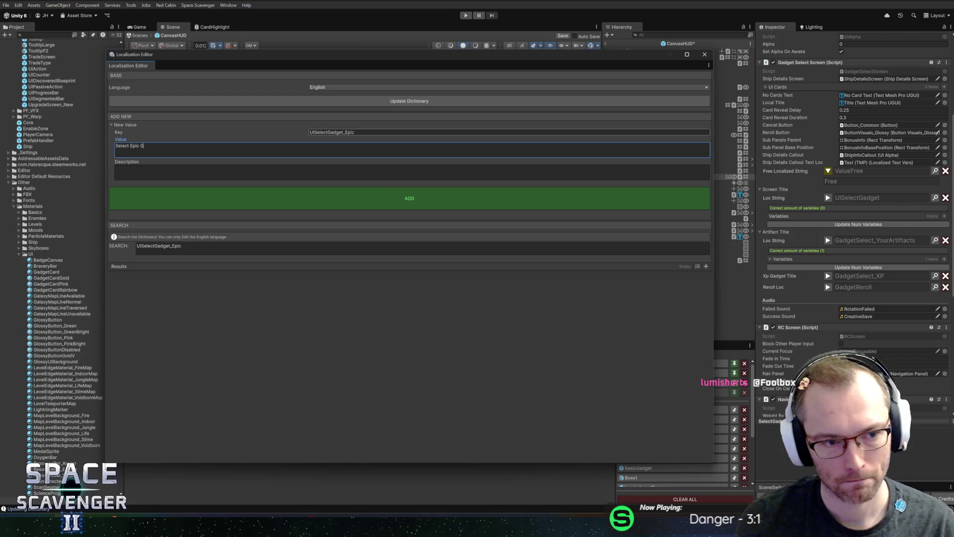
{"action": "type", "text": "adget"}
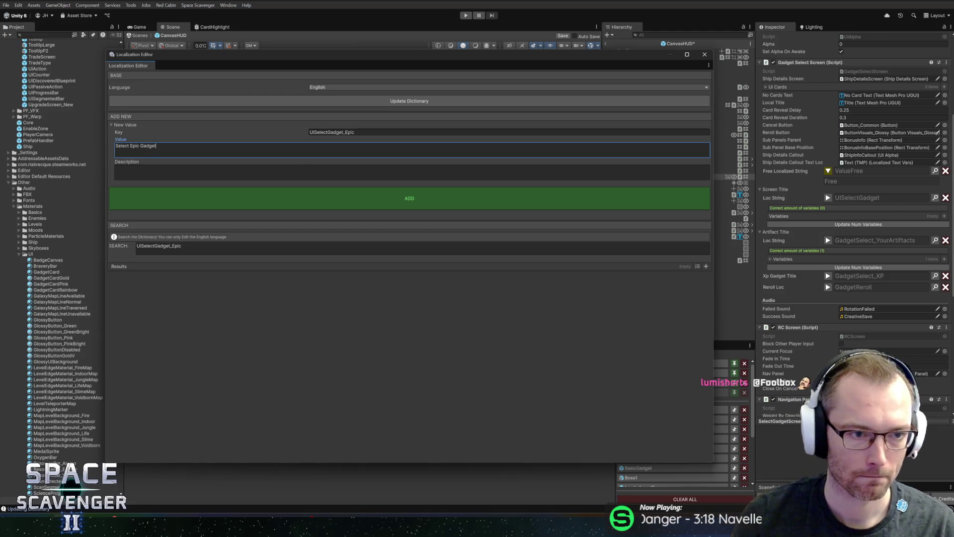
{"action": "left_click", "coordinate": [116, 171]}
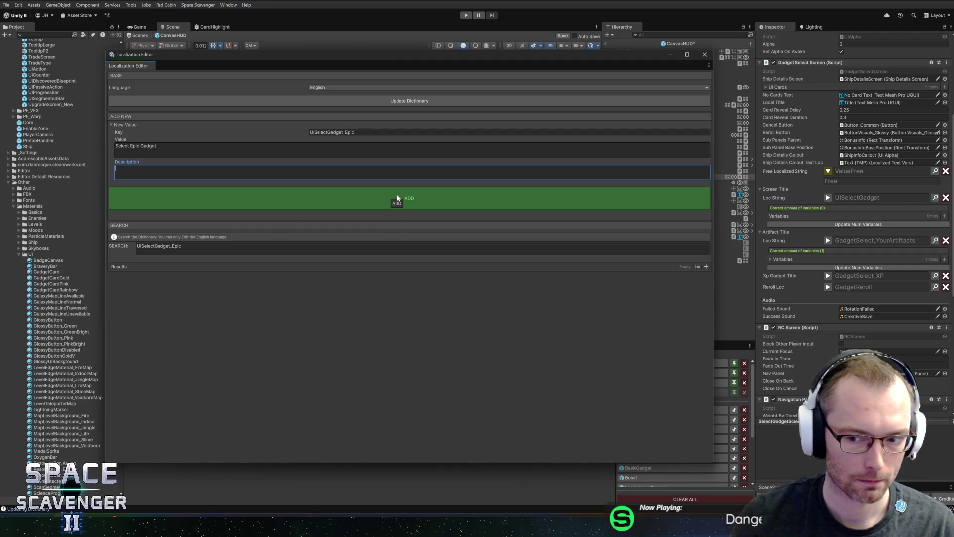
{"action": "left_click", "coordinate": [142, 146]}
{"action": "double_click", "coordinate": [144, 146]}
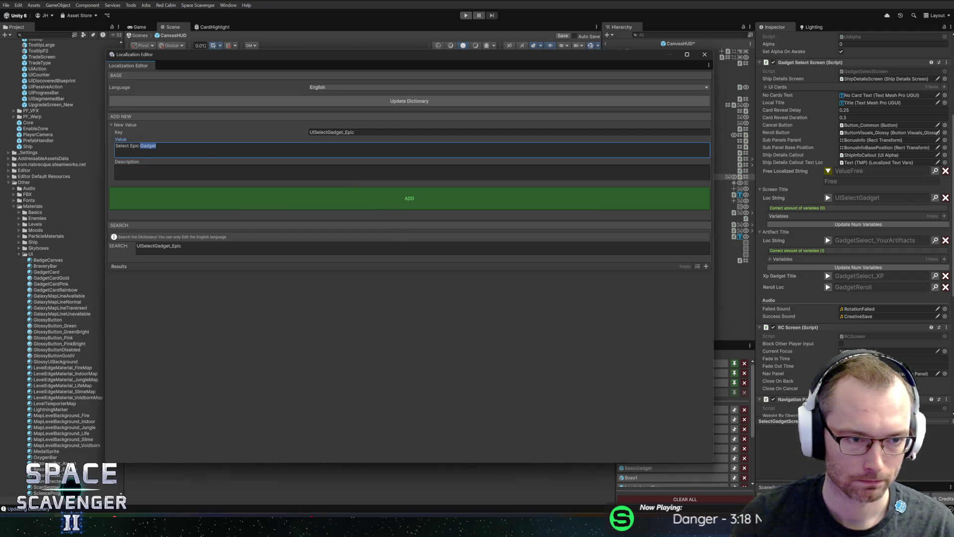
{"action": "type", "text": "{0}"}
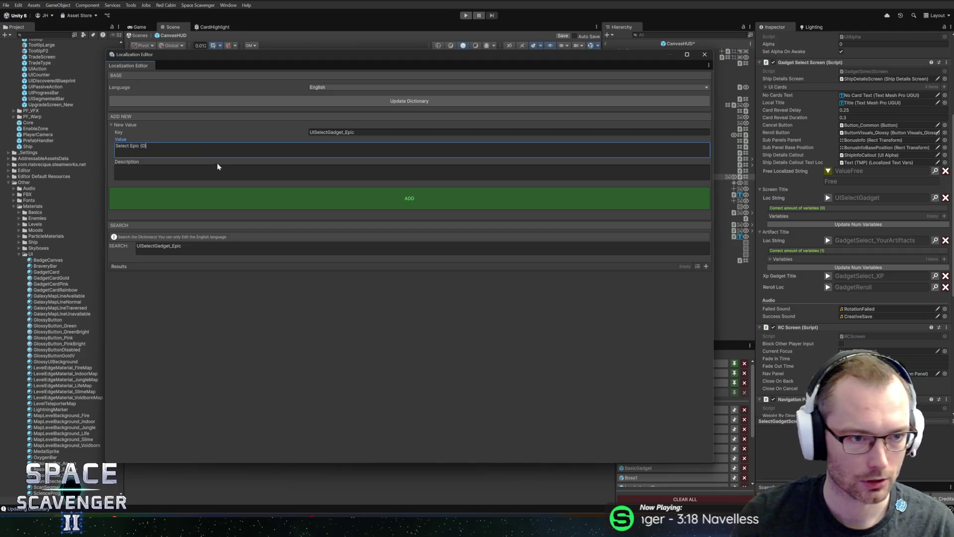
- Describe it as 'UI Screen title for selecting Epic Gadgets', add it, and assign it to the Artifact Title
{"action": "left_click", "coordinate": [184, 174]}
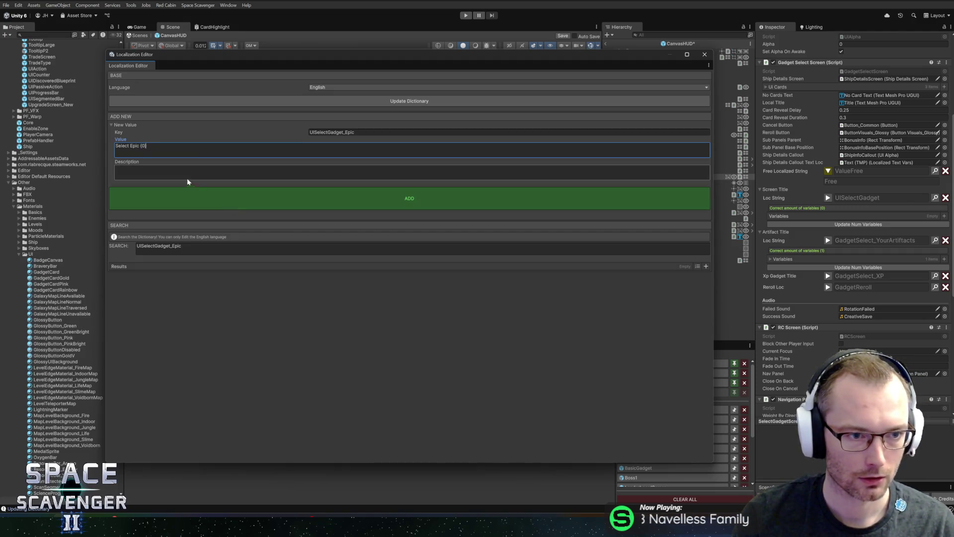
{"action": "type", "text": "Select Epi"}
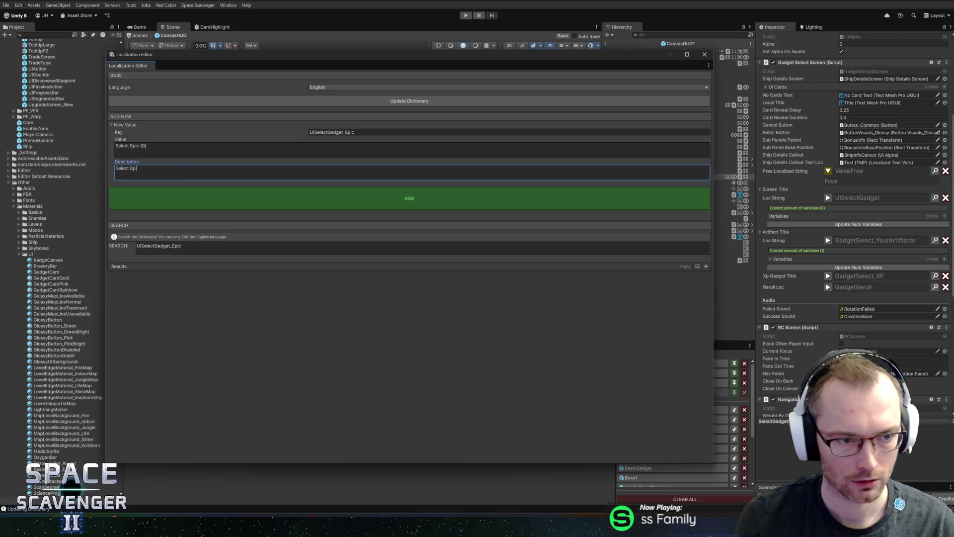
{"action": "type", "text": "c Gadget"}
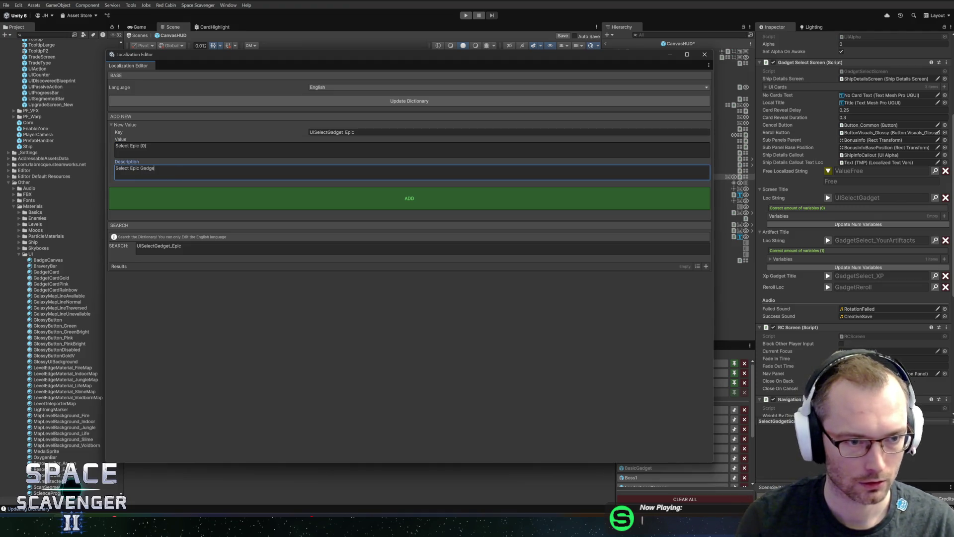
{"action": "left_click", "coordinate": [115, 168]}
{"action": "type", "text": "UI"}
{"action": "type", "text": " Screen title"}
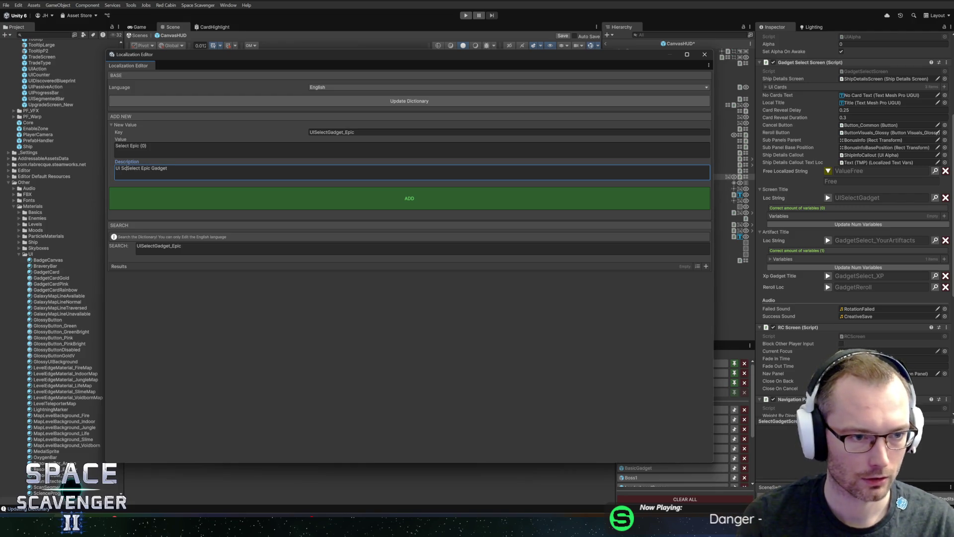
{"action": "type", "text": " for se"}
{"action": "type", "text": "lecting"}
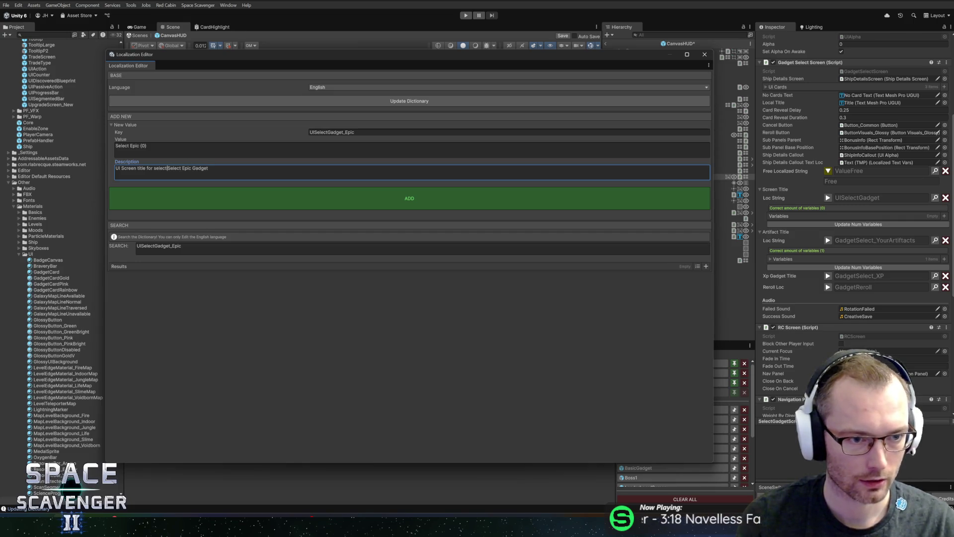
{"action": "key", "text": "ctrl+shift+Right"}
{"action": "key", "text": "Delete"}
{"action": "key", "text": "End"}
{"action": "type", "text": "s"}
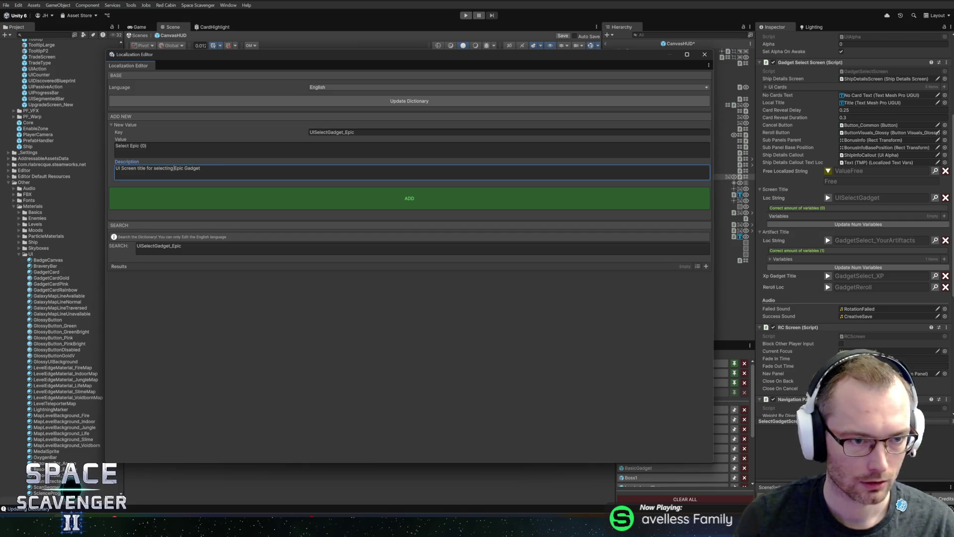
{"action": "left_click", "coordinate": [245, 198]}
{"action": "left_click", "coordinate": [567, 297]}
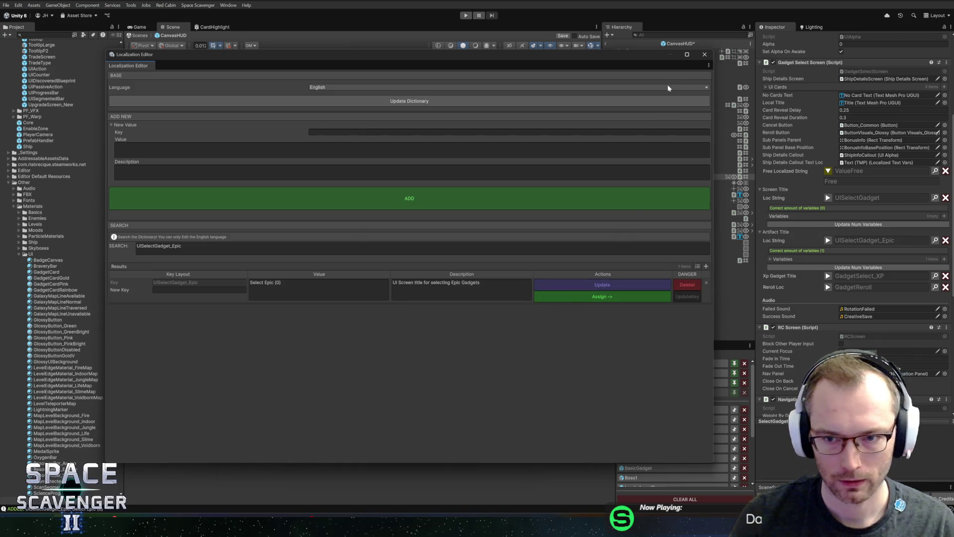
- Close the Localization Editor and set the Artifact Title's {0} variable to the Artifacts keyword
{"action": "left_click", "coordinate": [704, 54]}
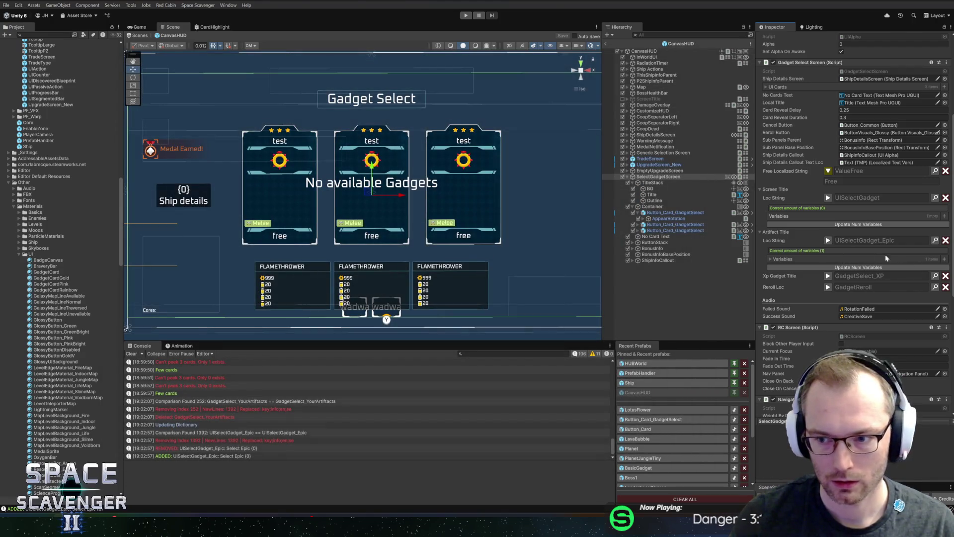
{"action": "left_click", "coordinate": [785, 259]}
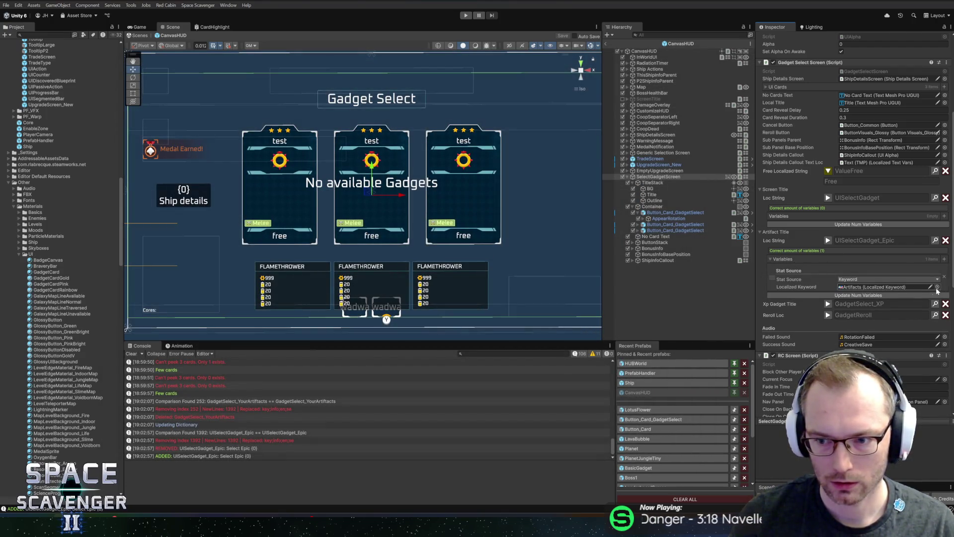
{"action": "left_click", "coordinate": [937, 287]}
{"action": "type", "text": "gad"}
{"action": "key", "text": "BackSpace"}
{"action": "key", "text": "BackSpace"}
{"action": "key", "text": "BackSpace"}
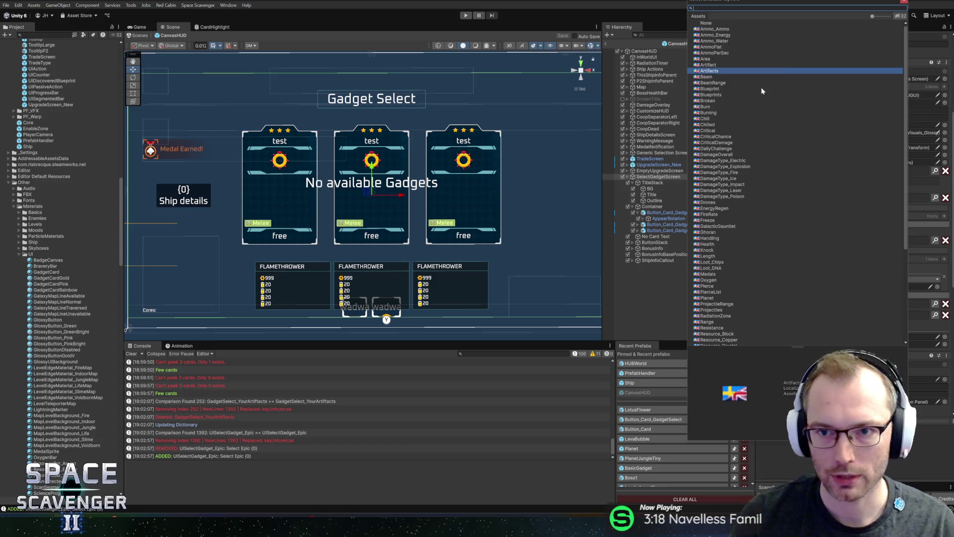
{"action": "double_click", "coordinate": [761, 87]}
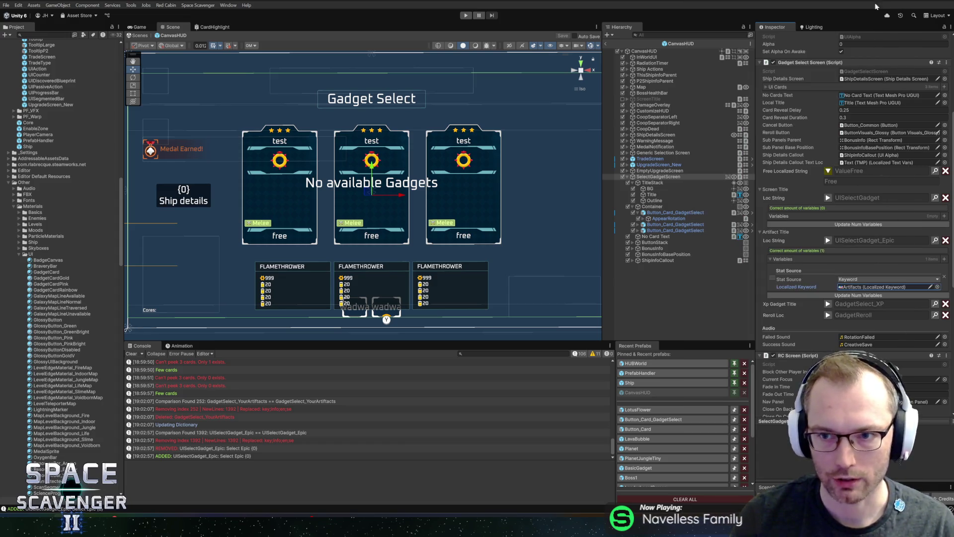
{"action": "left_click", "coordinate": [860, 285]}
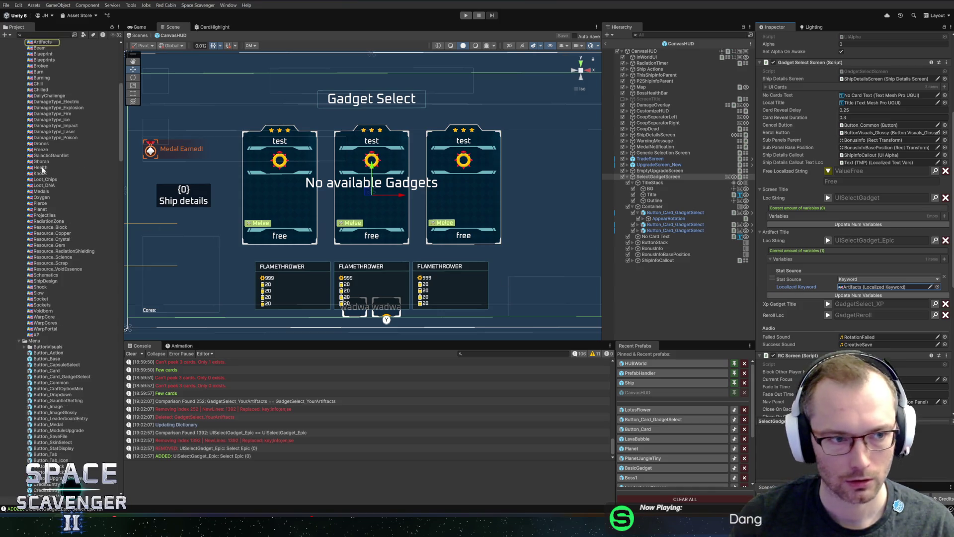
{"action": "scroll", "coordinate": [42, 169], "scroll_direction": "up", "scroll_amount": 5}
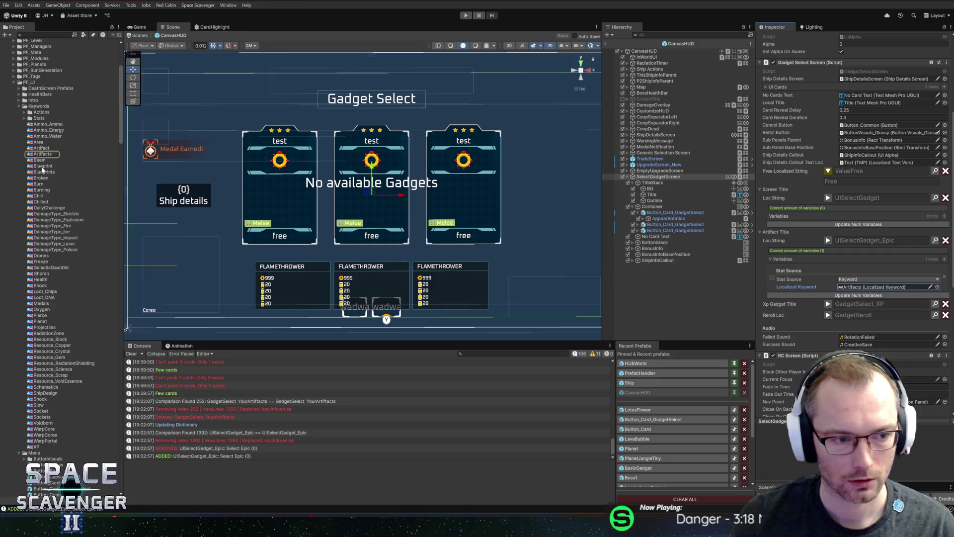
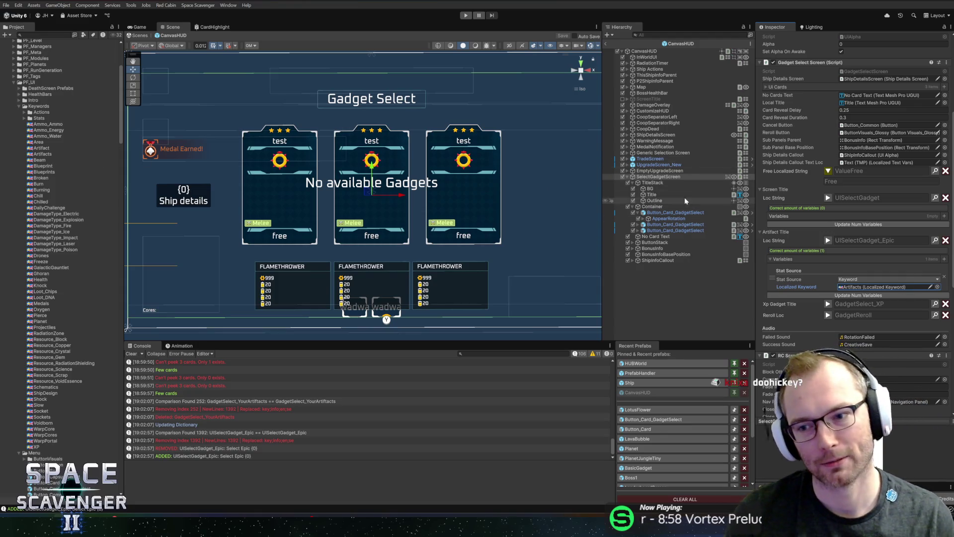
- Preview, then hide, the Artifact Title's localized text, and locate the Artifacts keyword asset
{"action": "left_click", "coordinate": [828, 241]}
{"action": "left_click", "coordinate": [828, 240]}
{"action": "left_click", "coordinate": [827, 240]}
{"action": "left_click", "coordinate": [828, 240]}
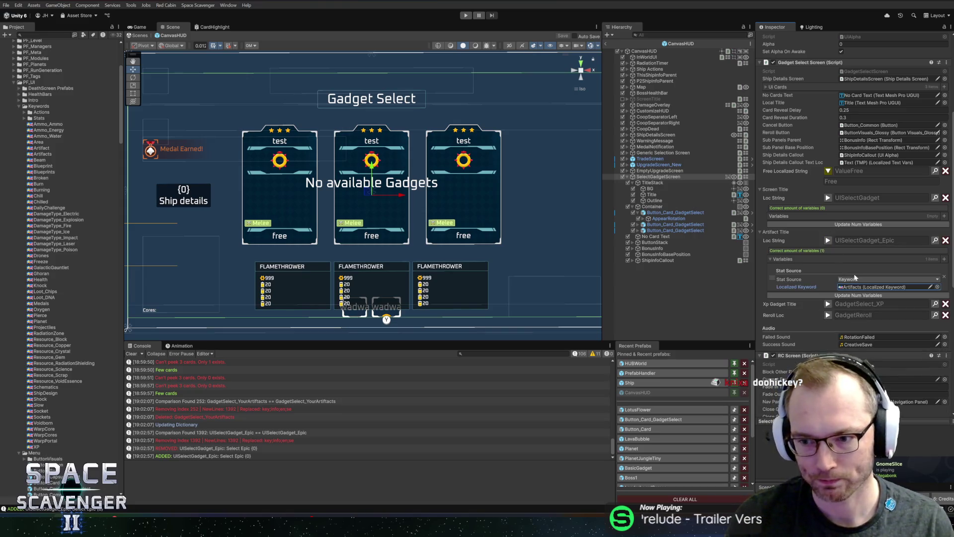
{"action": "left_click", "coordinate": [935, 288]}
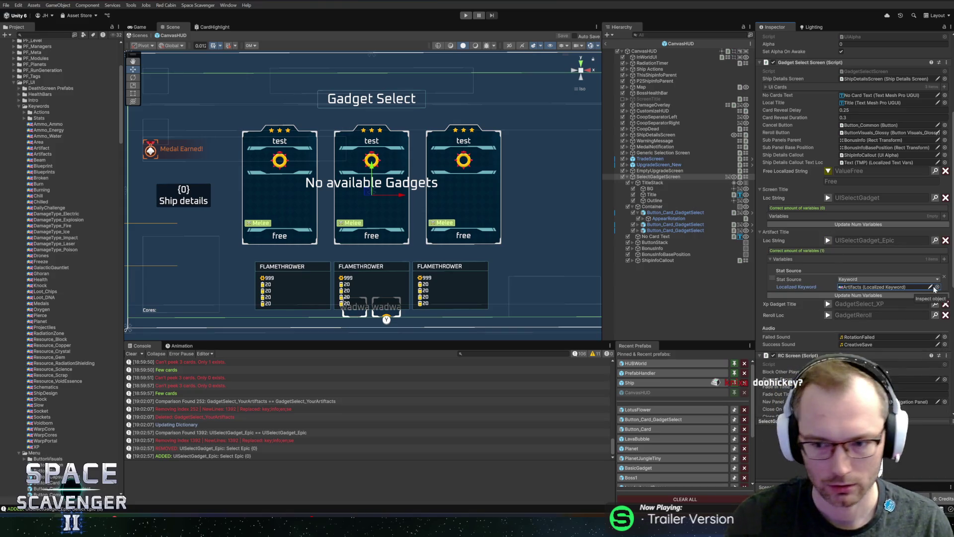
{"action": "left_click", "coordinate": [867, 287]}
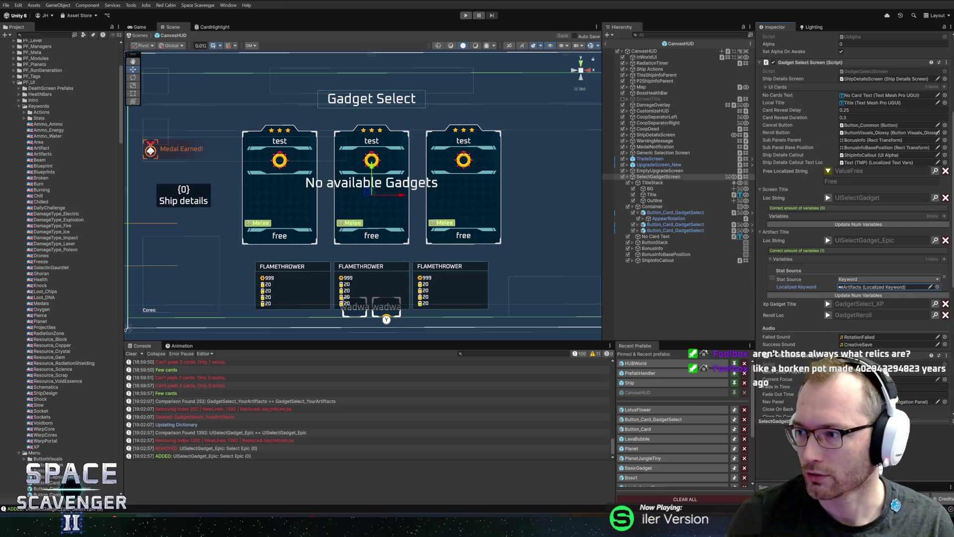
- In the Slay the Spire Wiki, collapse the sidebar and scroll down to Common Relics past the ad-blocker notice
{"action": "key", "text": "alt+Tab"}
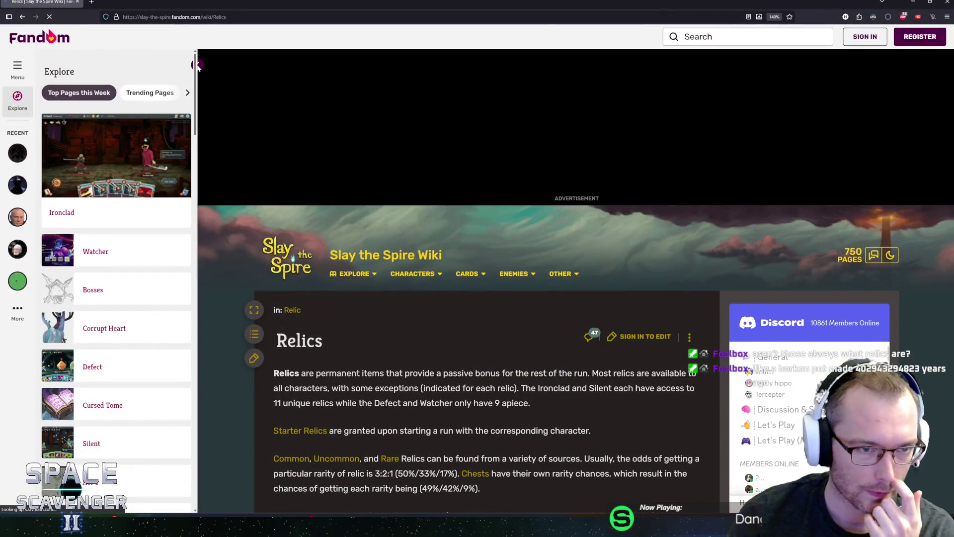
{"action": "left_click", "coordinate": [197, 64]}
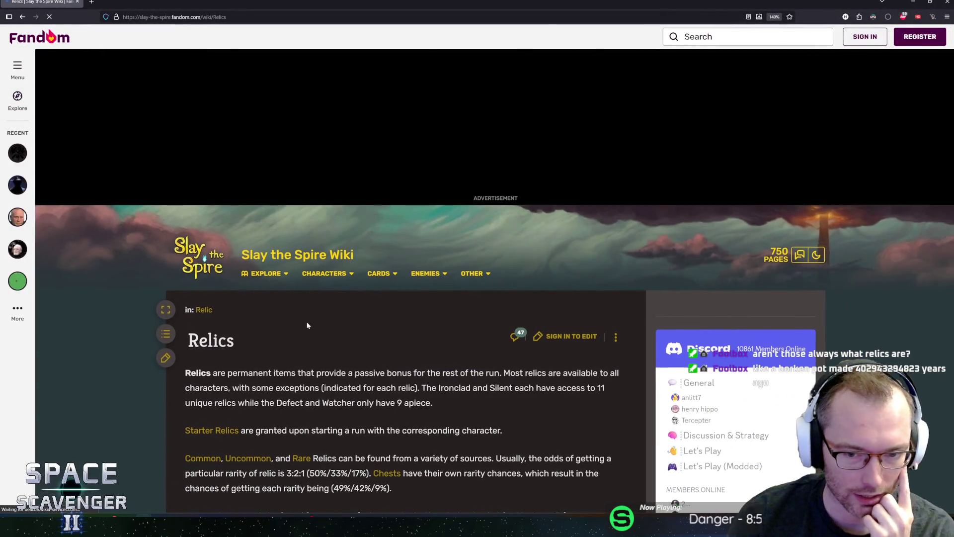
{"action": "scroll", "coordinate": [304, 323], "scroll_direction": "down", "scroll_amount": 5}
{"action": "scroll", "coordinate": [447, 324], "scroll_direction": "down", "scroll_amount": 10}
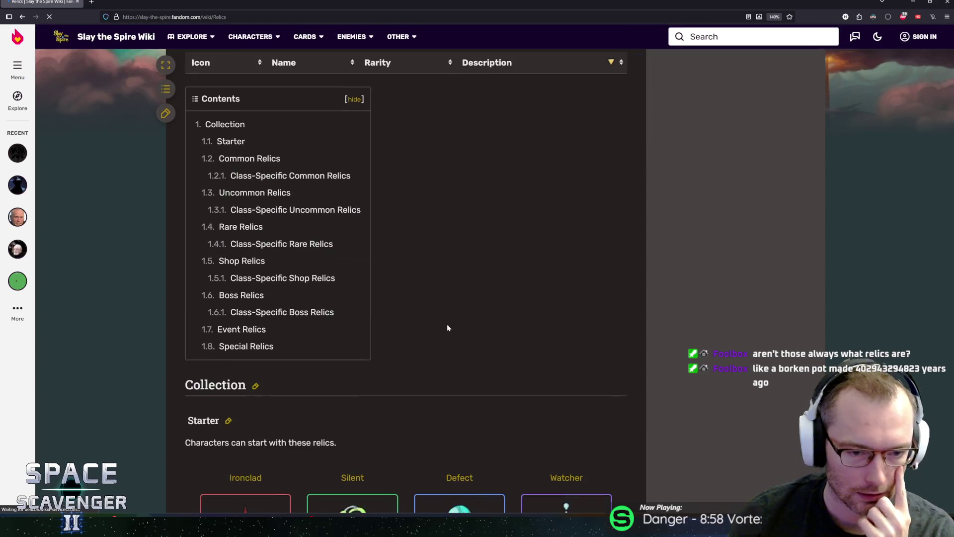
{"action": "scroll", "coordinate": [445, 323], "scroll_direction": "down", "scroll_amount": 1}
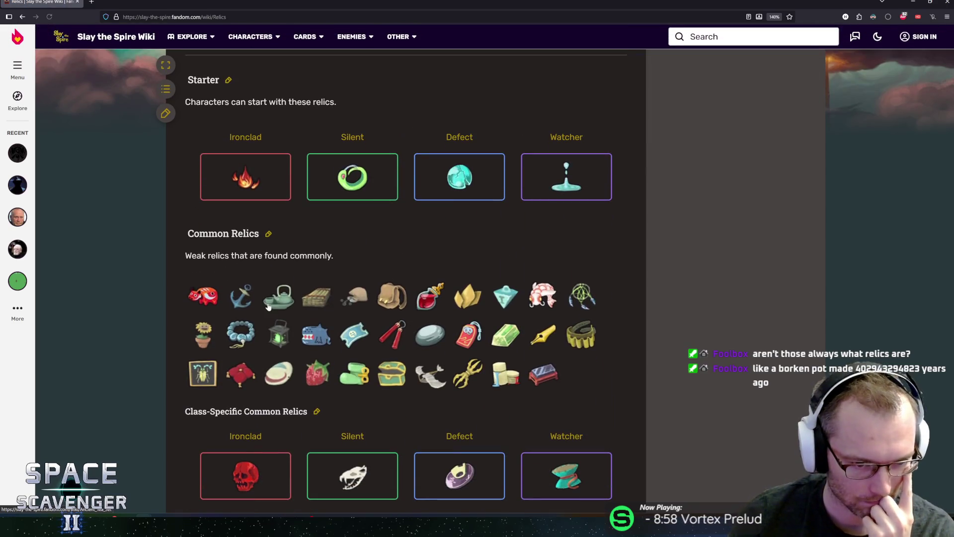
{"action": "mouse_move", "coordinate": [273, 305]}
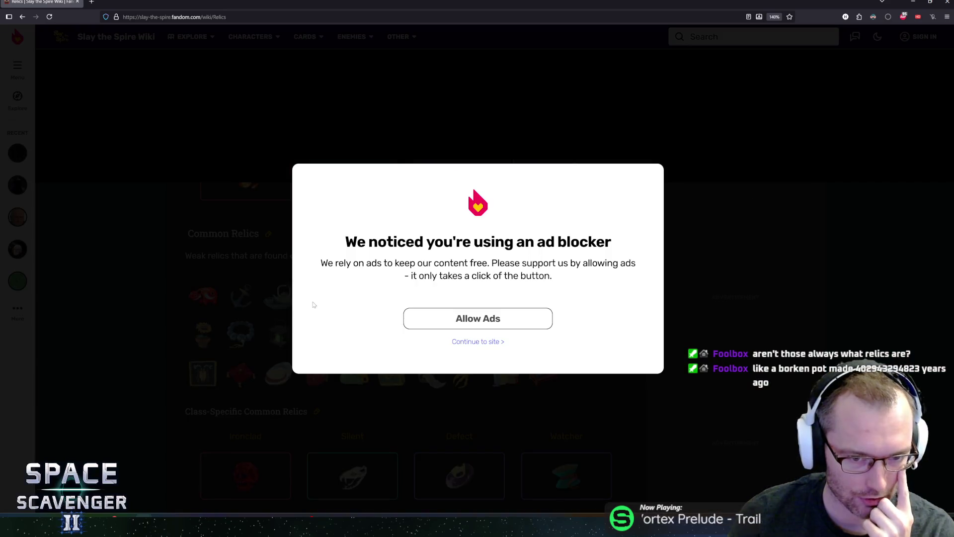
{"action": "left_click", "coordinate": [478, 343]}
- Read through the descriptions of each Common Relic icon
{"action": "mouse_move", "coordinate": [318, 312]}
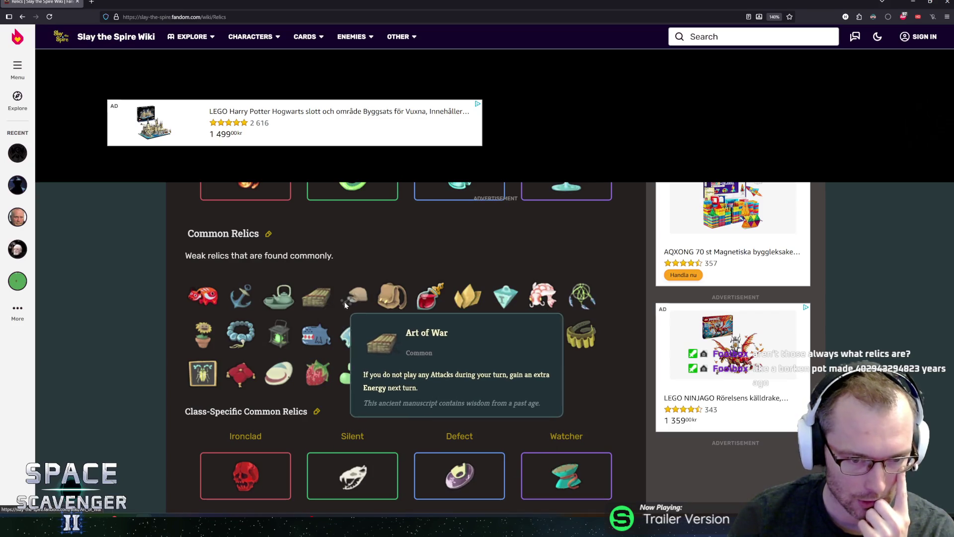
{"action": "mouse_move", "coordinate": [359, 300]}
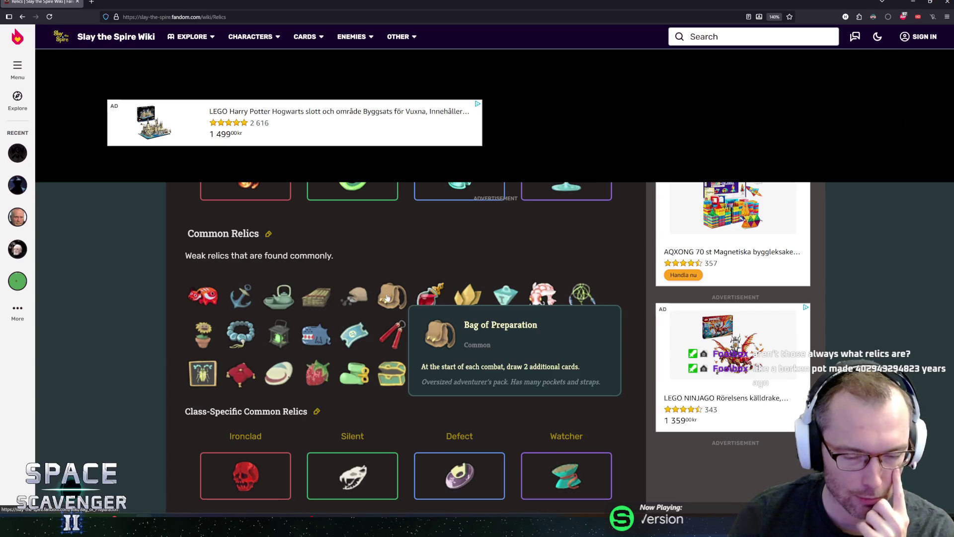
{"action": "mouse_move", "coordinate": [427, 302]}
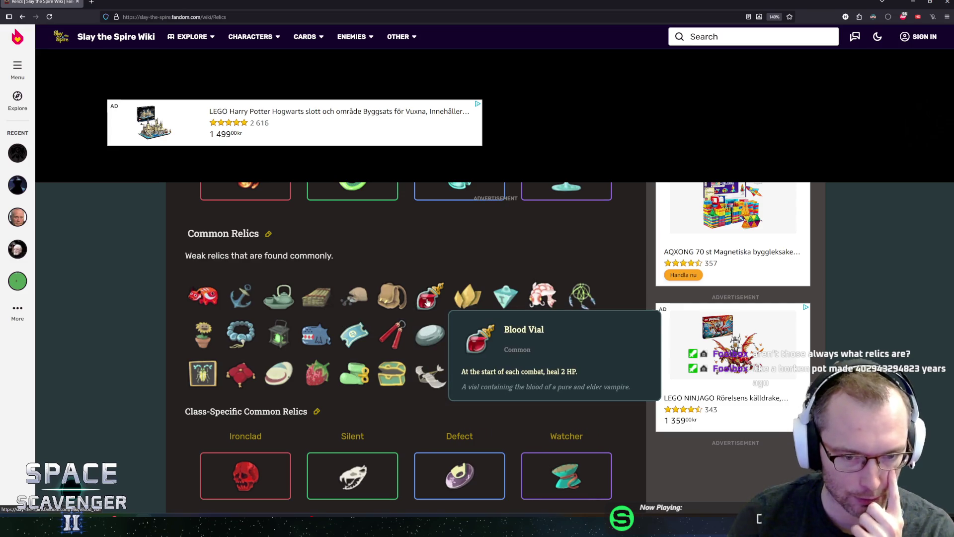
{"action": "mouse_move", "coordinate": [475, 303]}
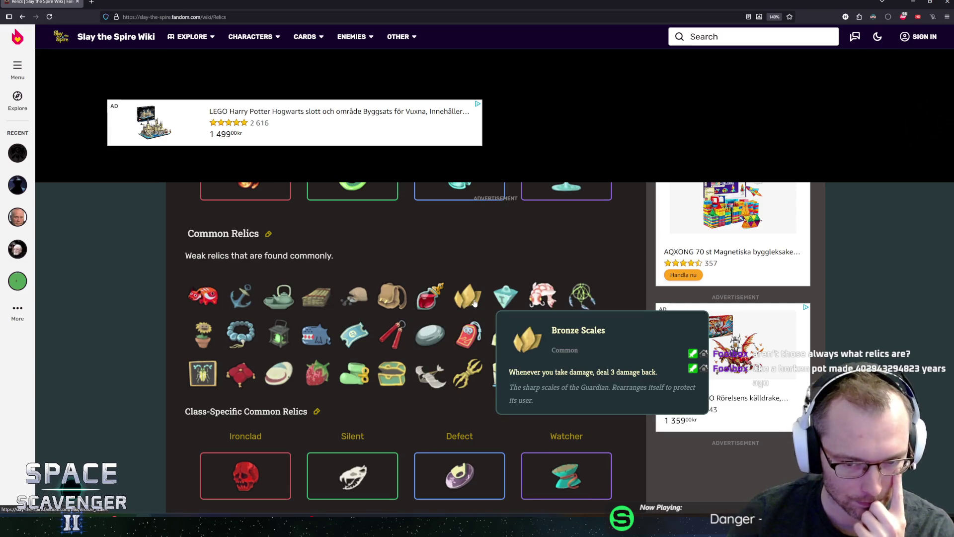
{"action": "mouse_move", "coordinate": [510, 298]}
{"action": "mouse_move", "coordinate": [550, 298]}
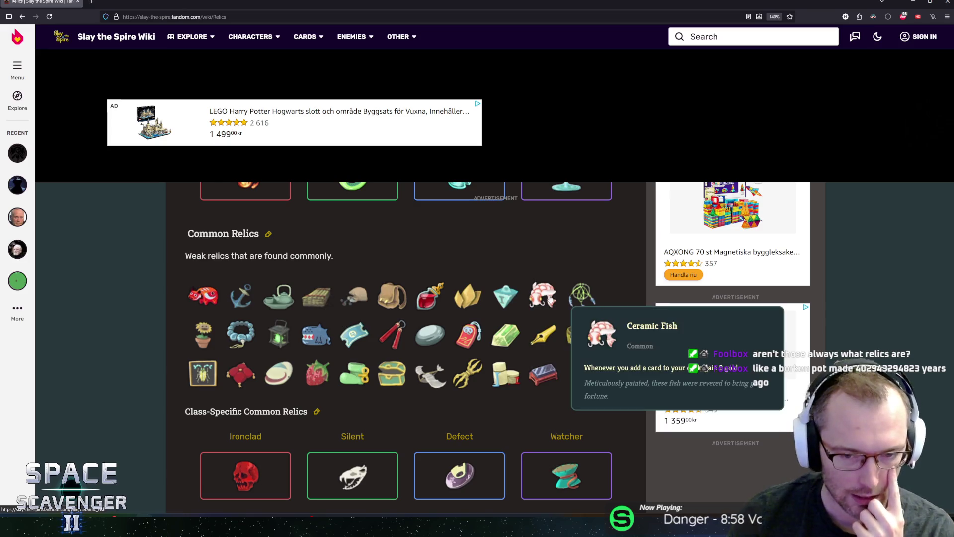
{"action": "mouse_move", "coordinate": [591, 298]}
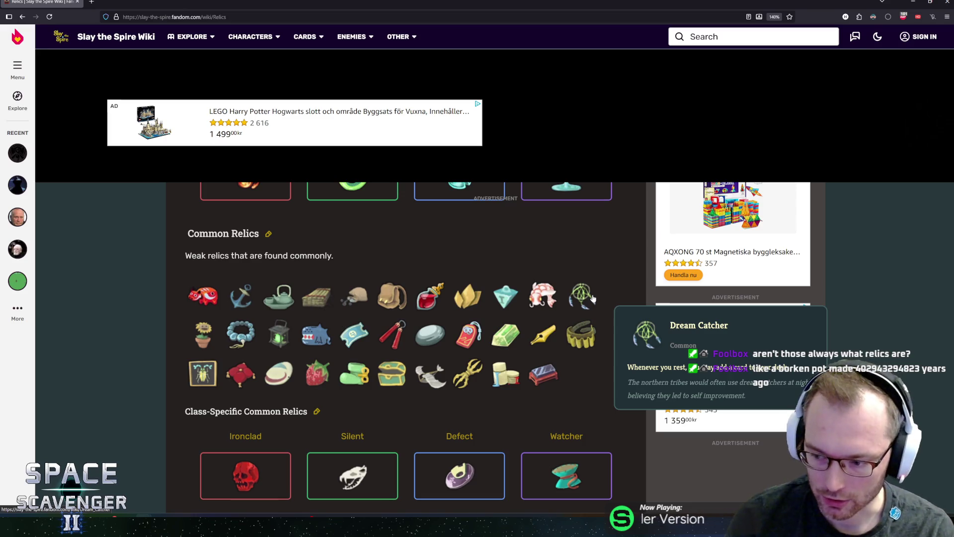
{"action": "mouse_move", "coordinate": [580, 339]}
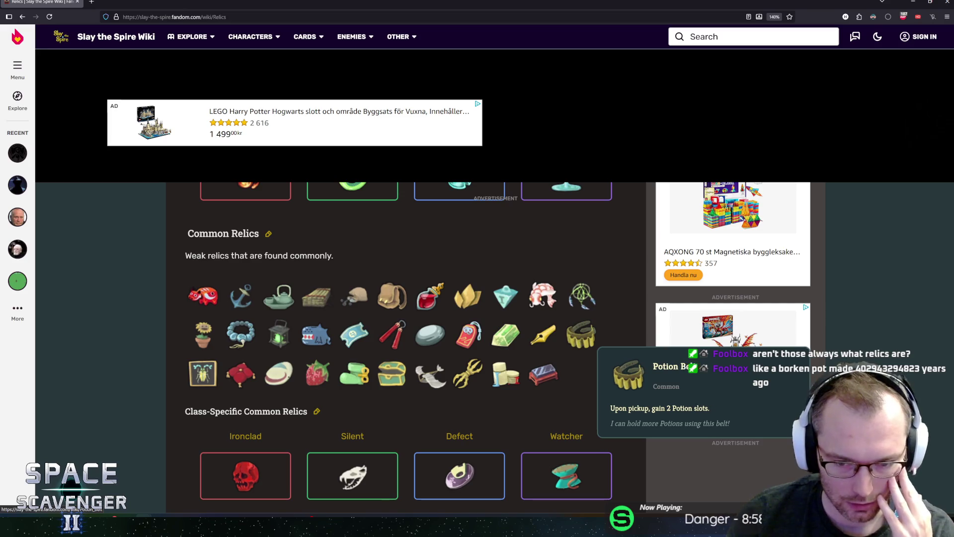
{"action": "mouse_move", "coordinate": [542, 336]}
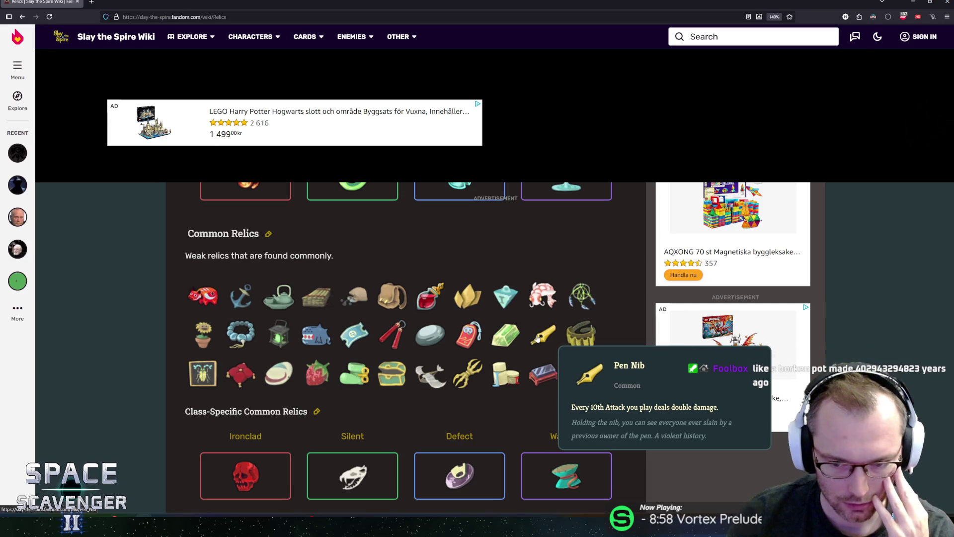
{"action": "mouse_move", "coordinate": [503, 340]}
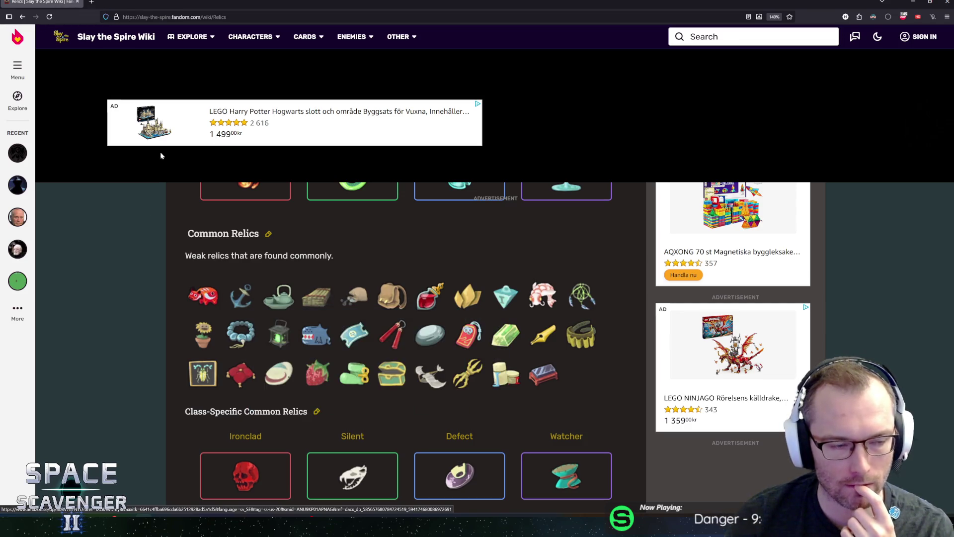
- Check the Anchor relic's description, then return to the Unity Editor
{"action": "mouse_move", "coordinate": [242, 300]}
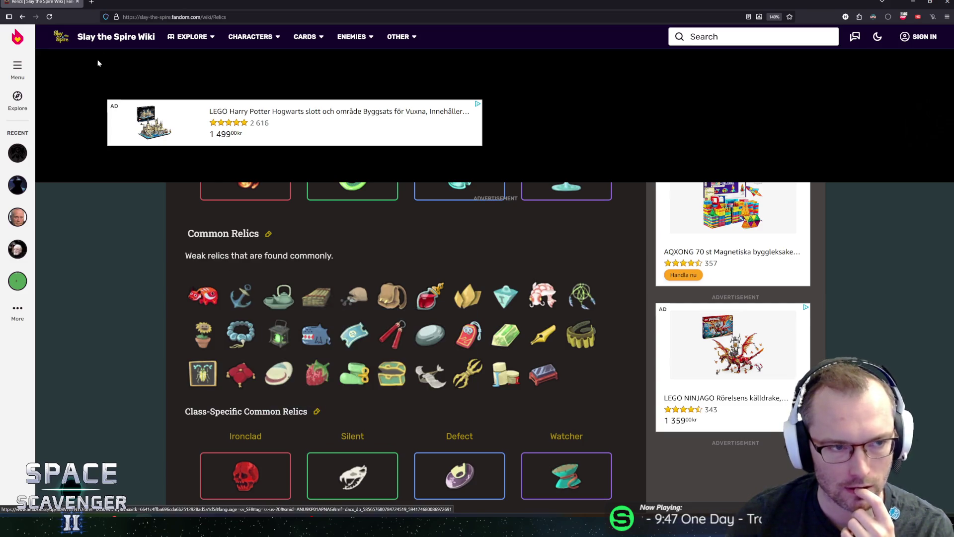
{"action": "key", "text": "alt+Tab"}
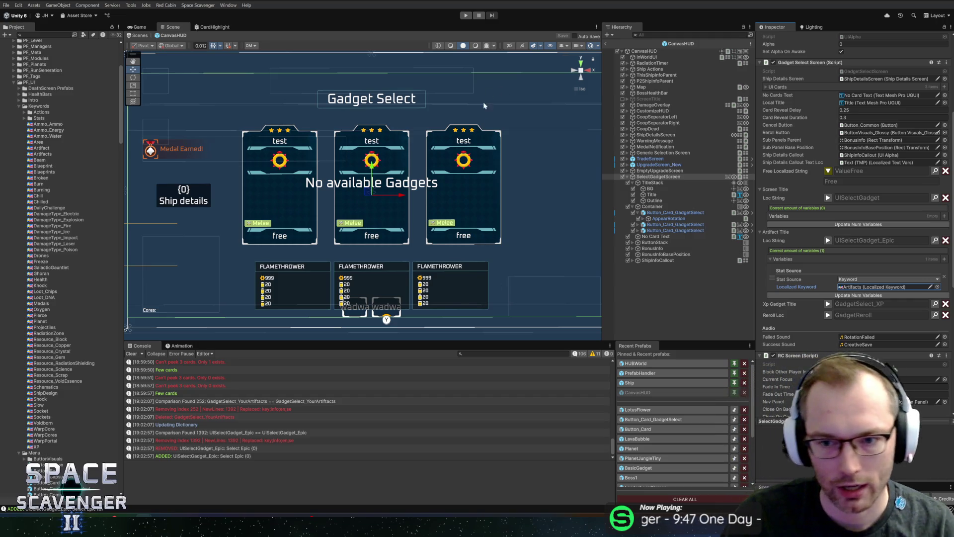
{"action": "scroll", "coordinate": [371, 193], "scroll_direction": "down", "scroll_amount": 2}
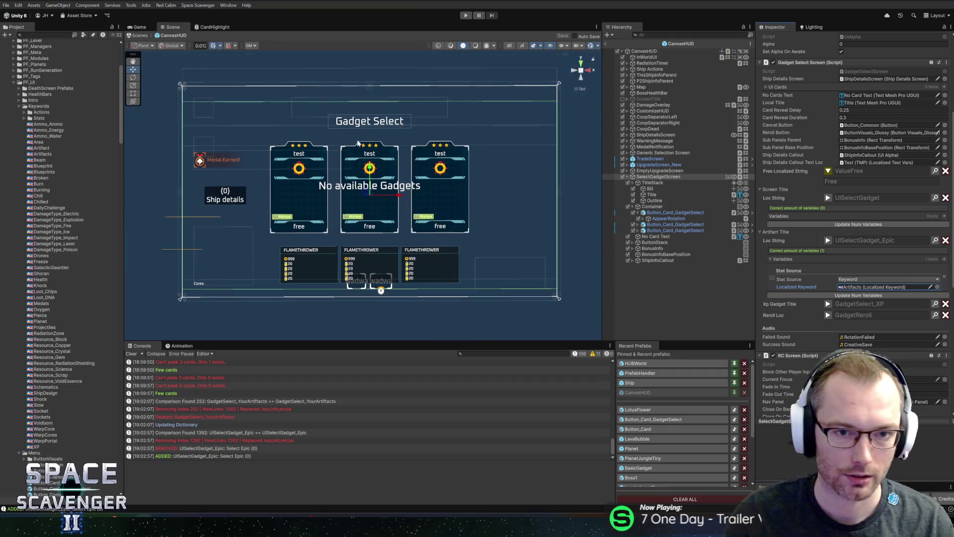
{"action": "scroll", "coordinate": [361, 193], "scroll_direction": "up", "scroll_amount": 1}
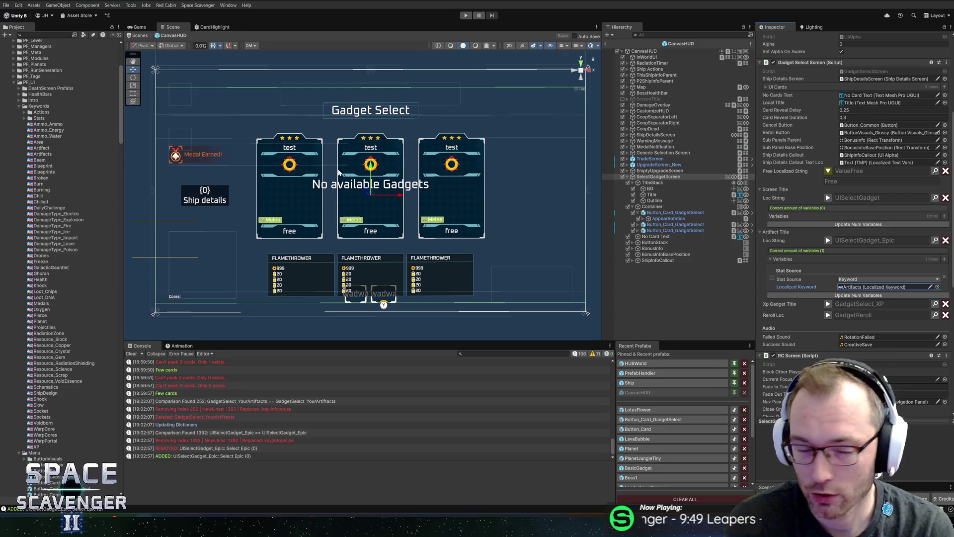
{"action": "scroll", "coordinate": [54, 116], "scroll_direction": "up", "scroll_amount": 5}
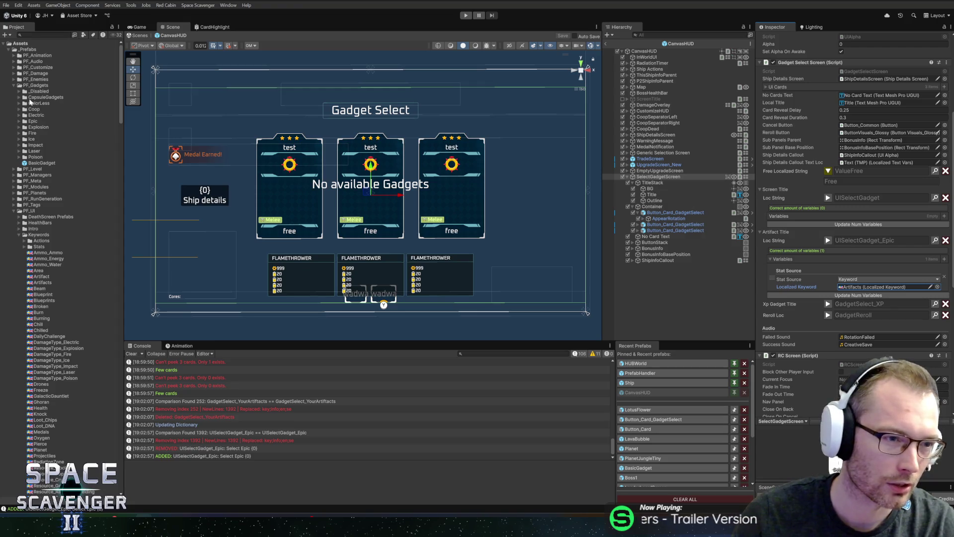
- Open the _Disabled folder, inspect DamageBoost_LowHealth's healthLimit of 100, and bring up the window switcher
{"action": "double_click", "coordinate": [36, 92]}
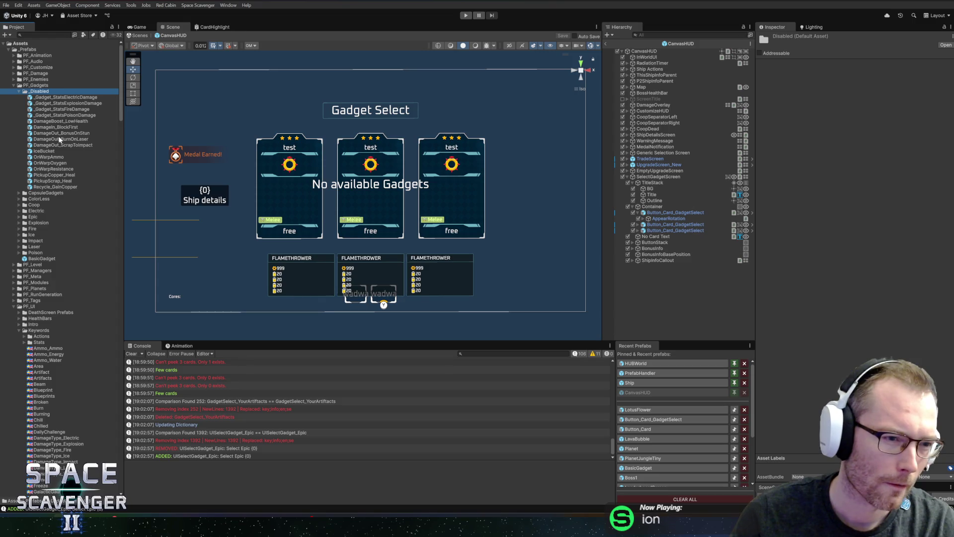
{"action": "left_click", "coordinate": [89, 121]}
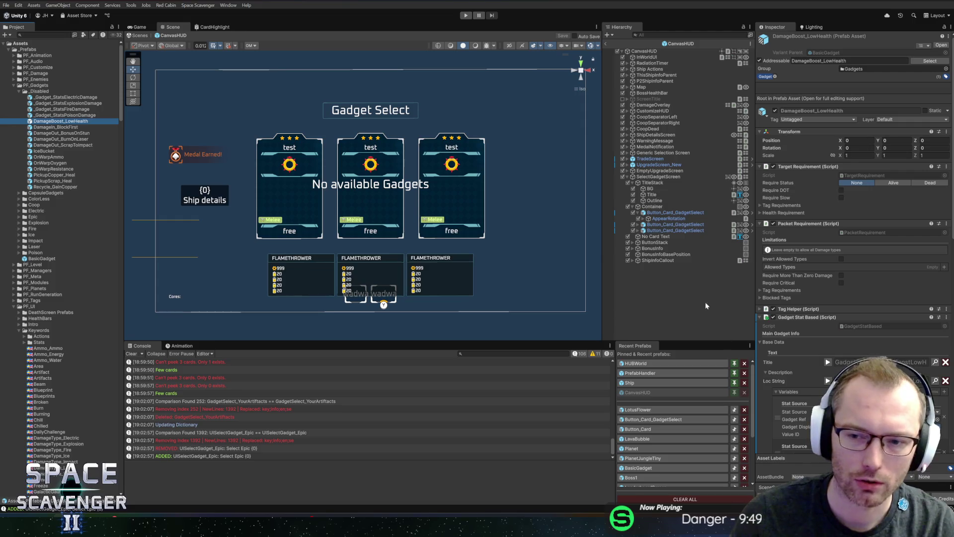
{"action": "scroll", "coordinate": [804, 270], "scroll_direction": "down", "scroll_amount": 5}
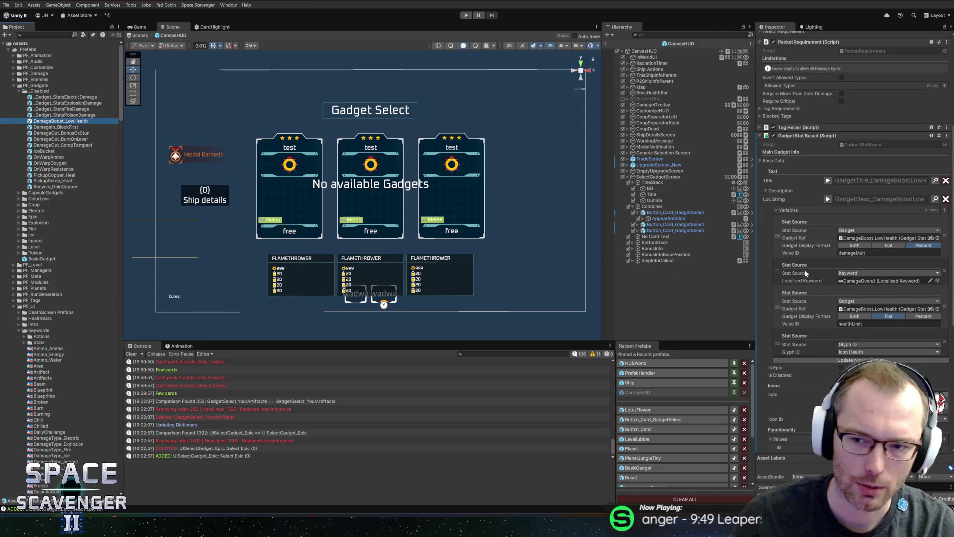
{"action": "scroll", "coordinate": [782, 266], "scroll_direction": "down", "scroll_amount": 6}
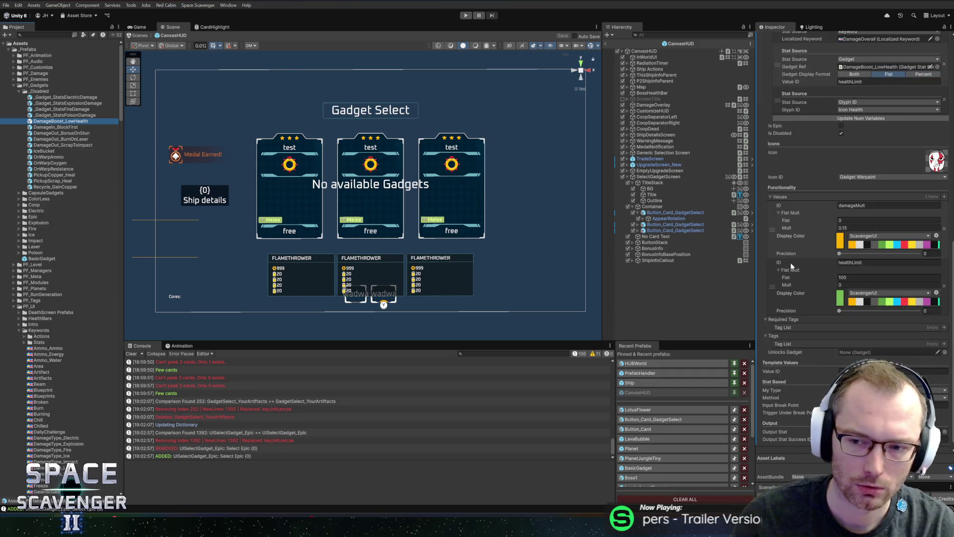
{"action": "left_click", "coordinate": [885, 277]}
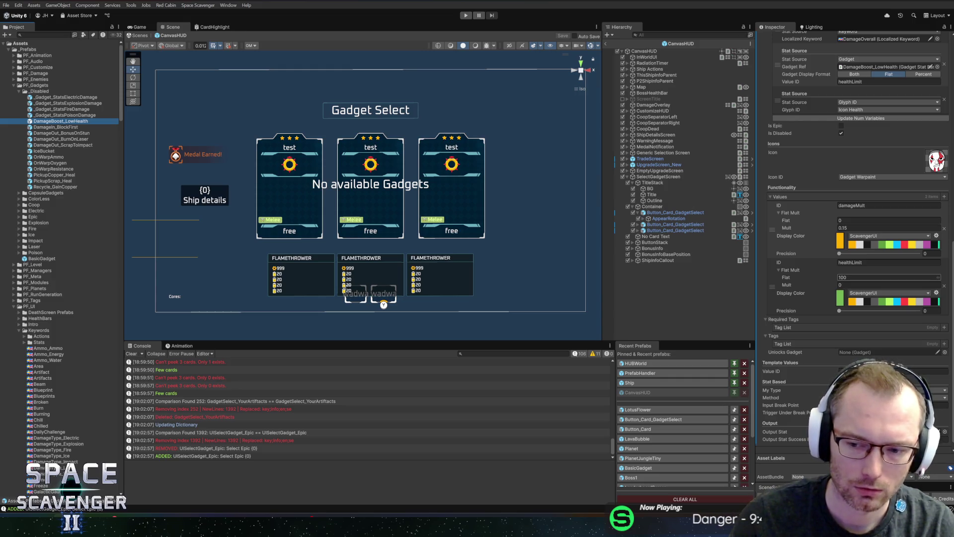
{"action": "scroll", "coordinate": [848, 278], "scroll_direction": "up", "scroll_amount": 5}
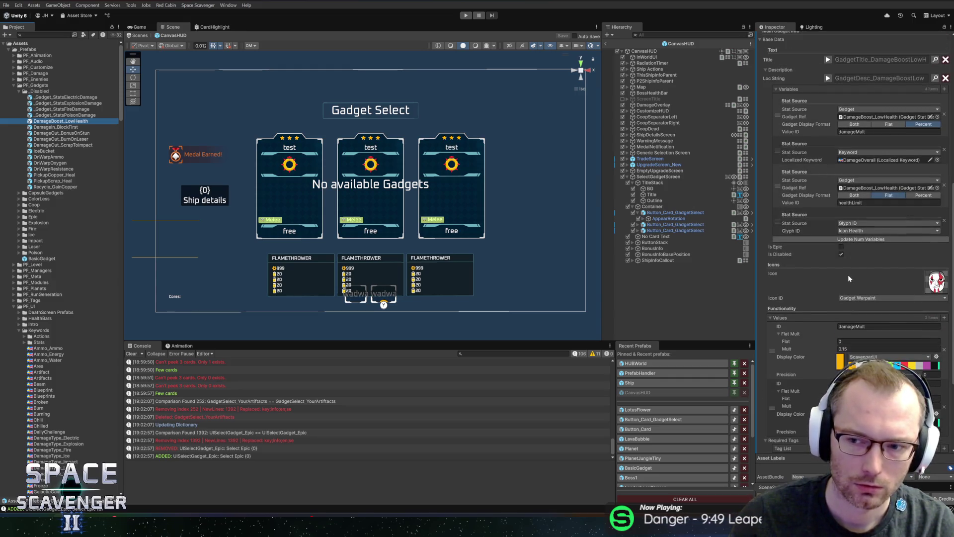
{"action": "scroll", "coordinate": [848, 278], "scroll_direction": "up", "scroll_amount": 10}
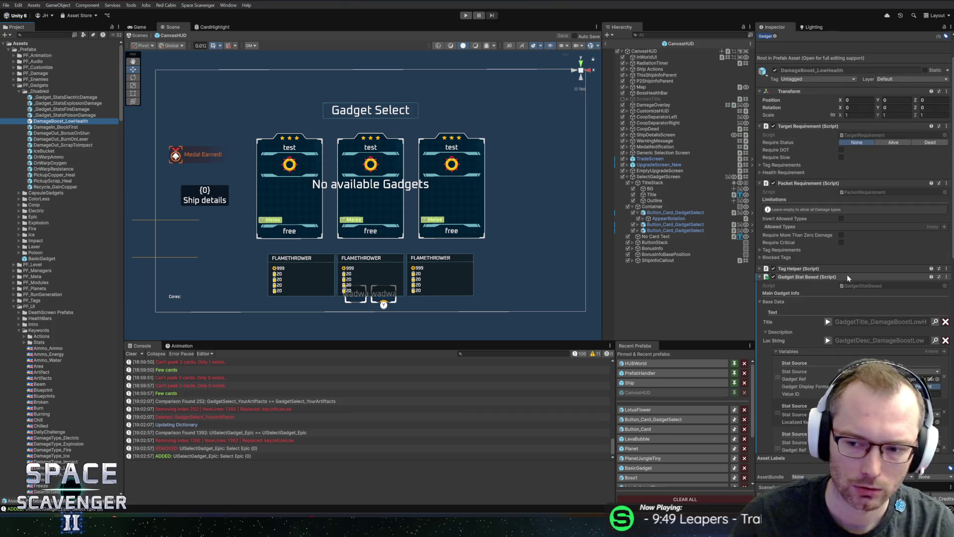
{"action": "scroll", "coordinate": [847, 275], "scroll_direction": "up", "scroll_amount": 2}
{"action": "key", "text": "alt+Tab"}
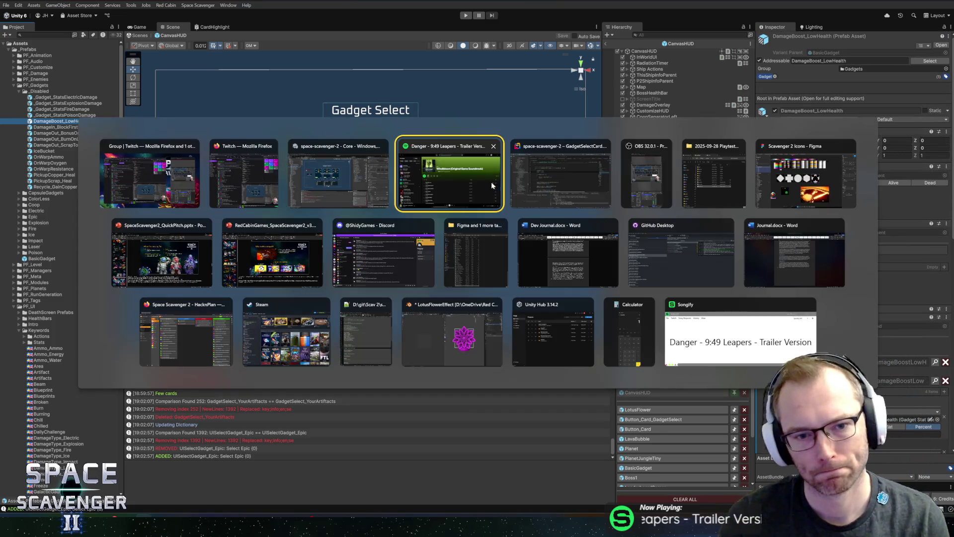
- Back in the DamageBoost_LowHealth Inspector, check the gadget's Icon and scroll back up
{"action": "key", "text": "alt+shift+Tab"}
{"action": "key", "text": "alt+shift+Tab"}
{"action": "key", "text": "alt+shift+Tab"}
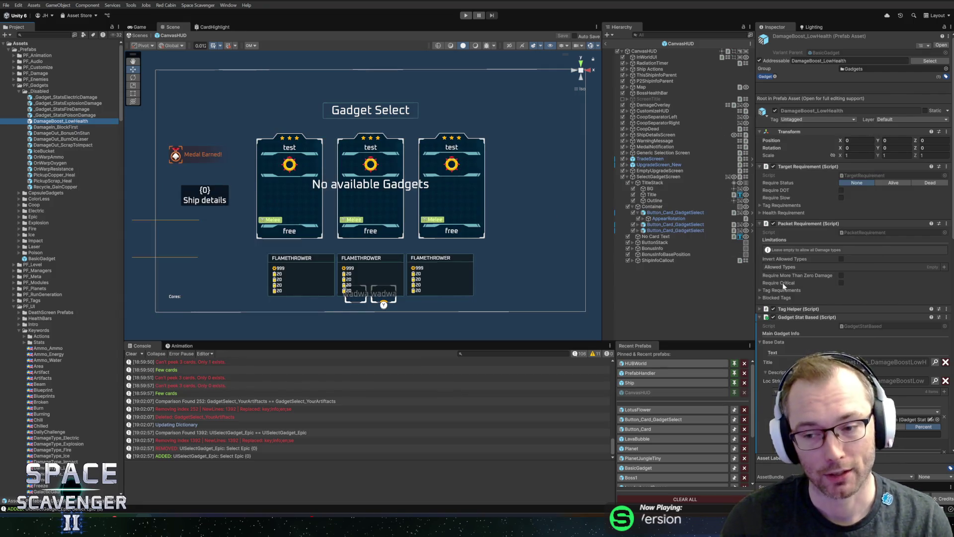
{"action": "scroll", "coordinate": [824, 300], "scroll_direction": "down", "scroll_amount": 6}
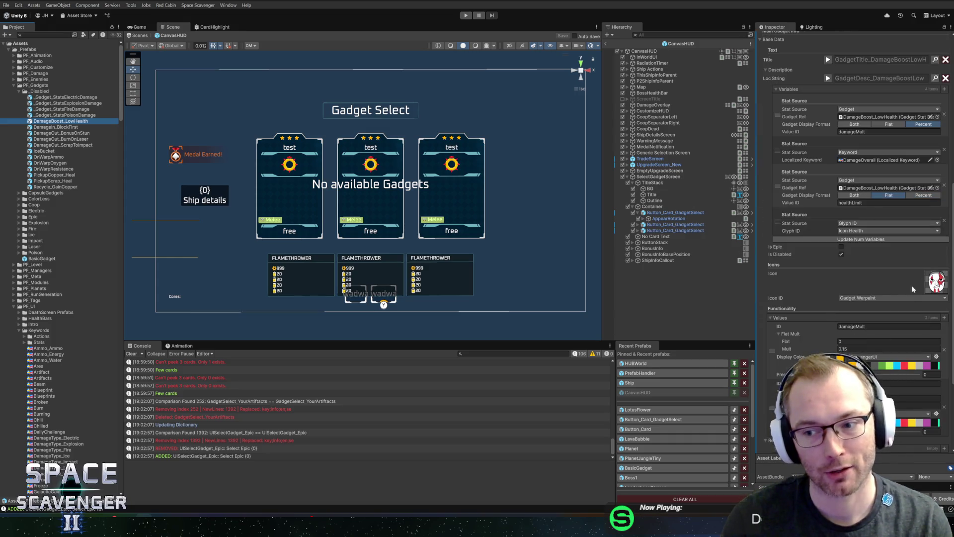
{"action": "mouse_move", "coordinate": [936, 295]}
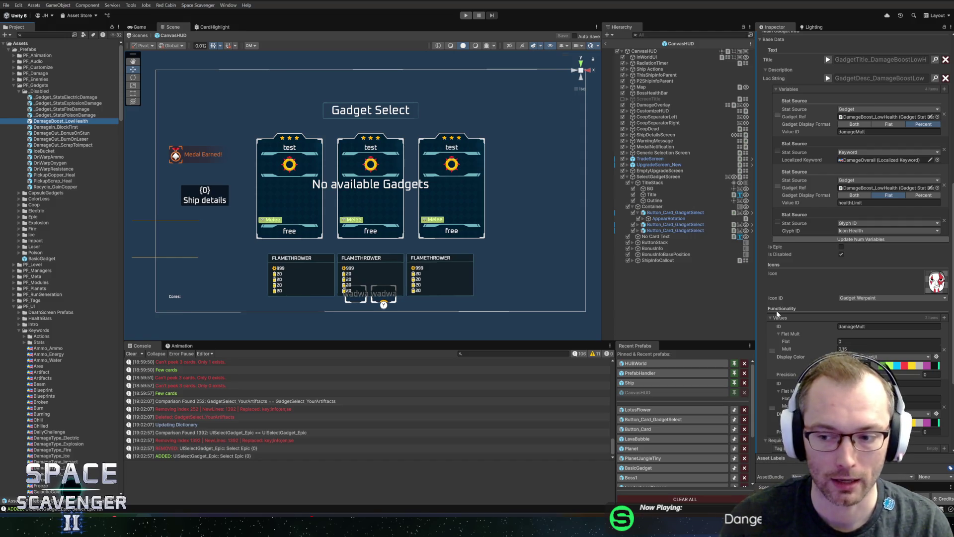
{"action": "key", "text": "alt+Tab"}
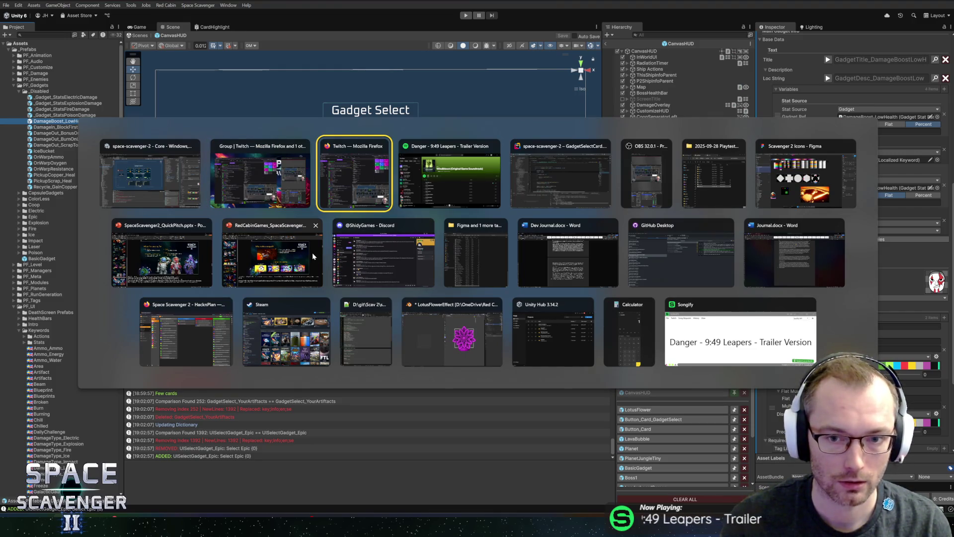
{"action": "key", "text": "alt+shift+Tab"}
{"action": "key", "text": "alt+shift+Tab"}
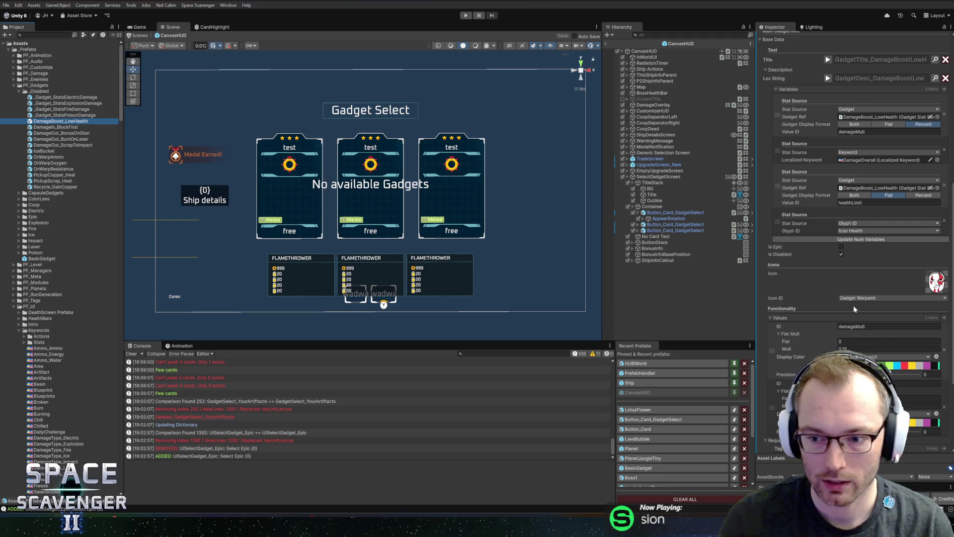
{"action": "scroll", "coordinate": [760, 193], "scroll_direction": "up", "scroll_amount": 8}
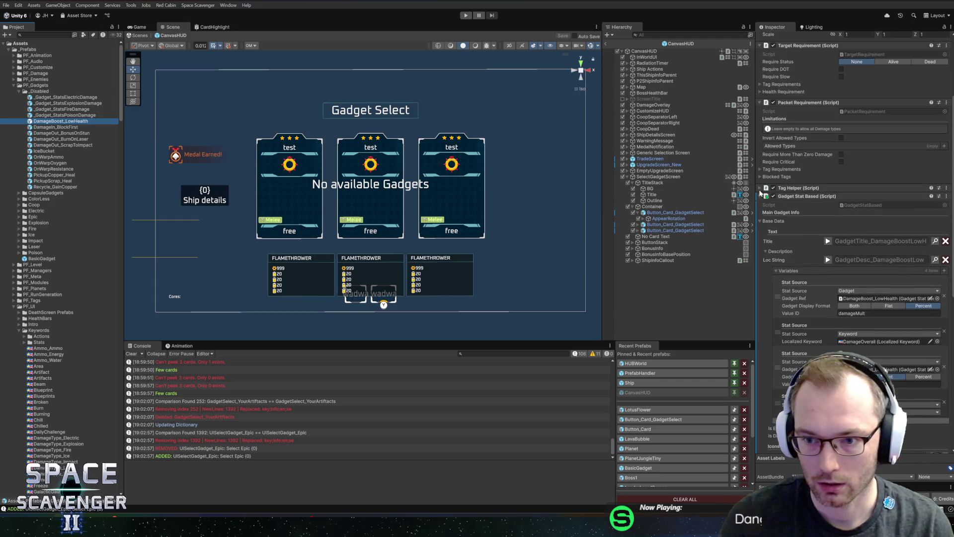
- Rename the Artifact keyword asset to Gadget
{"action": "left_click", "coordinate": [663, 177]}
{"action": "left_click", "coordinate": [920, 318]}
{"action": "left_click", "coordinate": [39, 372]}
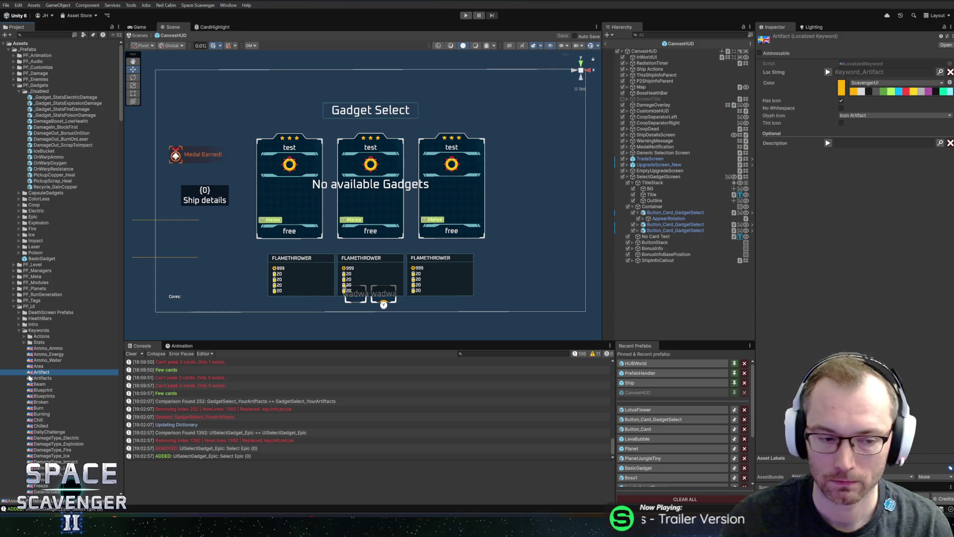
{"action": "key", "text": "F2"}
{"action": "type", "text": "Gadget"}
{"action": "key", "text": "Return"}
- Rename the Artifacts keyword asset to Gadgets
{"action": "left_click", "coordinate": [40, 374]}
{"action": "key", "text": "F2"}
{"action": "type", "text": "Gadgets"}
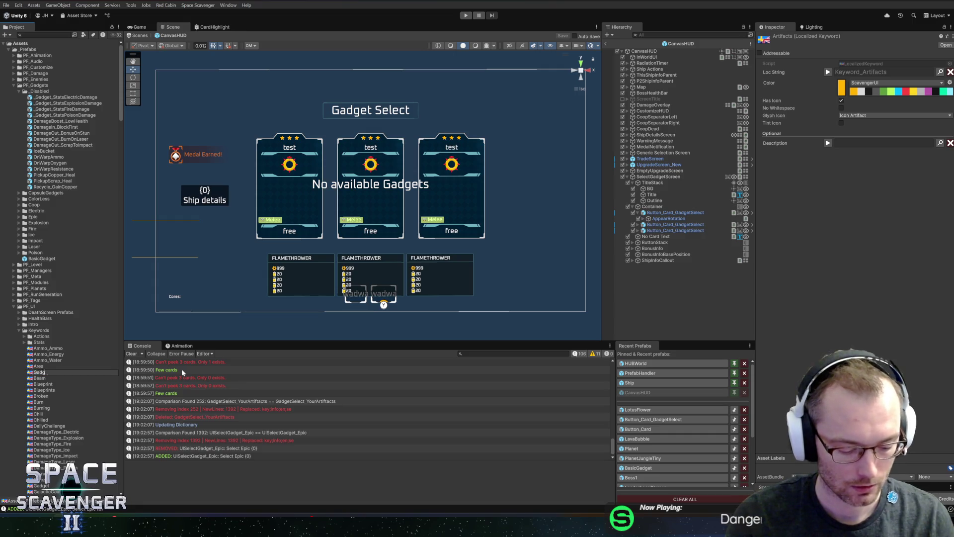
{"action": "key", "text": "Return"}
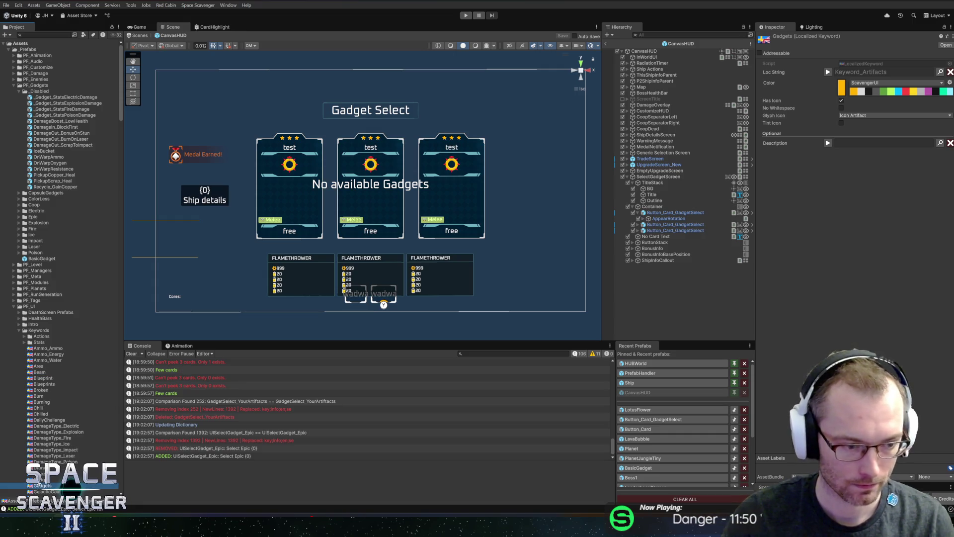
- Select the Gadget keyword and search its Loc String dictionary for 'artifac'
{"action": "key", "text": "shift+Up"}
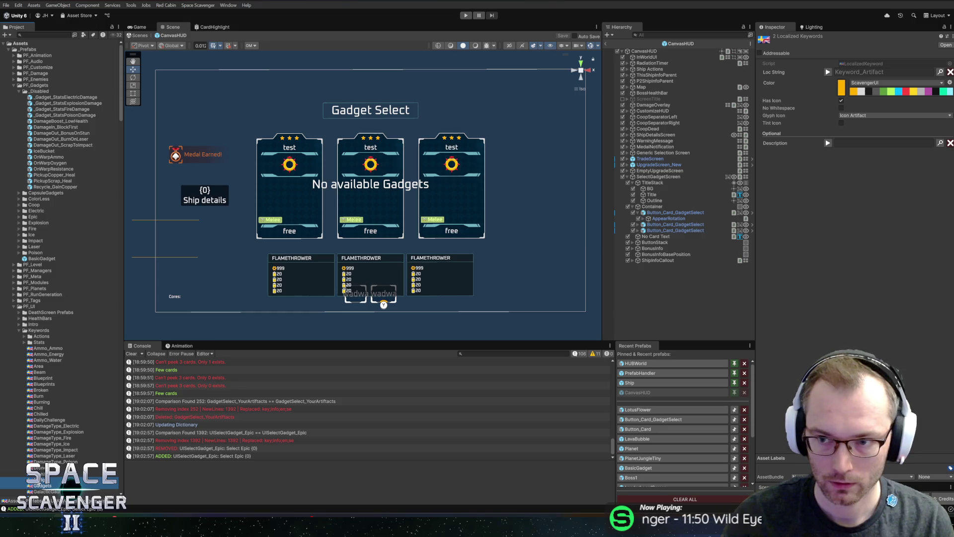
{"action": "key", "text": "Up"}
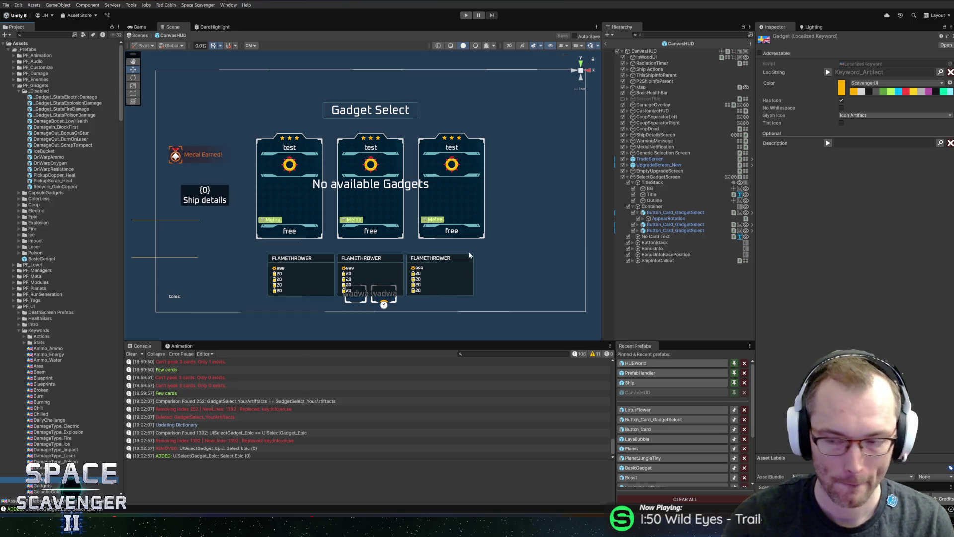
{"action": "left_click", "coordinate": [828, 72]}
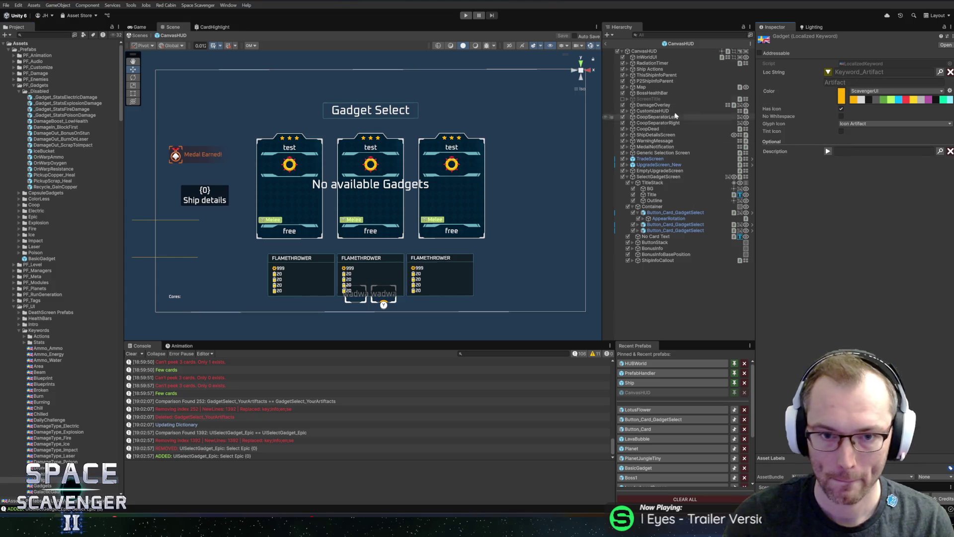
{"action": "left_click", "coordinate": [940, 72]}
{"action": "type", "text": "ar"}
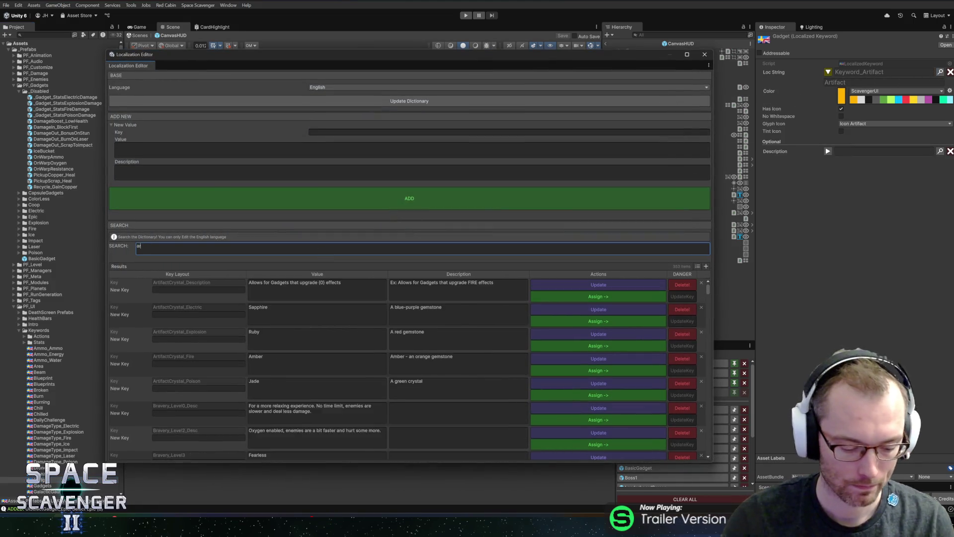
{"action": "type", "text": "tifact"}
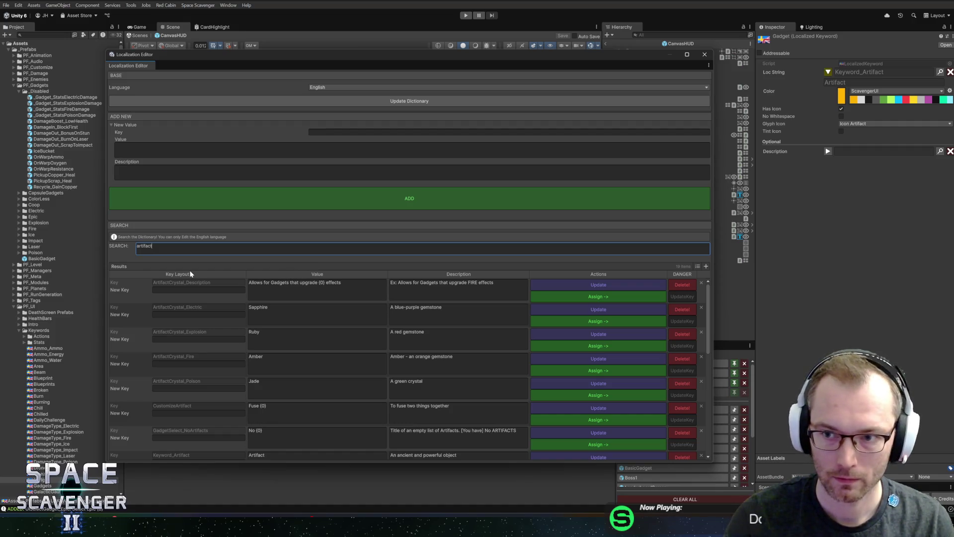
- Search for keyword_gadget and reword the Gadget description to describe a permanent upgrade
{"action": "key", "text": "ctrl+a"}
{"action": "type", "text": "Keyword"}
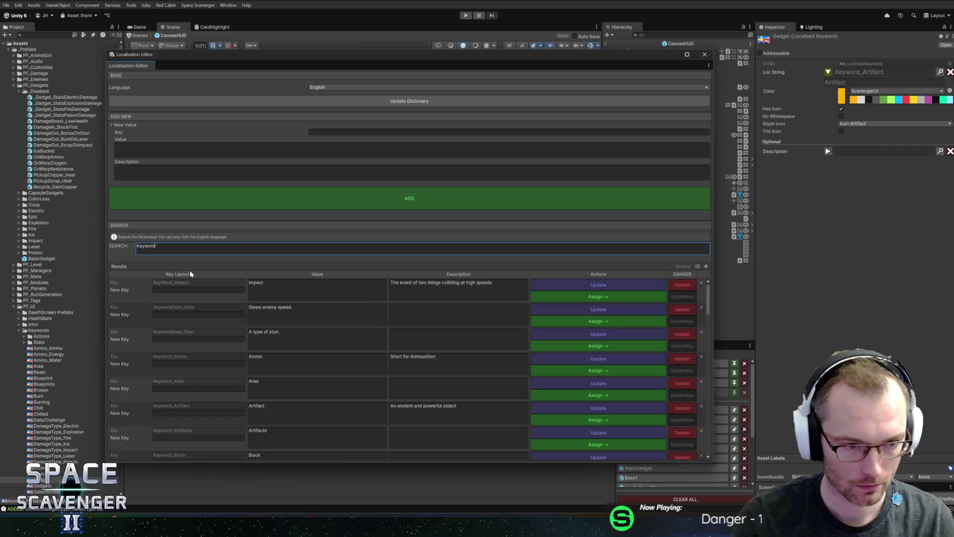
{"action": "key", "text": "ctrl+a"}
{"action": "type", "text": "keyword_gadget"}
{"action": "key", "text": "Tab"}
{"action": "key", "text": "Tab"}
{"action": "key", "text": "Tab"}
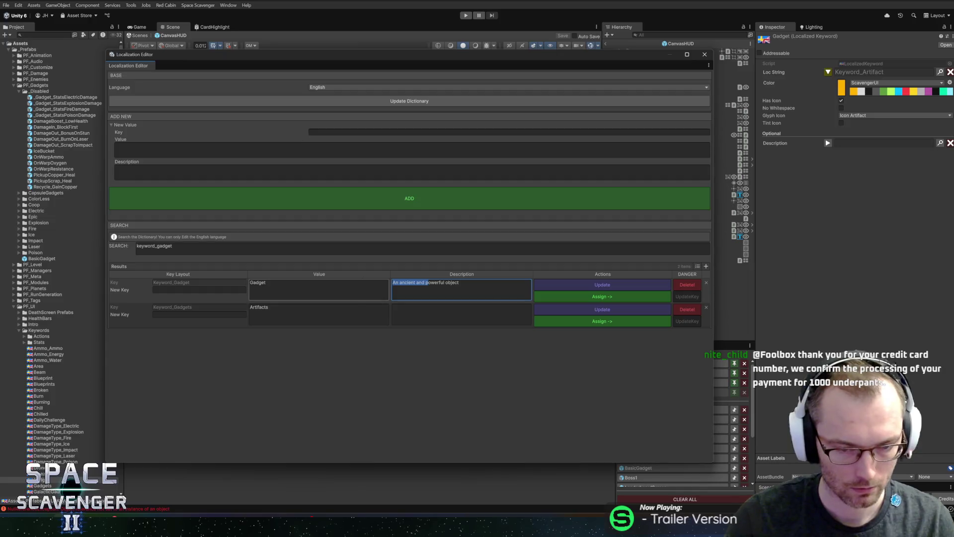
{"action": "type", "text": "A"}
{"action": "key", "text": "ctrl+a"}
{"action": "type", "text": "An"}
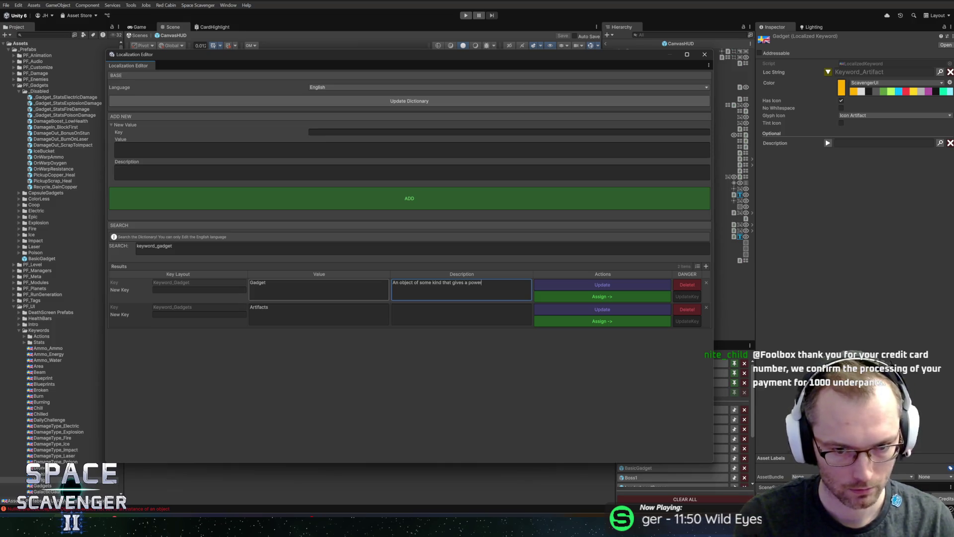
{"action": "key", "text": "ctrl+a"}
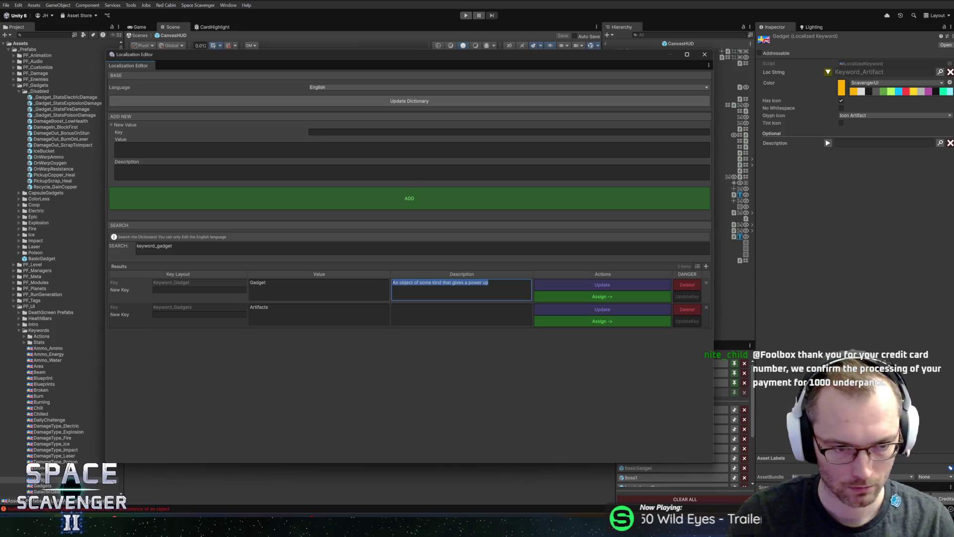
{"action": "key", "text": "End"}
{"action": "type", "text": "perman"}
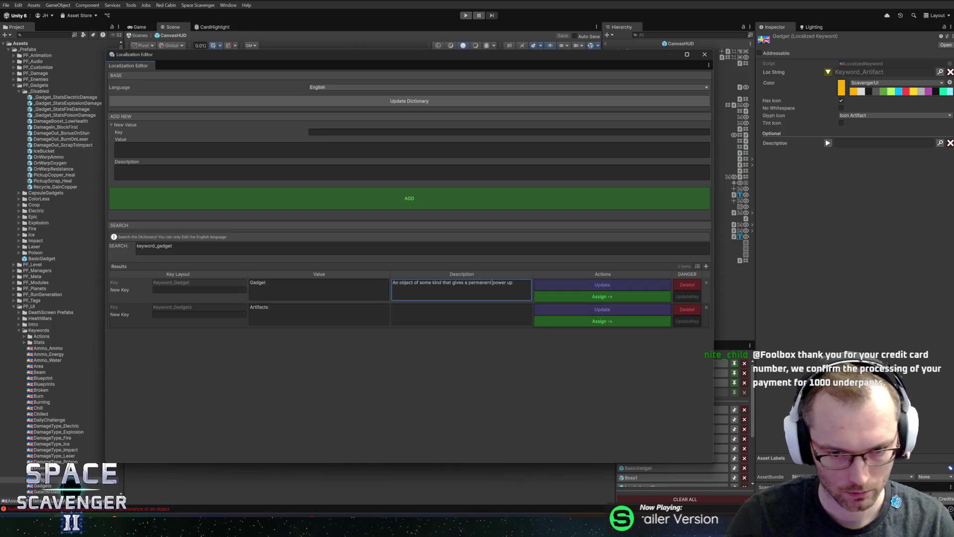
{"action": "key", "text": "shift+End"}
{"action": "type", "text": "upgr"}
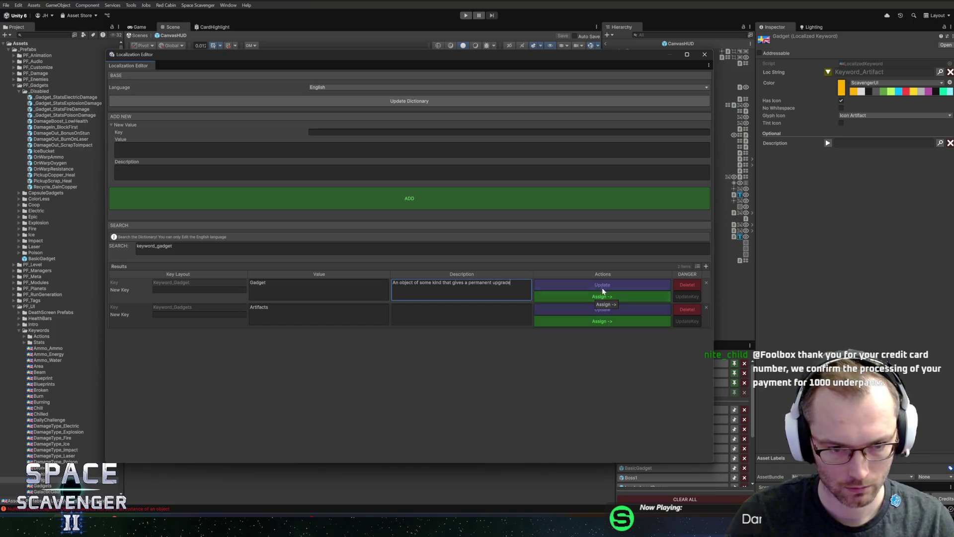
- Set the plural entry to 'Gadgets' with the copied description plus '(Plural)', and update it
{"action": "left_click", "coordinate": [289, 314]}
{"action": "type", "text": "Gadgets"}
{"action": "left_click", "coordinate": [461, 290]}
{"action": "key", "text": "ctrl+a"}
{"action": "key", "text": "ctrl+c"}
{"action": "left_click", "coordinate": [461, 315]}
{"action": "key", "text": "ctrl+v"}
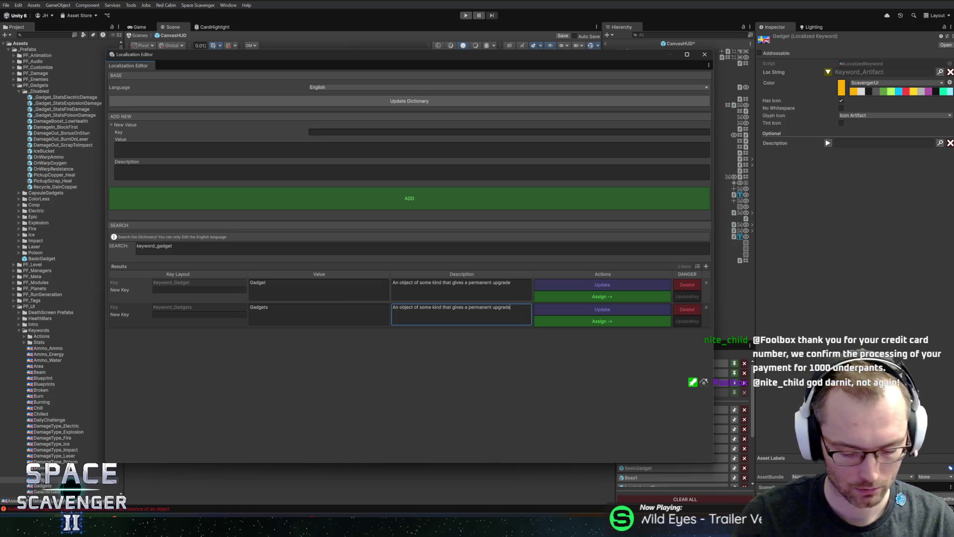
{"action": "type", "text": "(Plural)"}
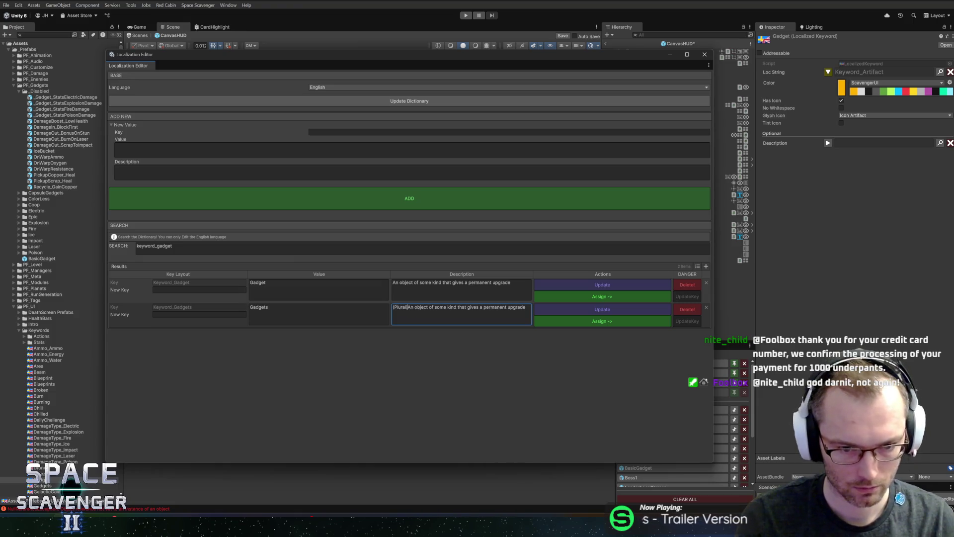
{"action": "left_click", "coordinate": [602, 310]}
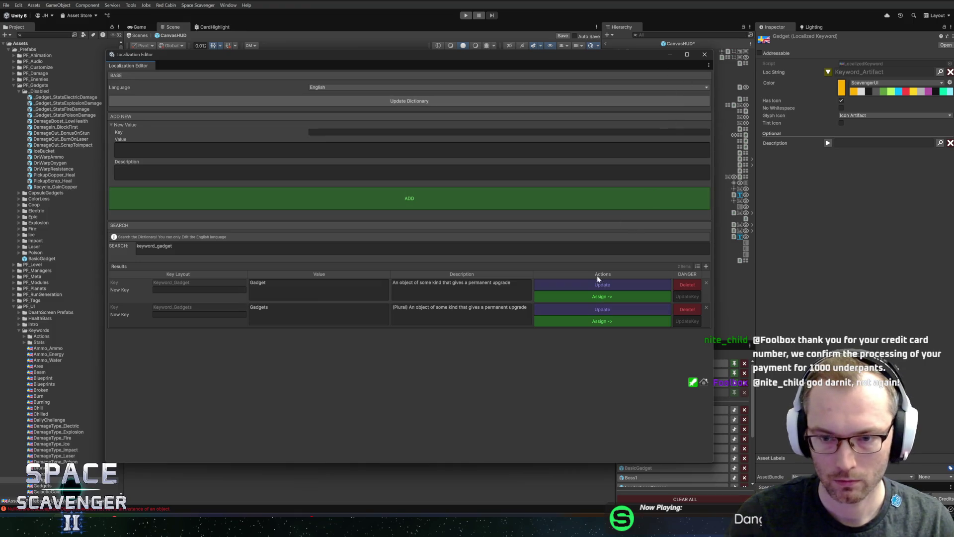
- Assign Keyword_Gadget to the Gadget keyword and close the Localization Editor
{"action": "left_click", "coordinate": [588, 297]}
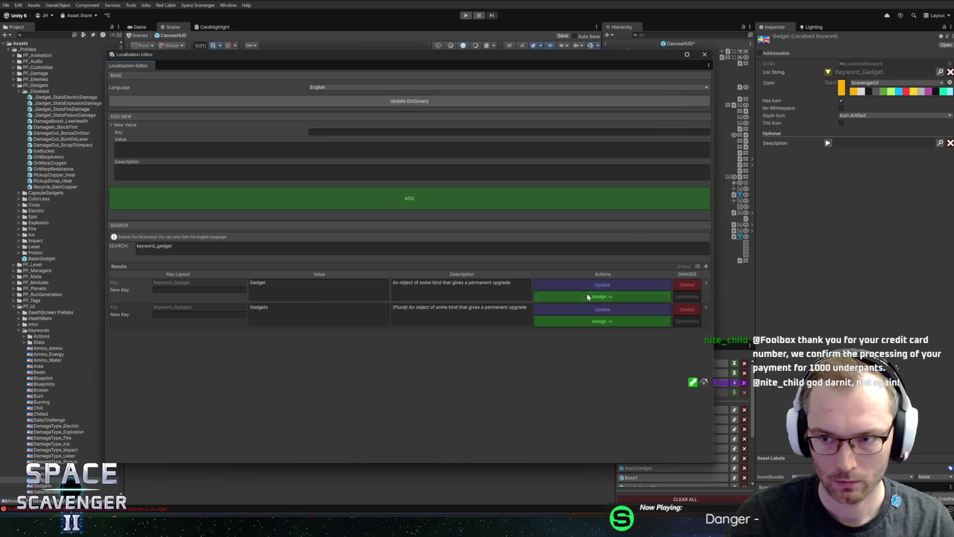
{"action": "left_click", "coordinate": [705, 55]}
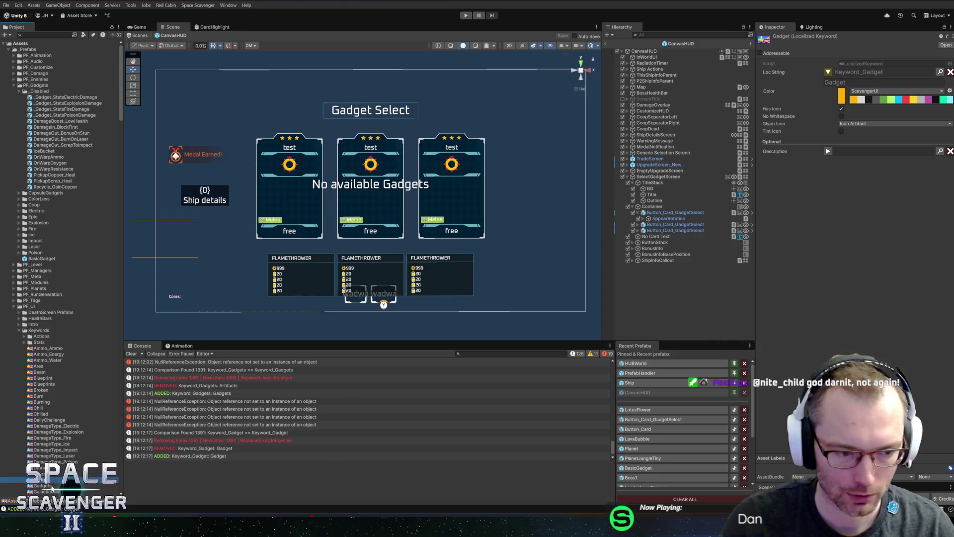
{"action": "key", "text": "Down"}
- Search 'gadgets', assign Keyword_Gadgets to the Gadgets keyword, check UnlockDescriptionGadgets, then close the editor
{"action": "left_click", "coordinate": [939, 72]}
{"action": "type", "text": "gadget"}
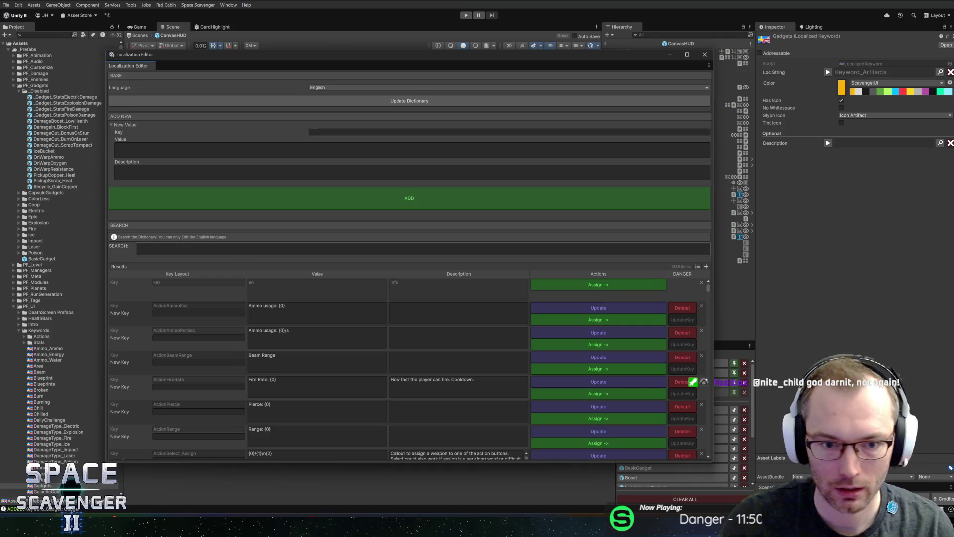
{"action": "type", "text": "s"}
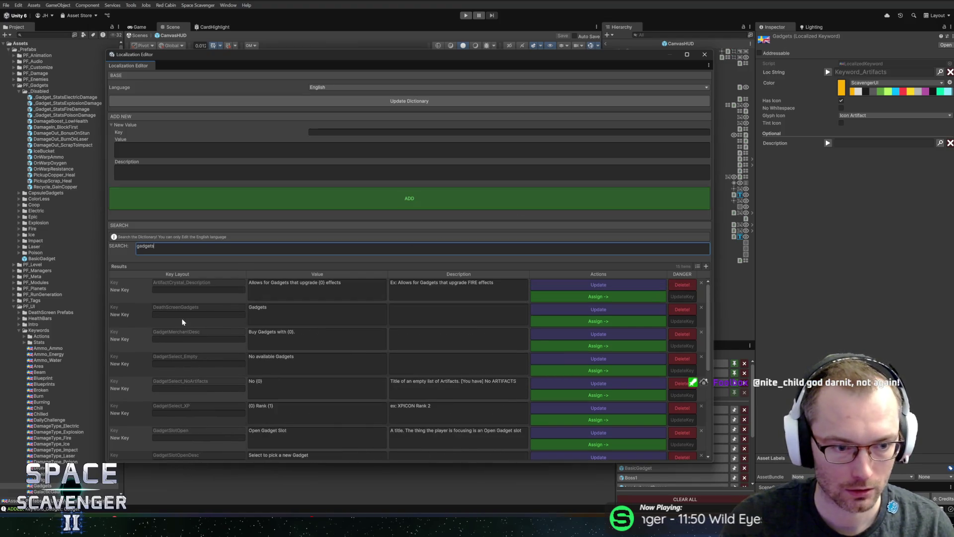
{"action": "left_click", "coordinate": [225, 338]}
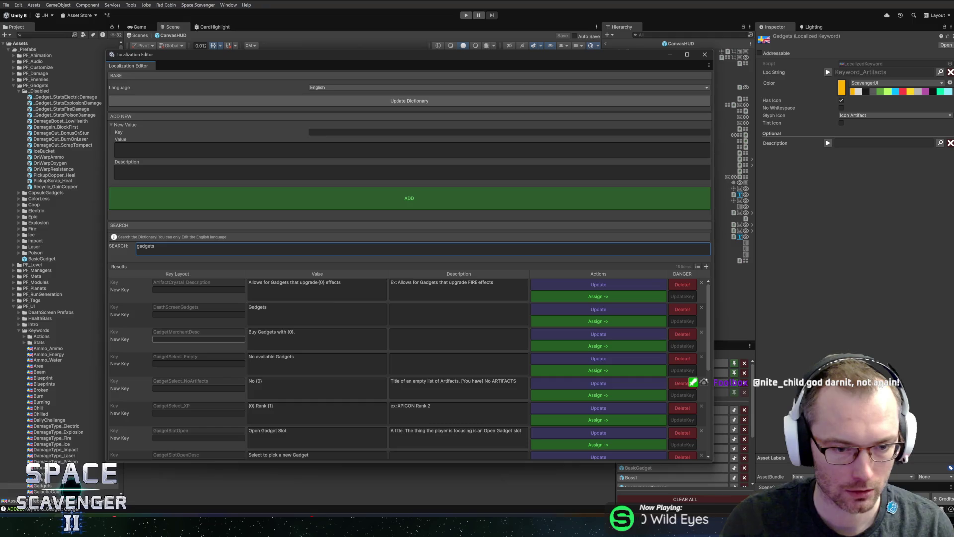
{"action": "scroll", "coordinate": [219, 380], "scroll_direction": "down", "scroll_amount": 3}
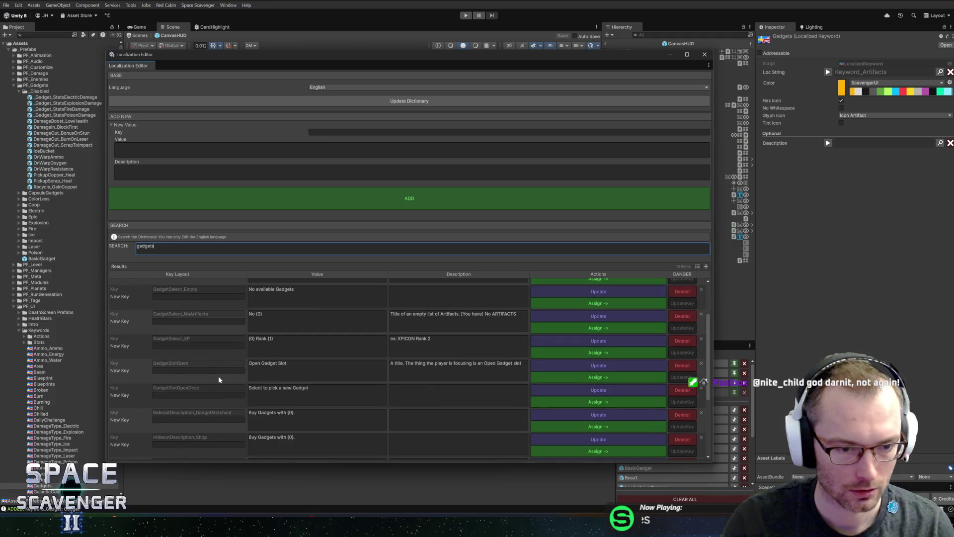
{"action": "scroll", "coordinate": [217, 380], "scroll_direction": "down", "scroll_amount": 5}
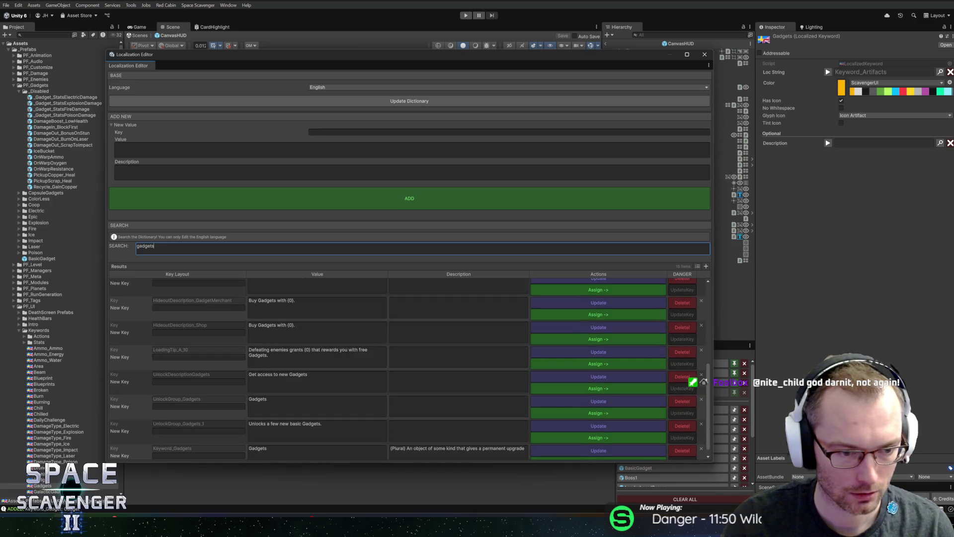
{"action": "scroll", "coordinate": [590, 453], "scroll_direction": "down", "scroll_amount": 1}
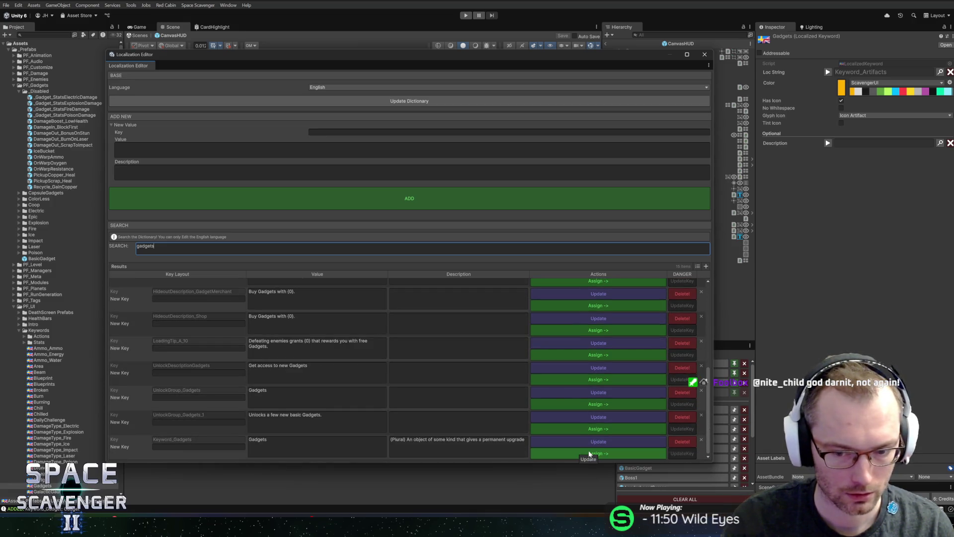
{"action": "left_click", "coordinate": [588, 453]}
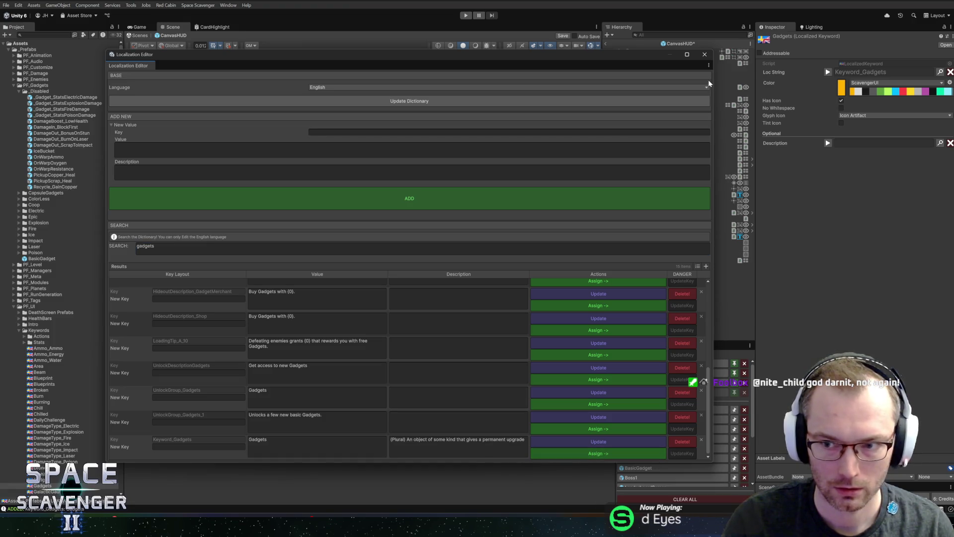
{"action": "left_click", "coordinate": [278, 370]}
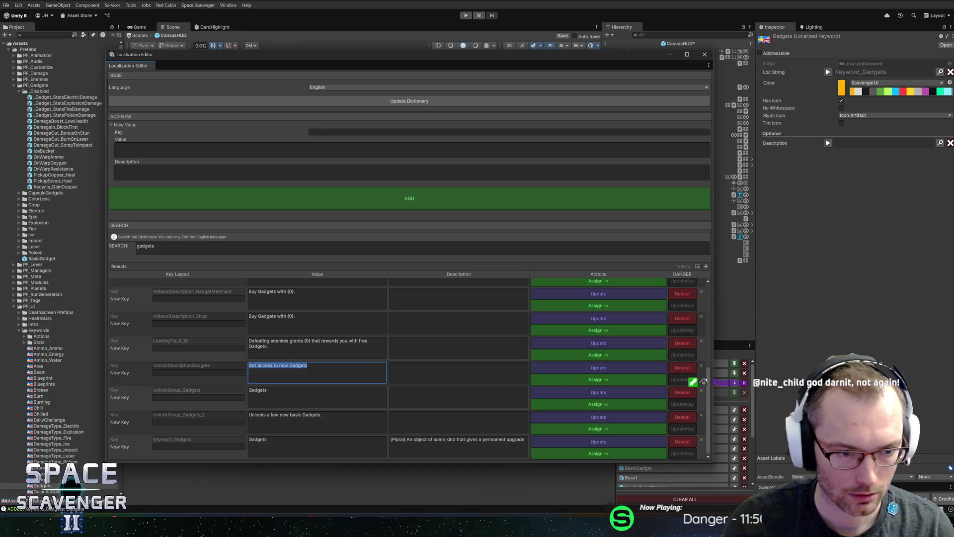
{"action": "left_click", "coordinate": [329, 367]}
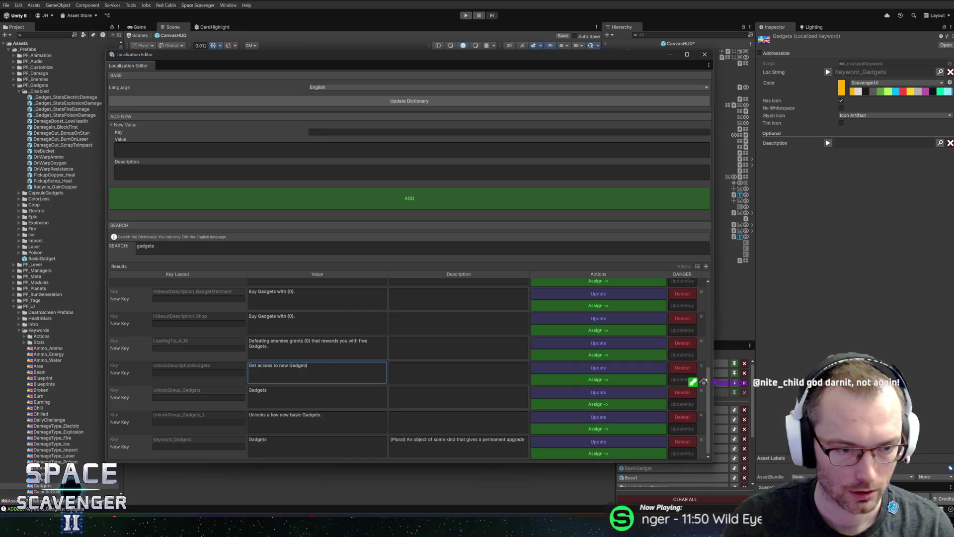
{"action": "left_click", "coordinate": [705, 54]}
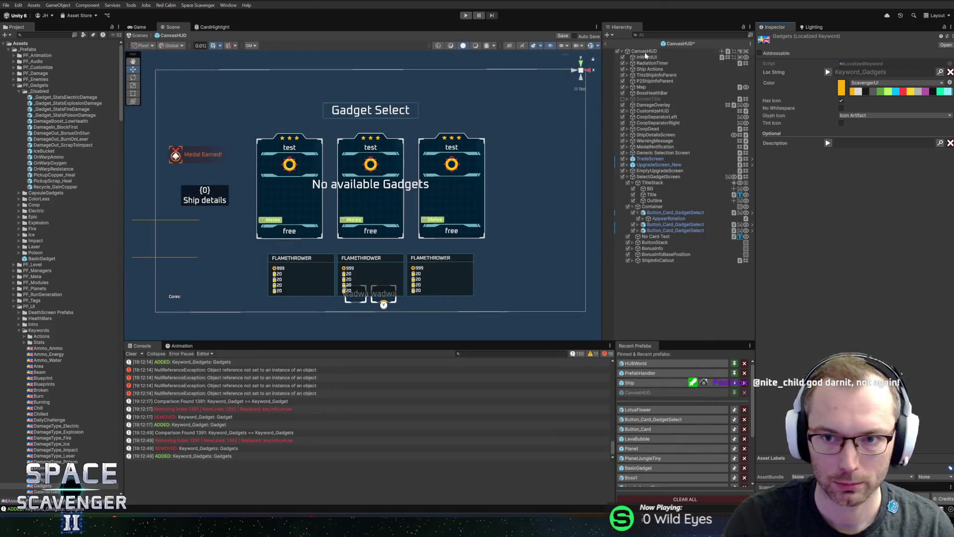
- Save the CanvasHUD prefab with Ctrl+S and enter Play mode
{"action": "key", "text": "ctrl+s"}
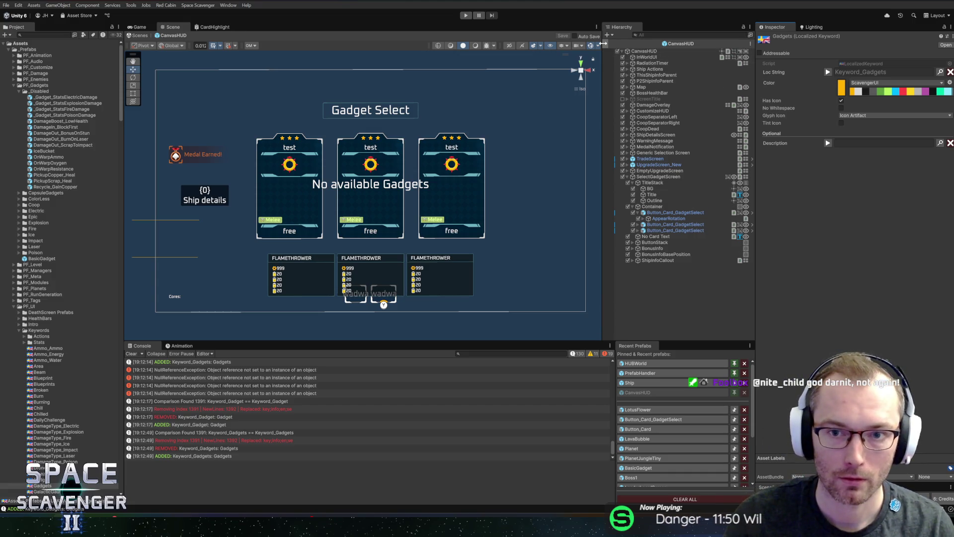
{"action": "key", "text": "ctrl+p"}
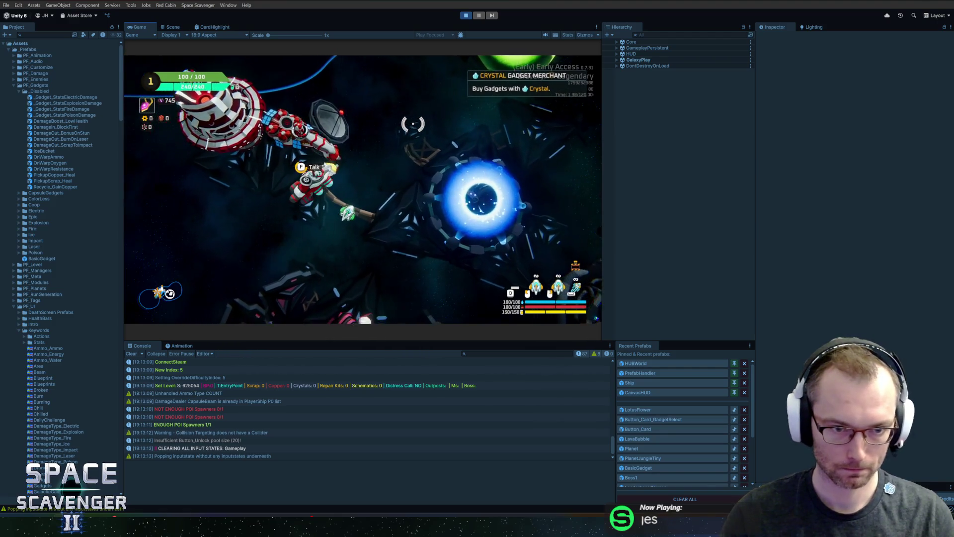
- Open the merchant's epic gadget offer, use up all three rerolls, then fly away and open the debug console
{"action": "key", "text": "e"}
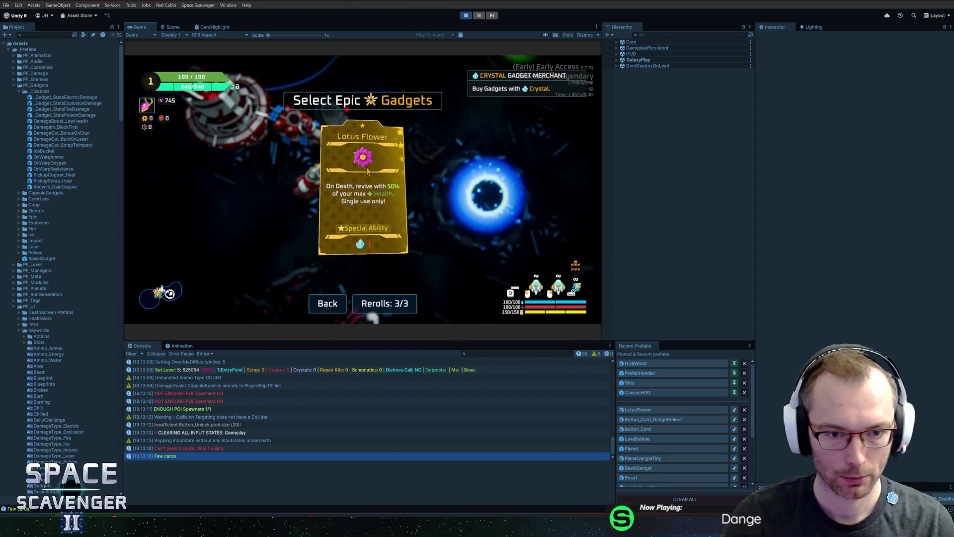
{"action": "left_click", "coordinate": [328, 303]}
{"action": "key", "text": "f"}
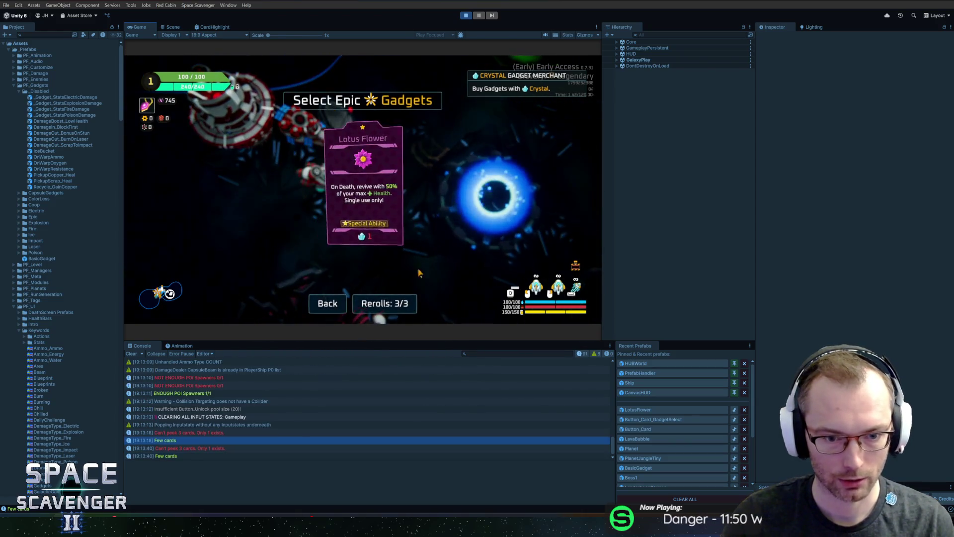
{"action": "left_click", "coordinate": [397, 305]}
{"action": "left_click", "coordinate": [397, 305]}
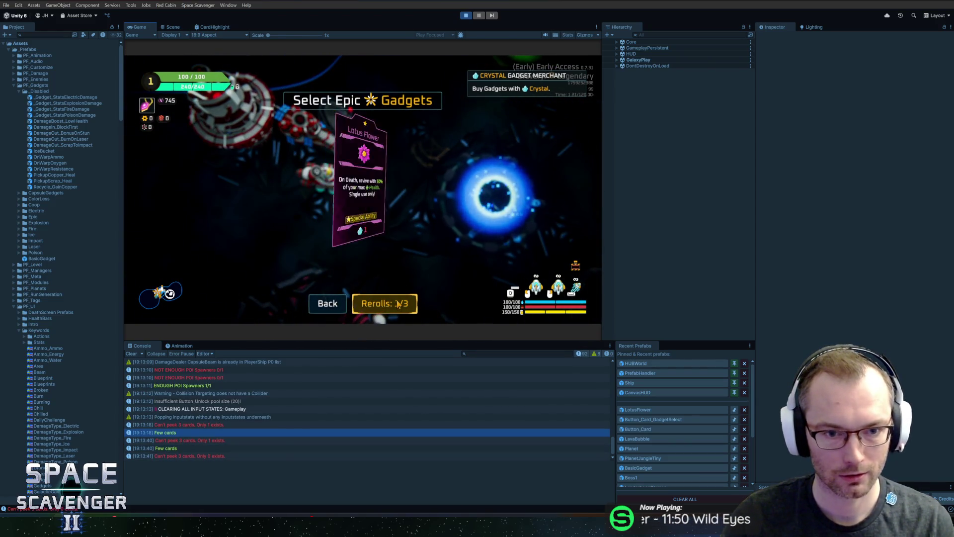
{"action": "left_click", "coordinate": [397, 305]}
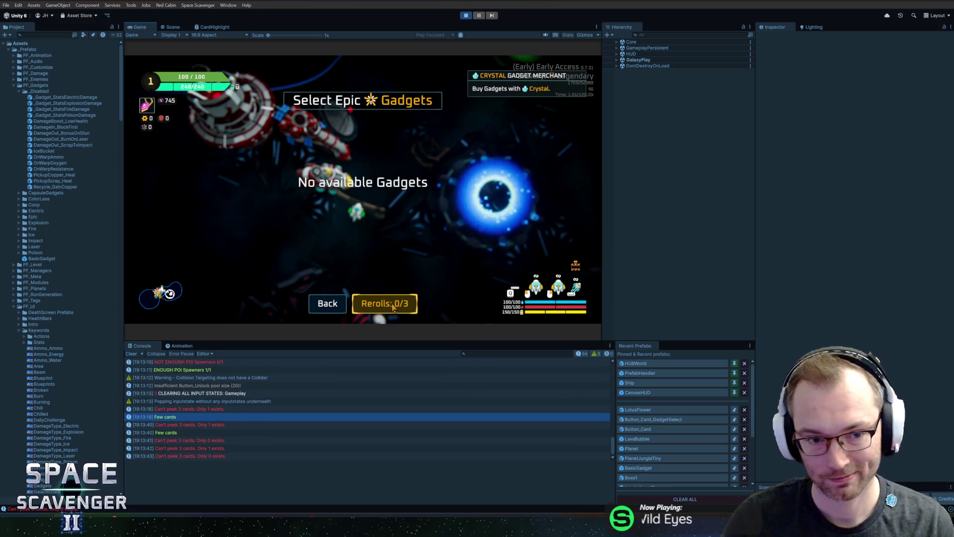
{"action": "left_click", "coordinate": [326, 301]}
{"action": "key", "text": "a"}
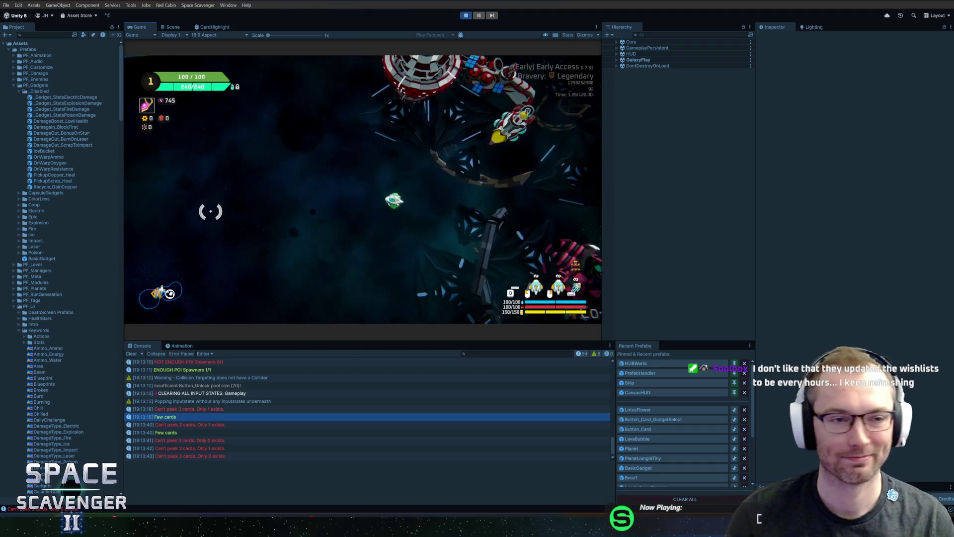
{"action": "key", "text": "grave"}
{"action": "key", "text": "grave"}
{"action": "key", "text": "grave"}
{"action": "key", "text": "grave"}
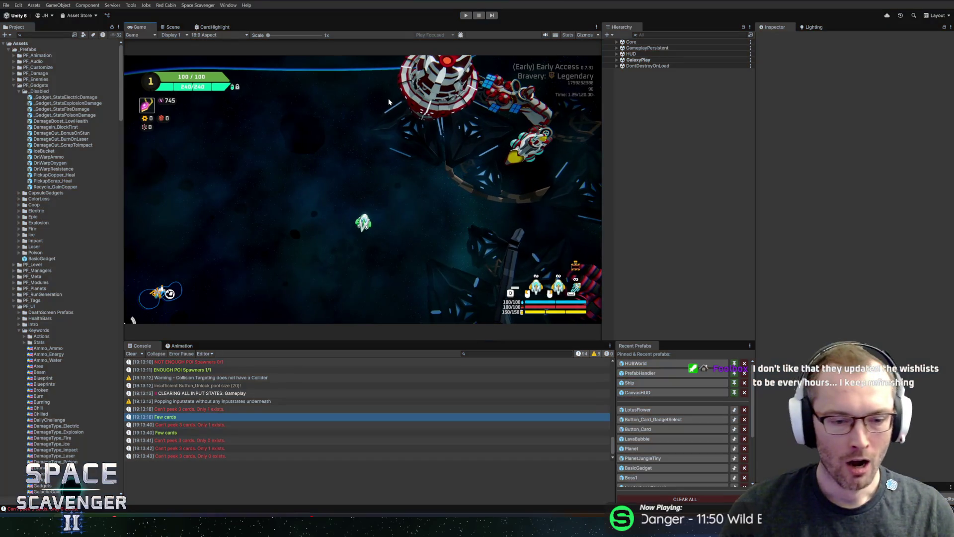
- Stop play mode and briefly check the code editor before returning to Unity
{"action": "key", "text": "ctrl+p"}
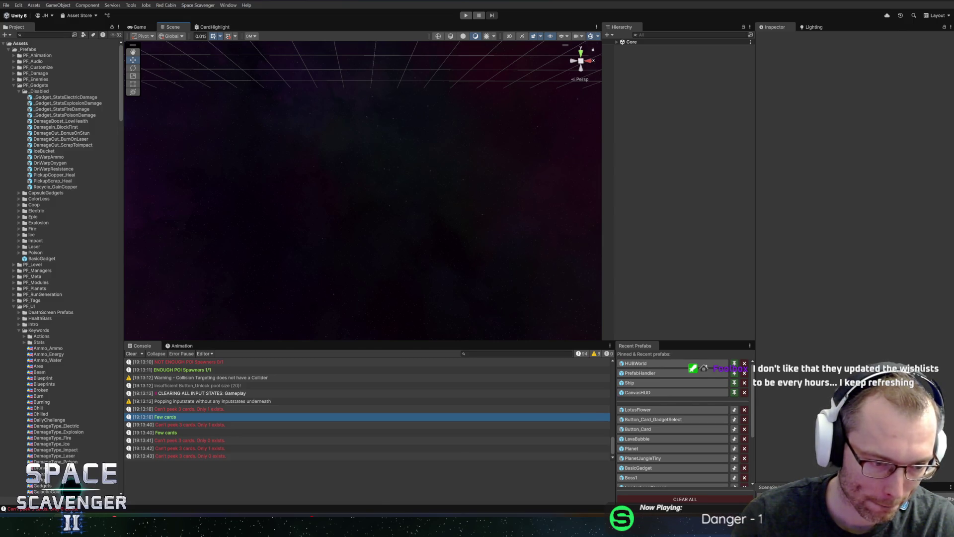
{"action": "key", "text": "alt+Tab"}
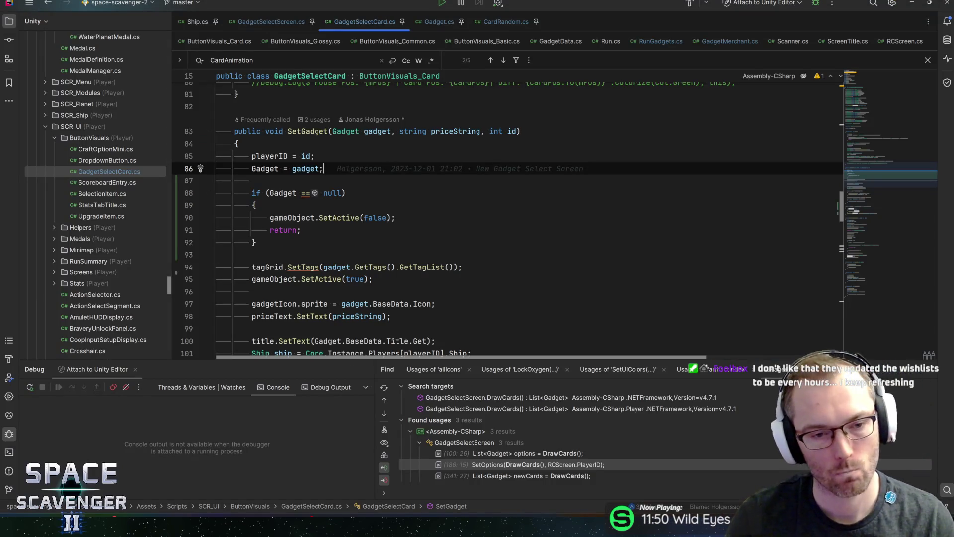
{"action": "key", "text": "alt+Tab"}
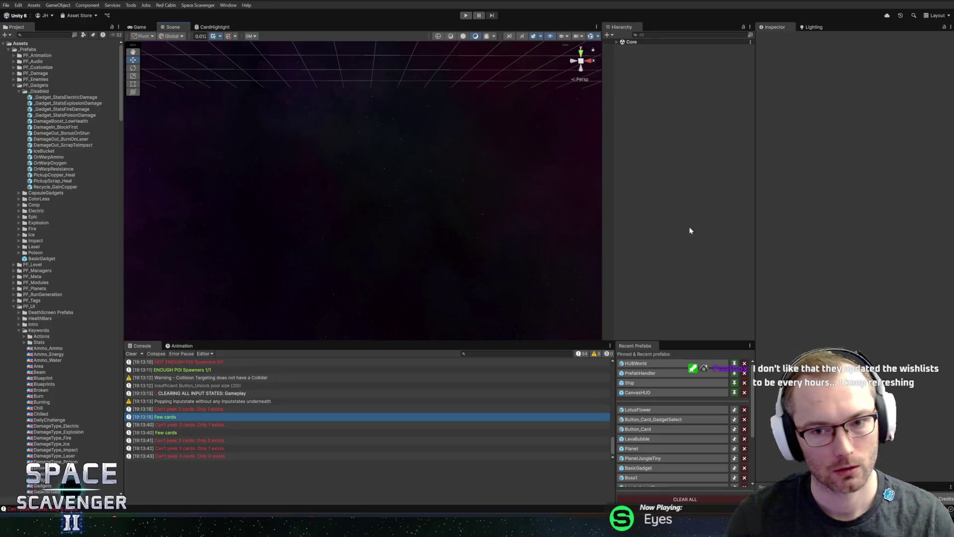
{"action": "scroll", "coordinate": [39, 388], "scroll_direction": "down", "scroll_amount": 5}
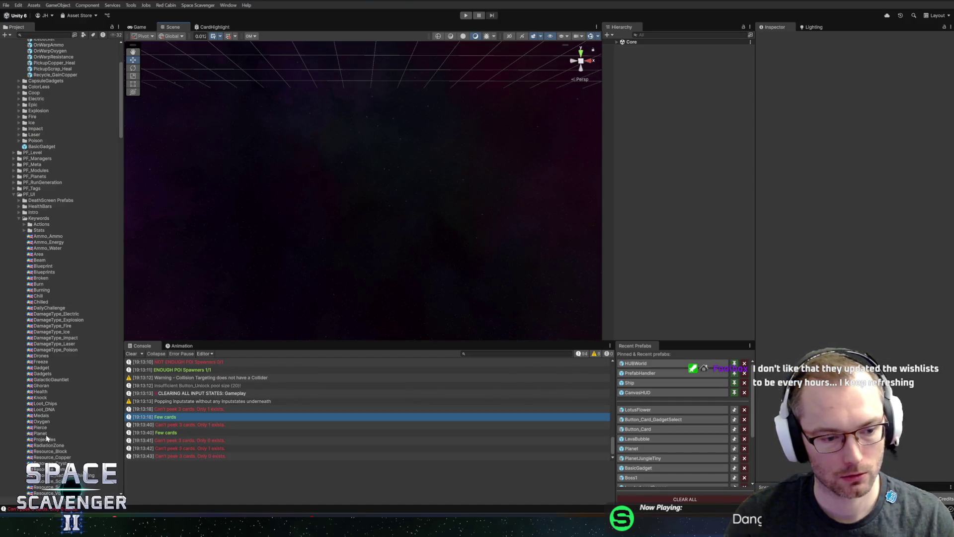
- Enable No Whitespace on the Gadgets keyword asset and open the LotusFlower prefab
{"action": "left_click", "coordinate": [41, 367]}
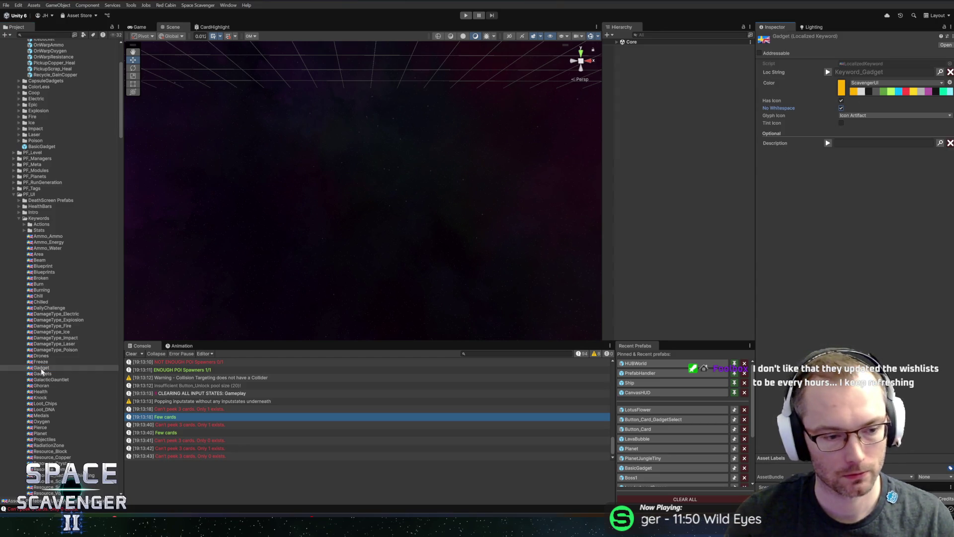
{"action": "left_click", "coordinate": [43, 373]}
{"action": "left_click", "coordinate": [840, 108]}
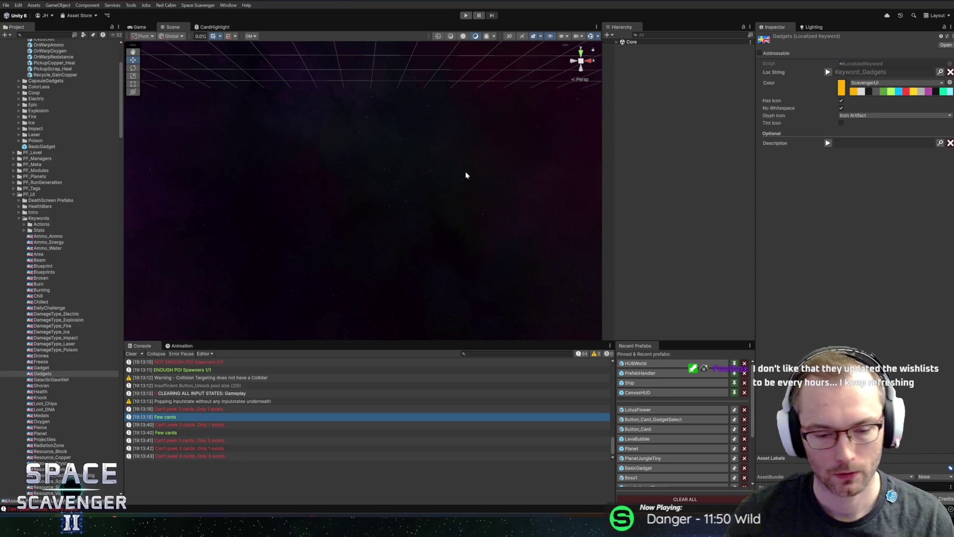
{"action": "left_click", "coordinate": [637, 410]}
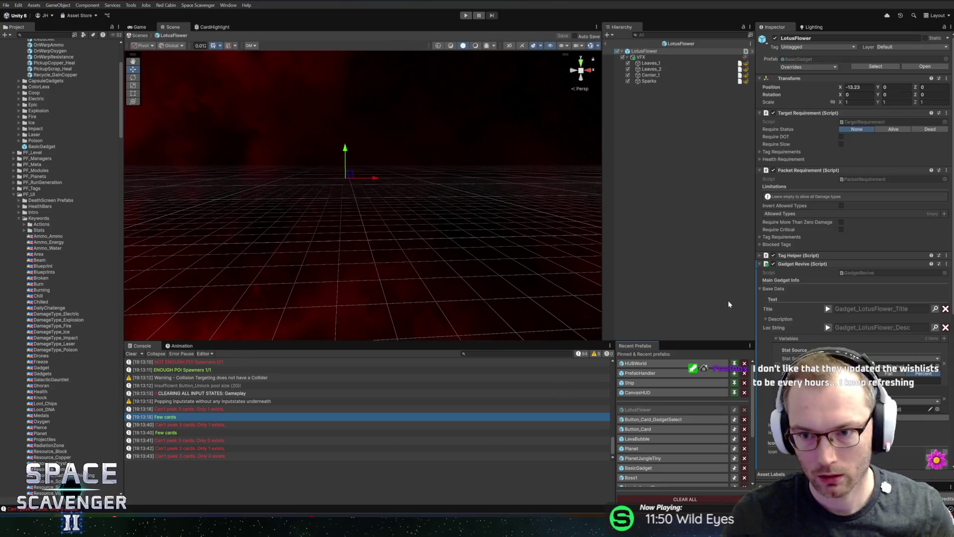
- Ping the SpecialAbility tag from Gadget Revive to locate it in the GadgetTags folder
{"action": "scroll", "coordinate": [777, 300], "scroll_direction": "down", "scroll_amount": 5}
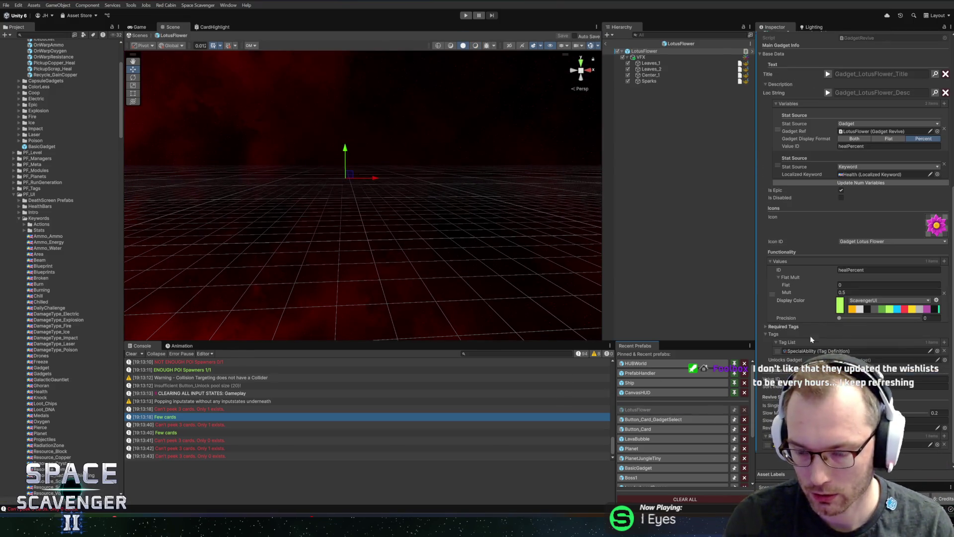
{"action": "left_click", "coordinate": [817, 351]}
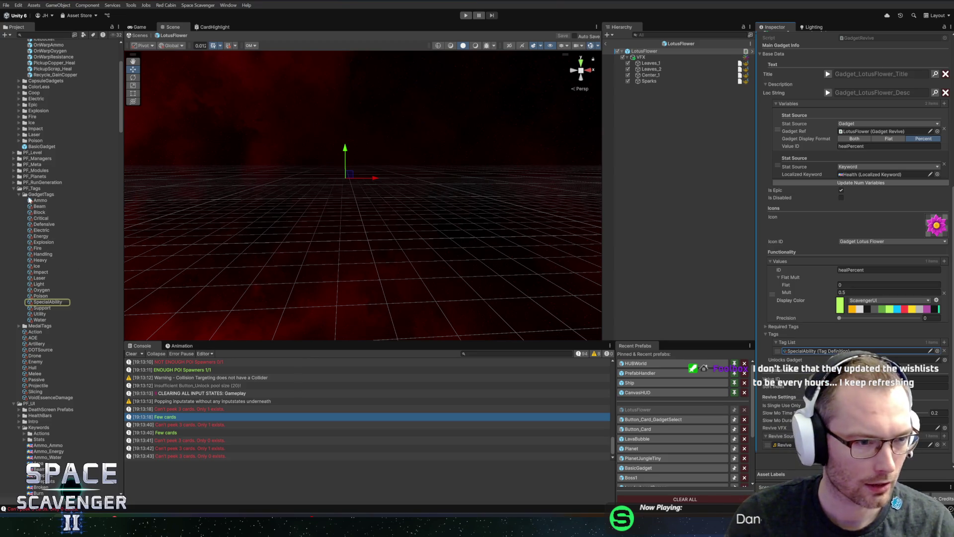
{"action": "right_click", "coordinate": [39, 194]}
{"action": "mouse_move", "coordinate": [80, 201]}
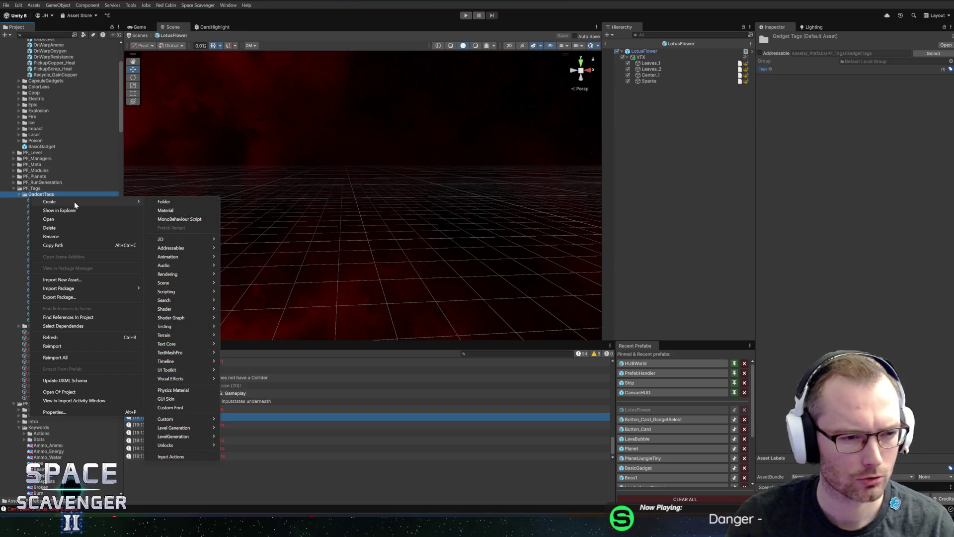
{"action": "left_click", "coordinate": [47, 195]}
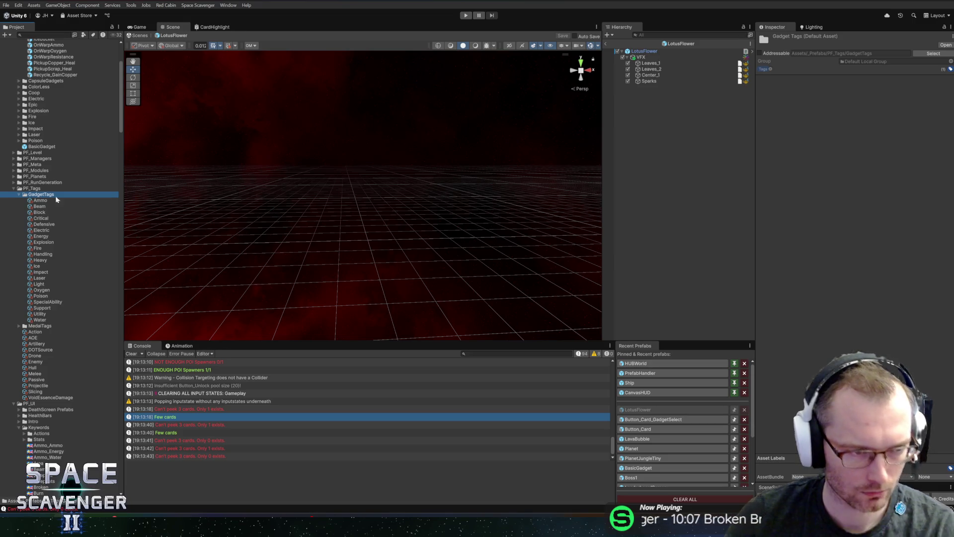
- Open the LotusFlower Tag List picker and cancel it without choosing a tag
{"action": "left_click", "coordinate": [650, 410]}
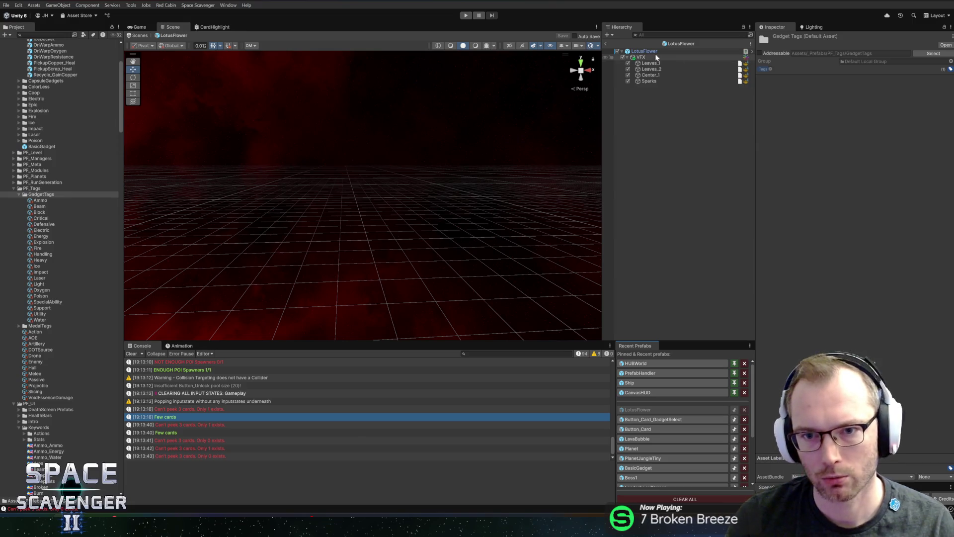
{"action": "scroll", "coordinate": [855, 248], "scroll_direction": "down", "scroll_amount": 5}
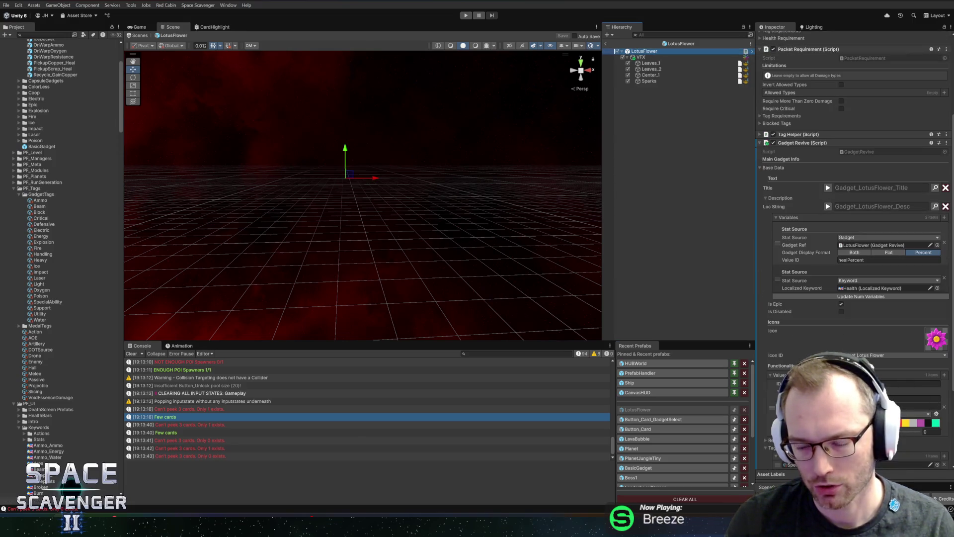
{"action": "scroll", "coordinate": [855, 249], "scroll_direction": "down", "scroll_amount": 5}
{"action": "left_click", "coordinate": [937, 363]}
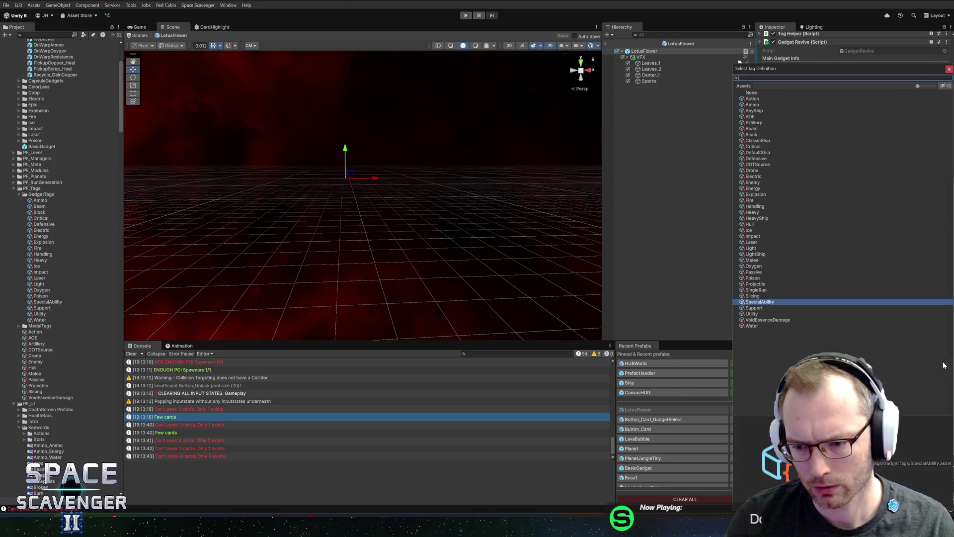
{"action": "key", "text": "Escape"}
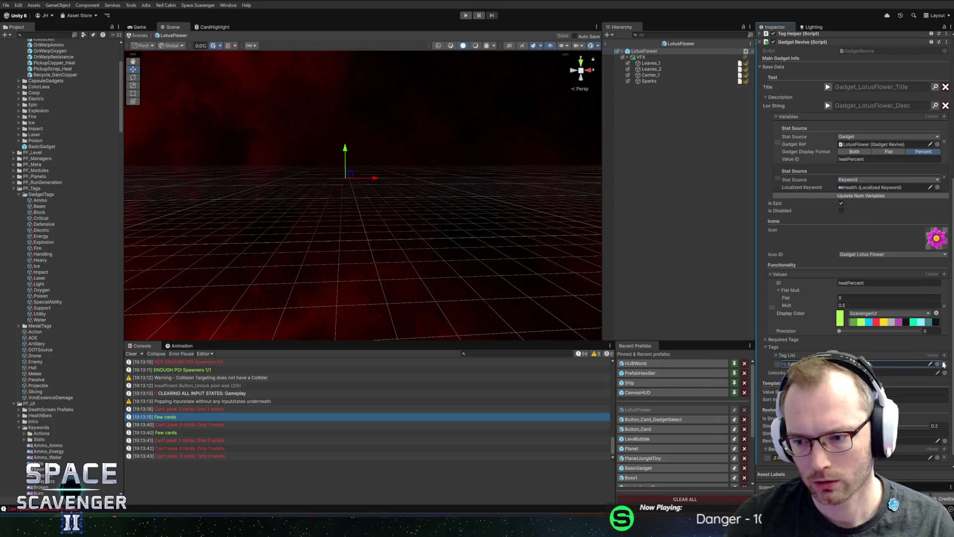
- Fold the Tags and Required Tags sections and exit the LotusFlower prefab to the Core scene
{"action": "left_click", "coordinate": [771, 350]}
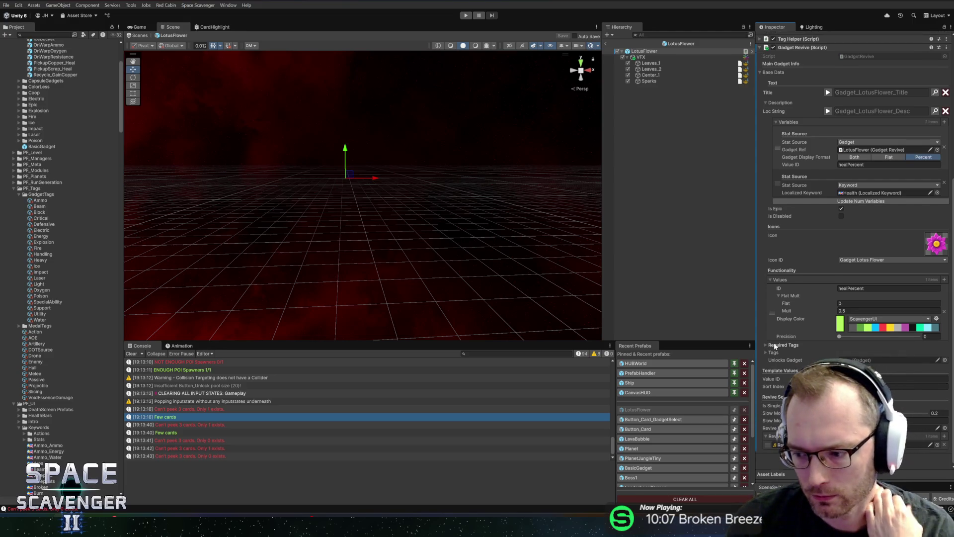
{"action": "left_click", "coordinate": [775, 343]}
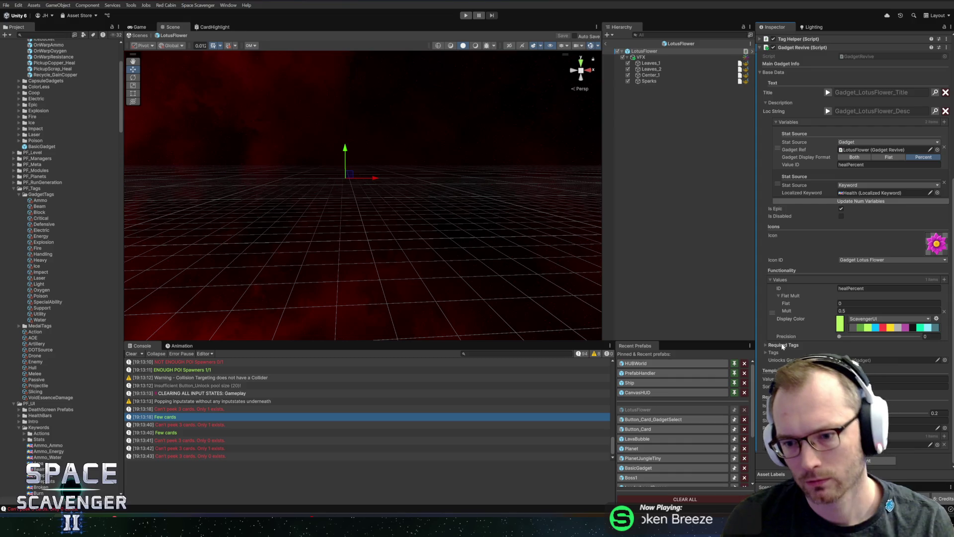
{"action": "left_click", "coordinate": [773, 345]}
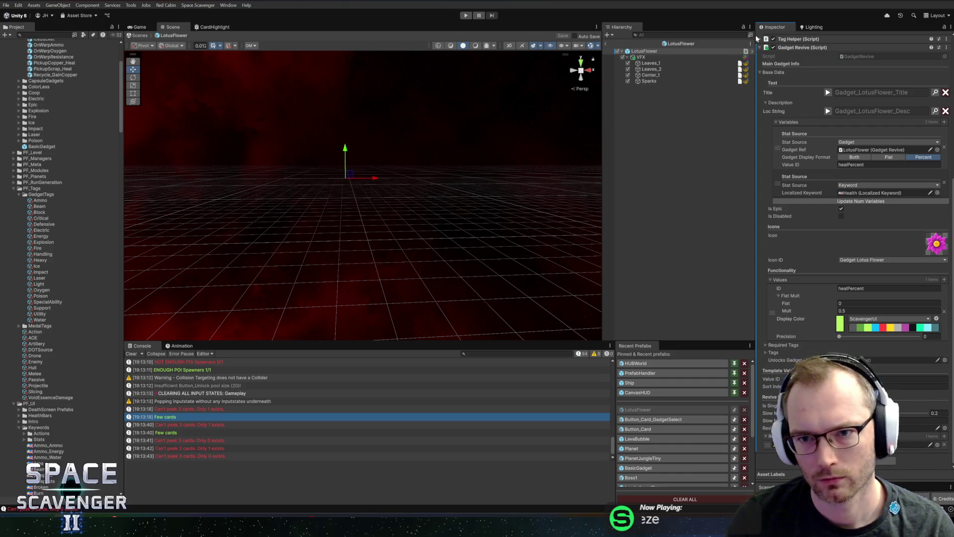
{"action": "left_click", "coordinate": [696, 51]}
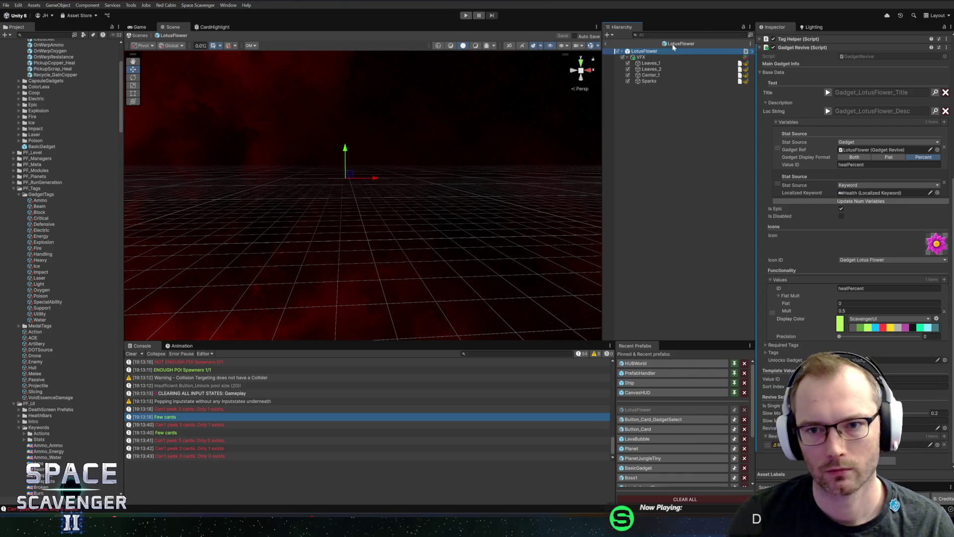
{"action": "left_click", "coordinate": [605, 45]}
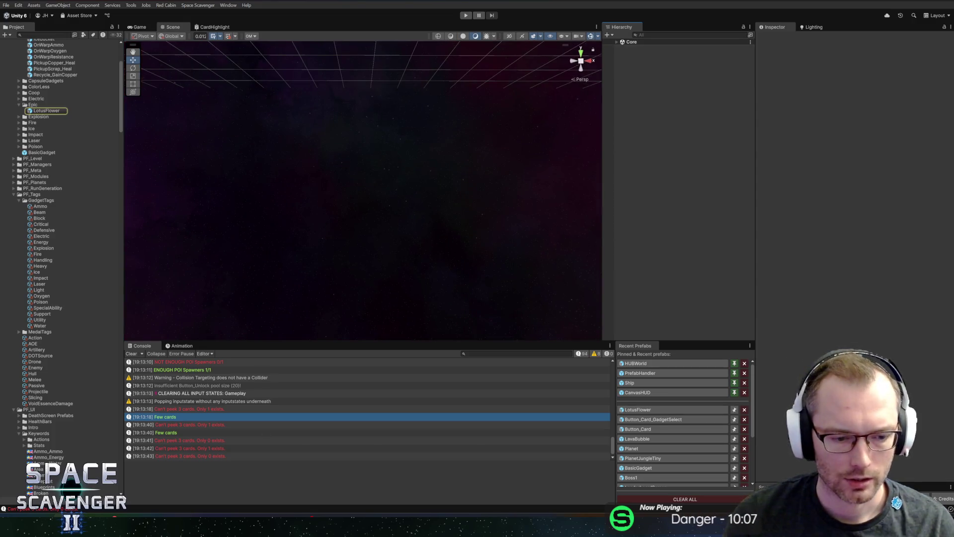
{"action": "key", "text": "alt+Tab"}
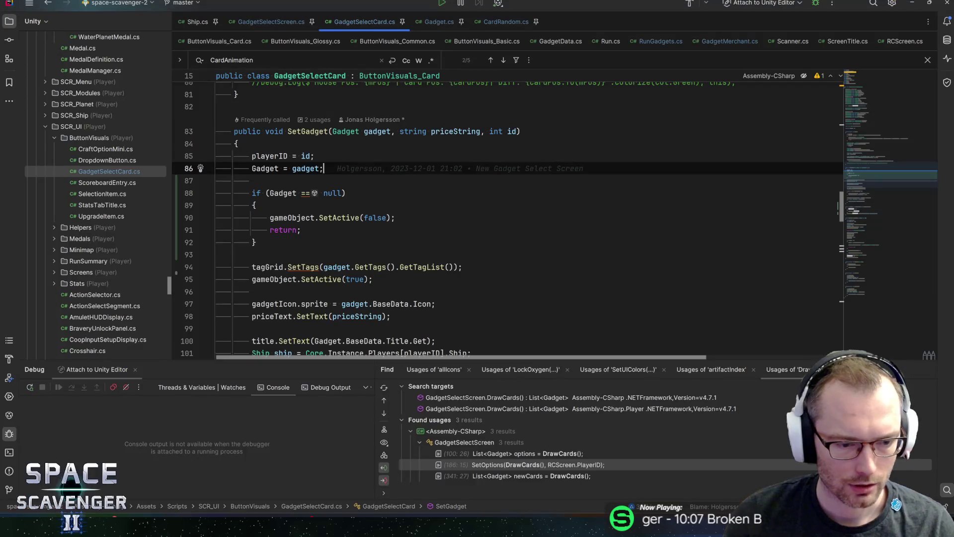
- Check the Gadget null check on line 88 of GadgetSelectCard.cs, then switch to GitHub Desktop
{"action": "left_click", "coordinate": [346, 192]}
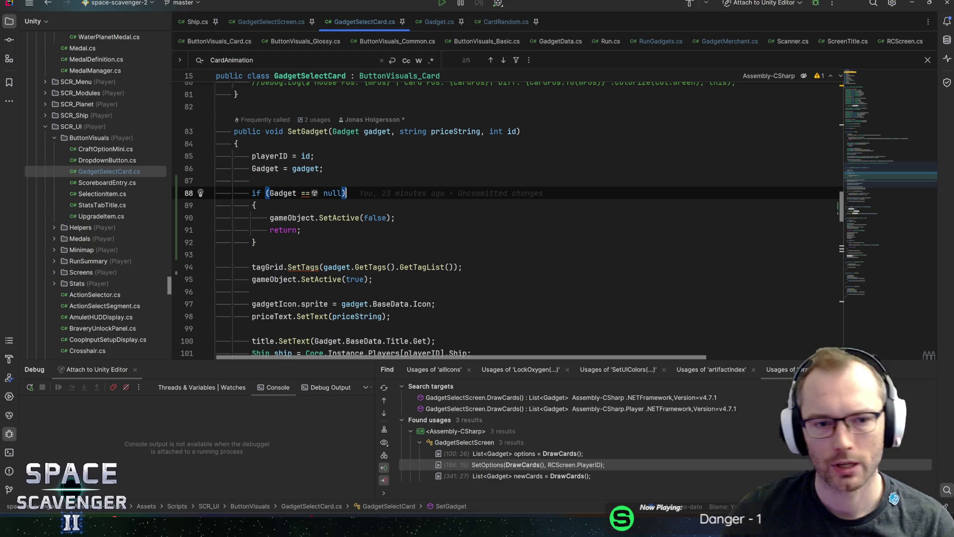
{"action": "key", "text": "alt+Tab"}
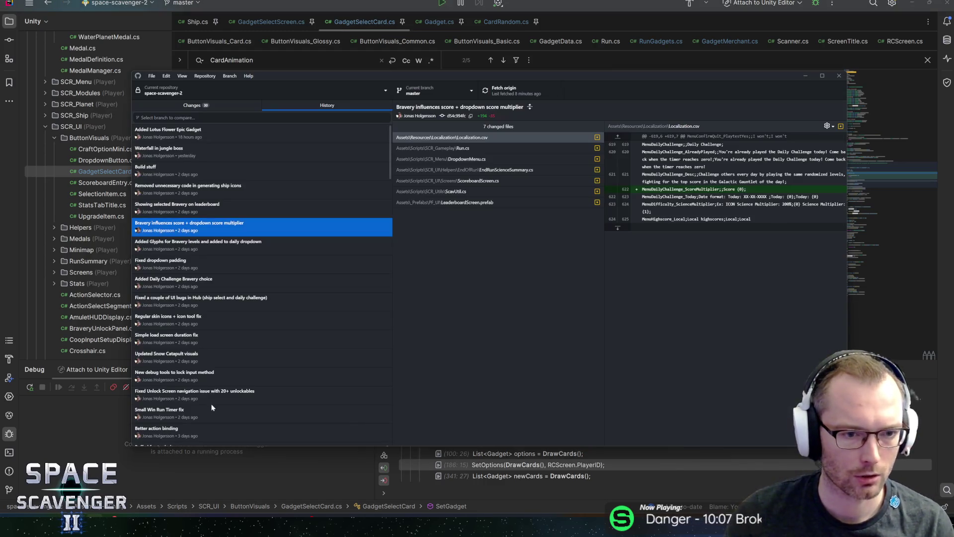
- List the uncommitted changes and review the Gadget.asset, Button_ArtifactTab.prefab and GadgetCardRainbow.mat diffs
{"action": "left_click", "coordinate": [191, 105]}
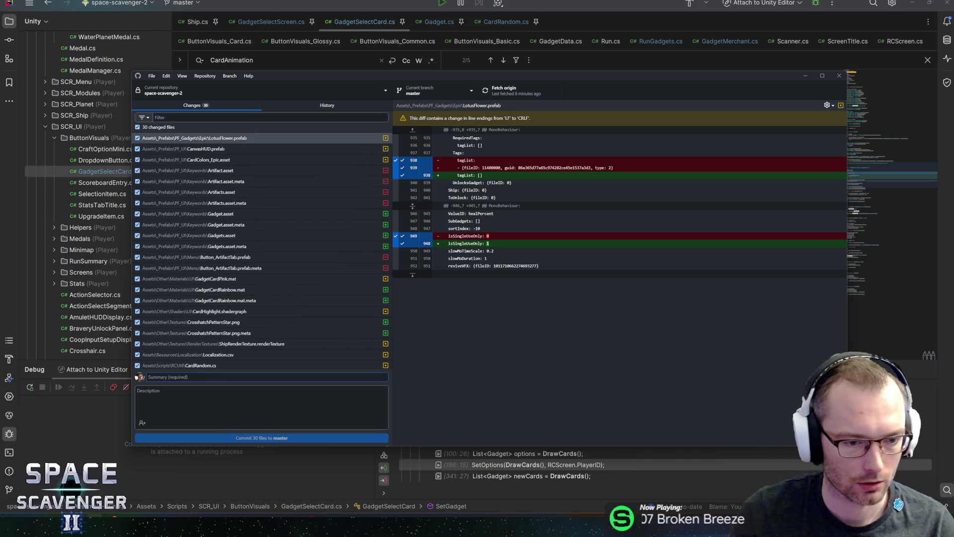
{"action": "scroll", "coordinate": [262, 276], "scroll_direction": "down", "scroll_amount": 3}
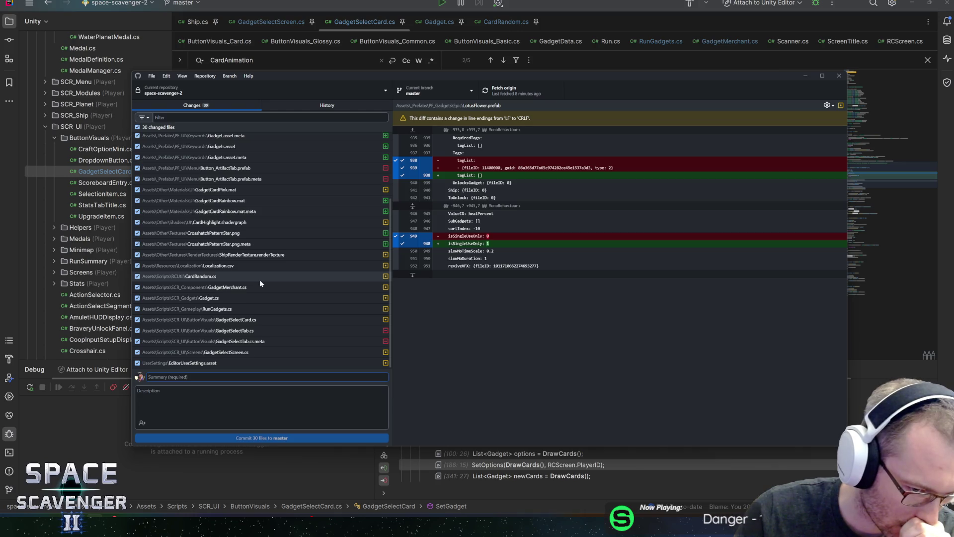
{"action": "scroll", "coordinate": [260, 279], "scroll_direction": "up", "scroll_amount": 3}
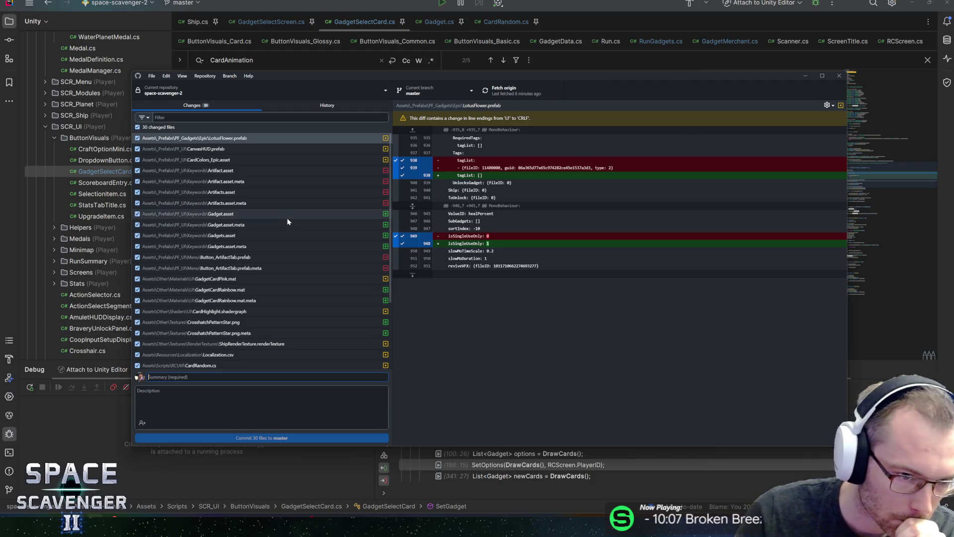
{"action": "left_click", "coordinate": [287, 215]}
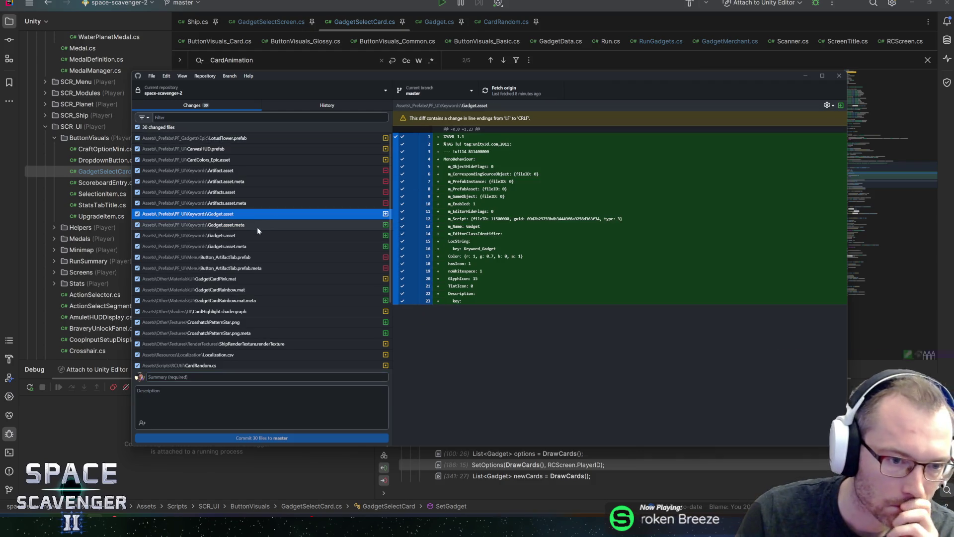
{"action": "left_click", "coordinate": [242, 247]}
{"action": "left_click", "coordinate": [235, 258]}
{"action": "left_click", "coordinate": [234, 268]}
{"action": "left_click", "coordinate": [231, 280]}
{"action": "left_click", "coordinate": [228, 290]}
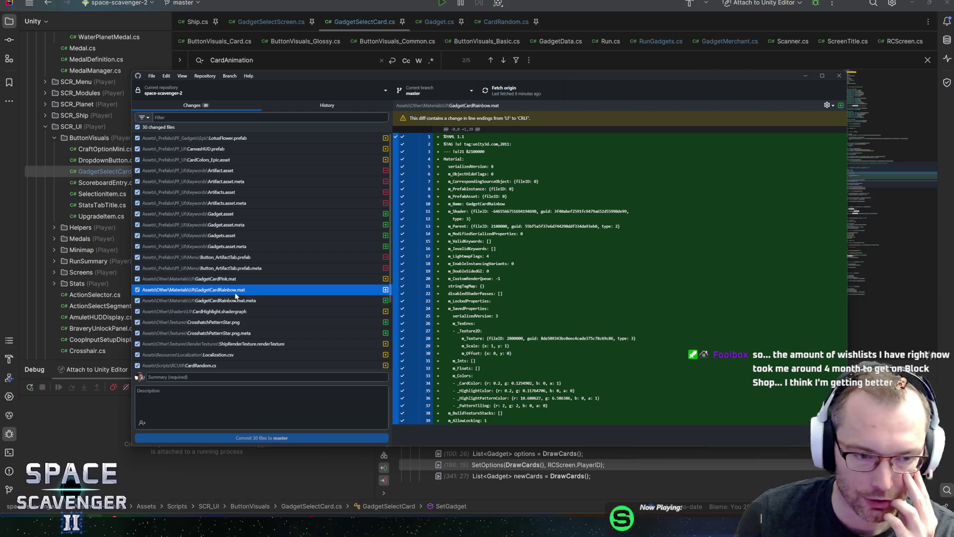
- Review the CardHighlight.shadergraph diff and the CrosshatchPatternStar.png texture and its .meta changes
{"action": "left_click", "coordinate": [234, 300]}
{"action": "left_click", "coordinate": [253, 311]}
{"action": "key", "text": "Down"}
{"action": "key", "text": "Down"}
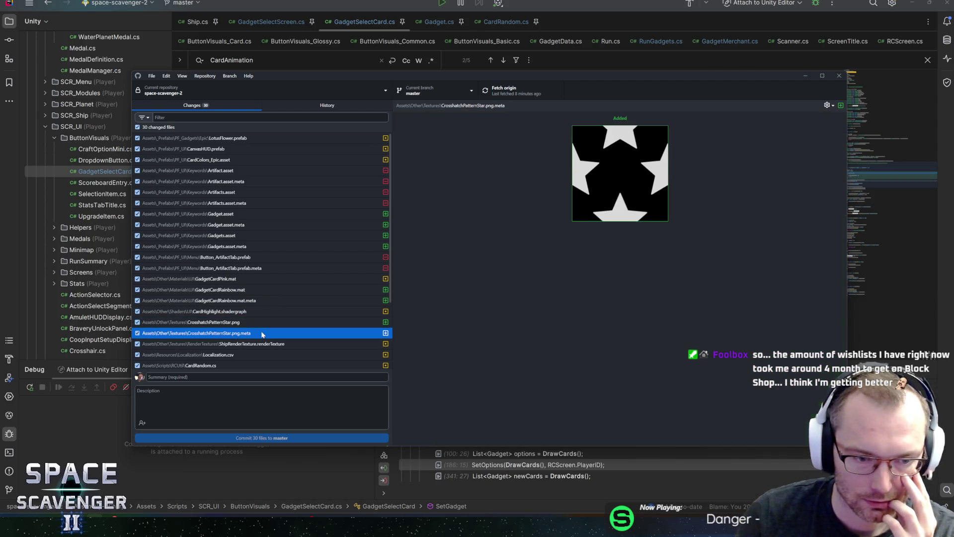
{"action": "key", "text": "Up"}
{"action": "left_click", "coordinate": [262, 313]}
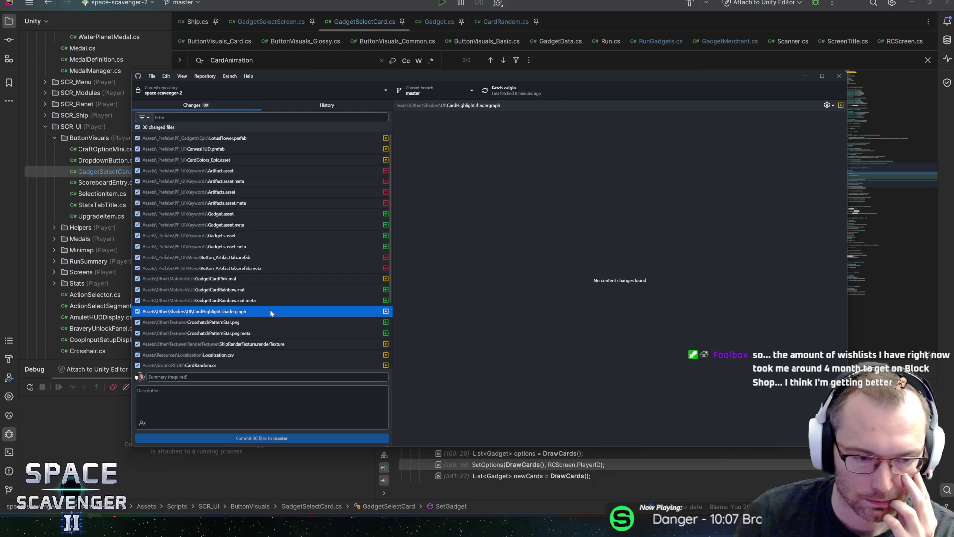
{"action": "left_click", "coordinate": [263, 325]}
{"action": "left_click", "coordinate": [266, 335]}
{"action": "left_click", "coordinate": [266, 346]}
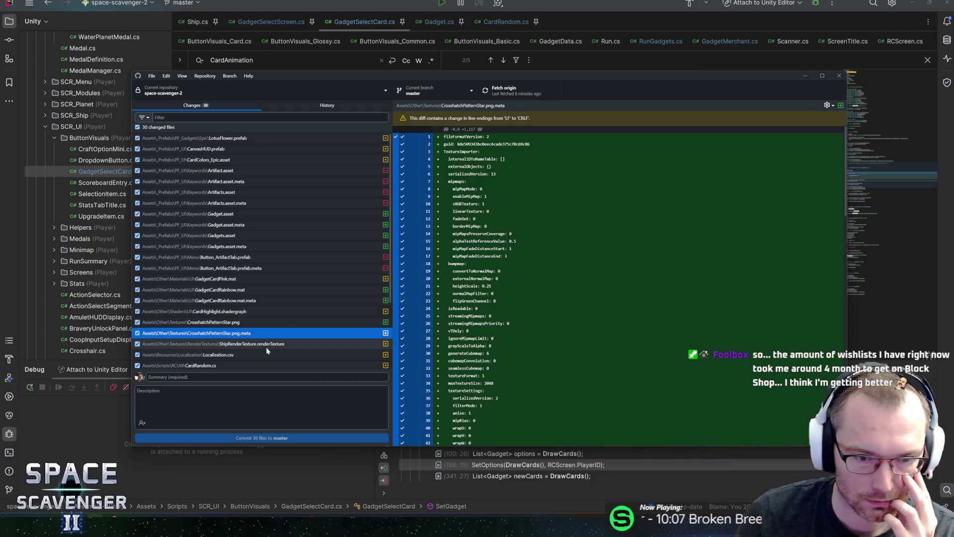
- Review the Localization.csv, CardRandom.cs and GadgetMerchant.cs changes, then enlarge the window
{"action": "left_click", "coordinate": [263, 352]}
{"action": "left_click", "coordinate": [248, 366]}
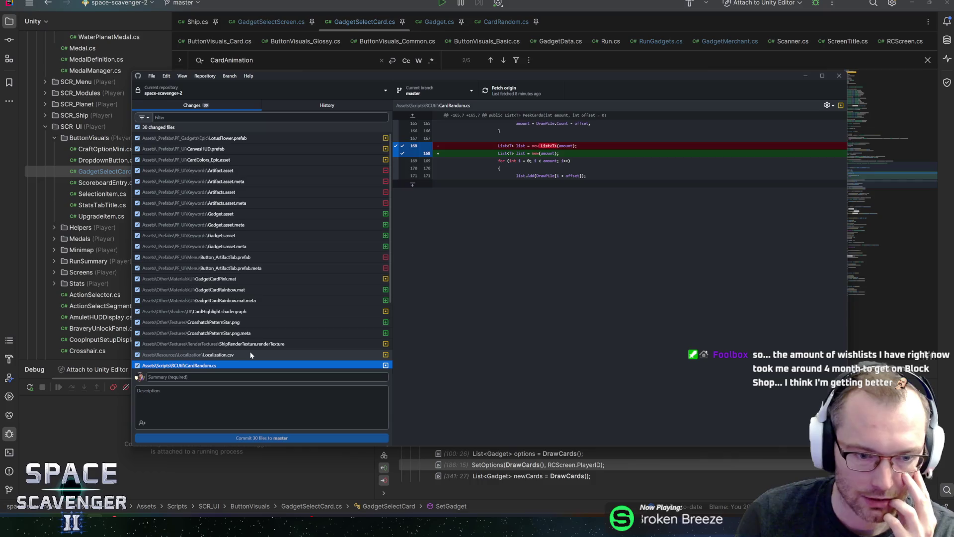
{"action": "scroll", "coordinate": [251, 352], "scroll_direction": "down", "scroll_amount": 3}
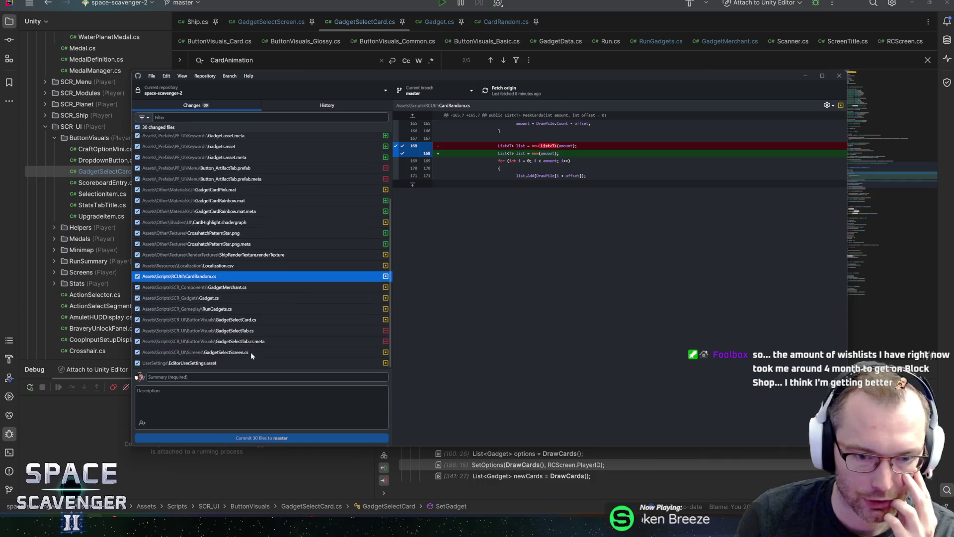
{"action": "left_click", "coordinate": [233, 288]}
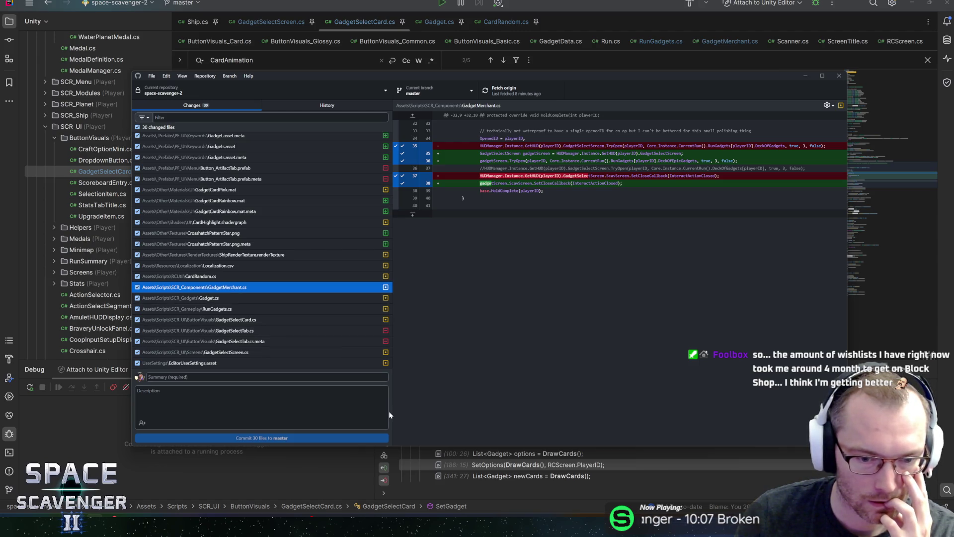
{"action": "left_click_drag", "start_coordinate": [132, 446], "coordinate": [64, 463]}
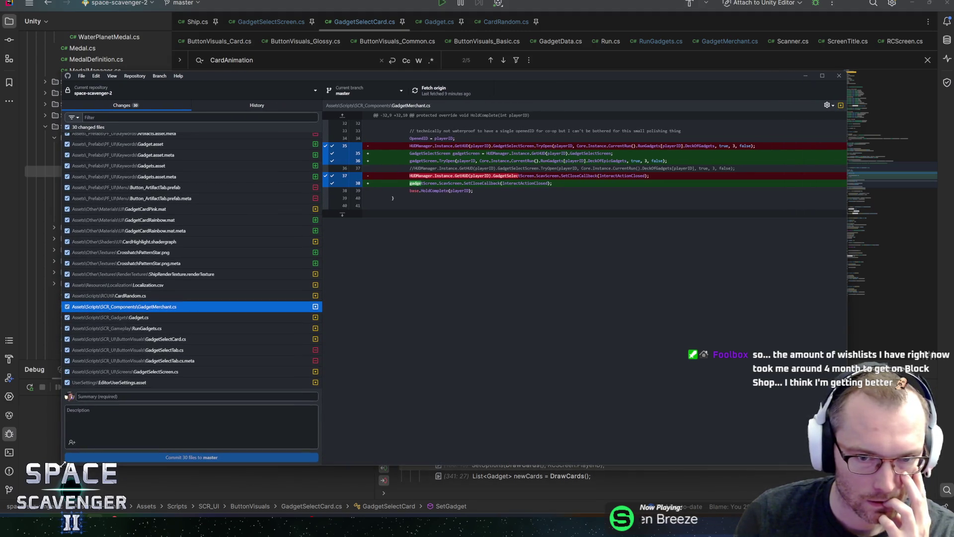
- Commit the 30 files to master as 'Gadget Select Screen handles less than 3 cards' and push to origin
{"action": "left_click", "coordinate": [66, 396]}
{"action": "type", "text": "Gadhg"}
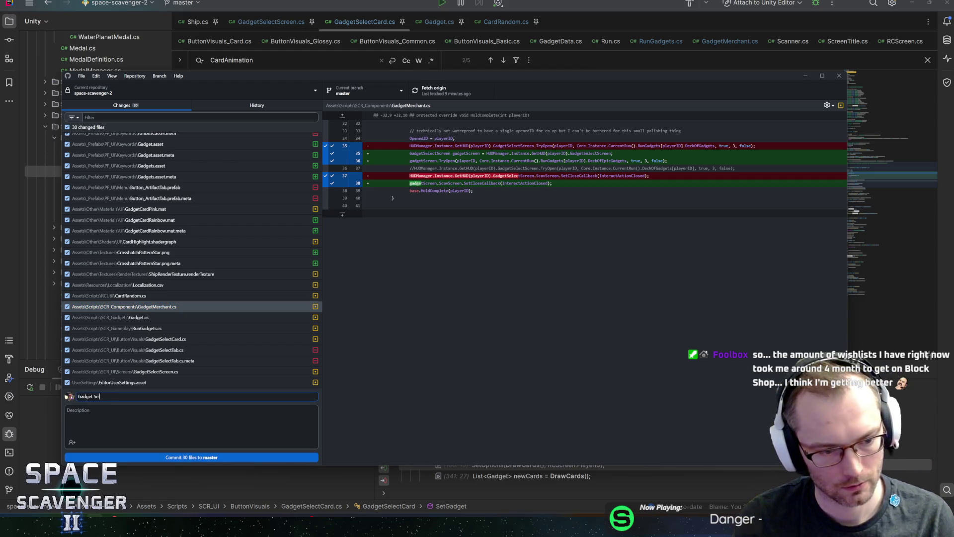
{"action": "type", "text": "SC"}
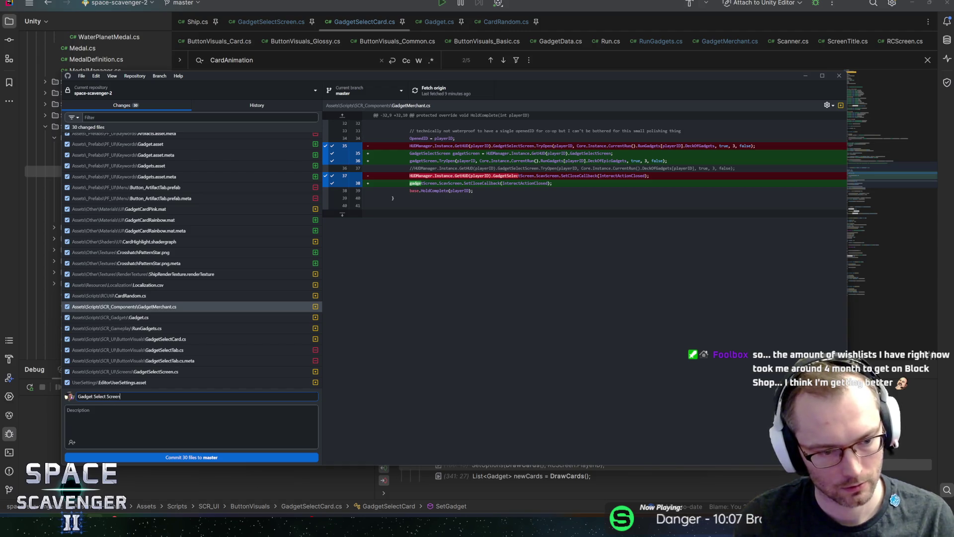
{"action": "type", "text": "n handles less than 3 cards"}
{"action": "left_click", "coordinate": [180, 456]}
{"action": "left_click", "coordinate": [425, 92]}
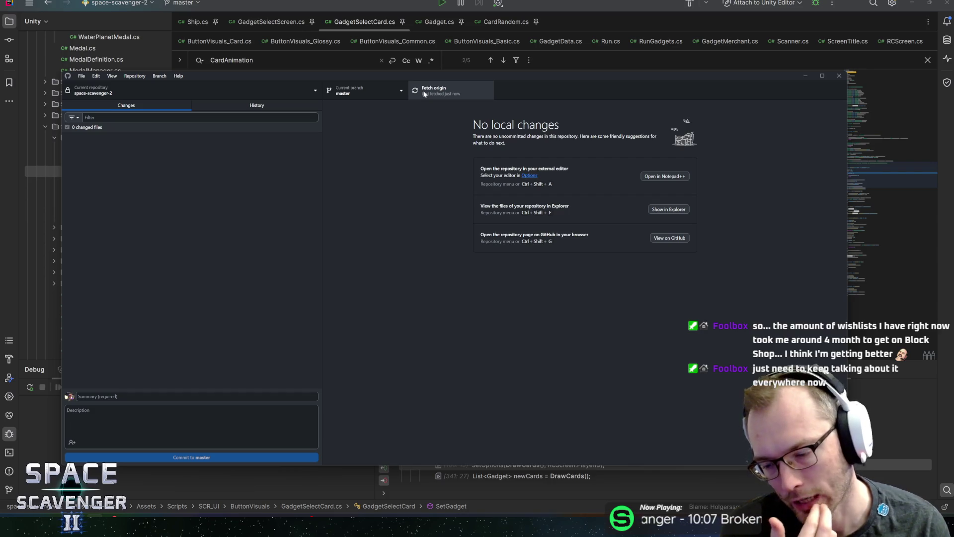
- Review GadgetSelectCard.cs from the top down to lines 119–141, then return to Unity
{"action": "left_click", "coordinate": [388, 50]}
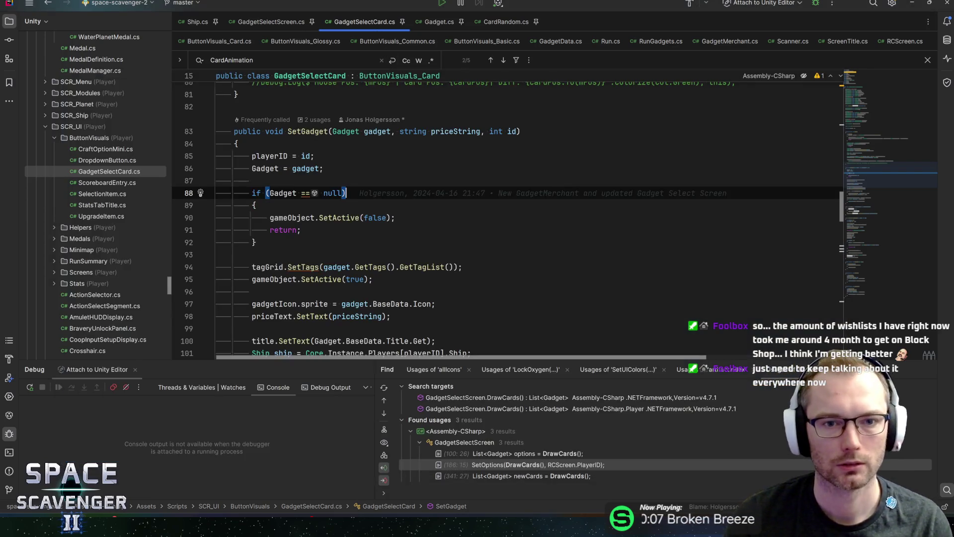
{"action": "scroll", "coordinate": [497, 214], "scroll_direction": "up", "scroll_amount": 20}
{"action": "left_click", "coordinate": [266, 100]}
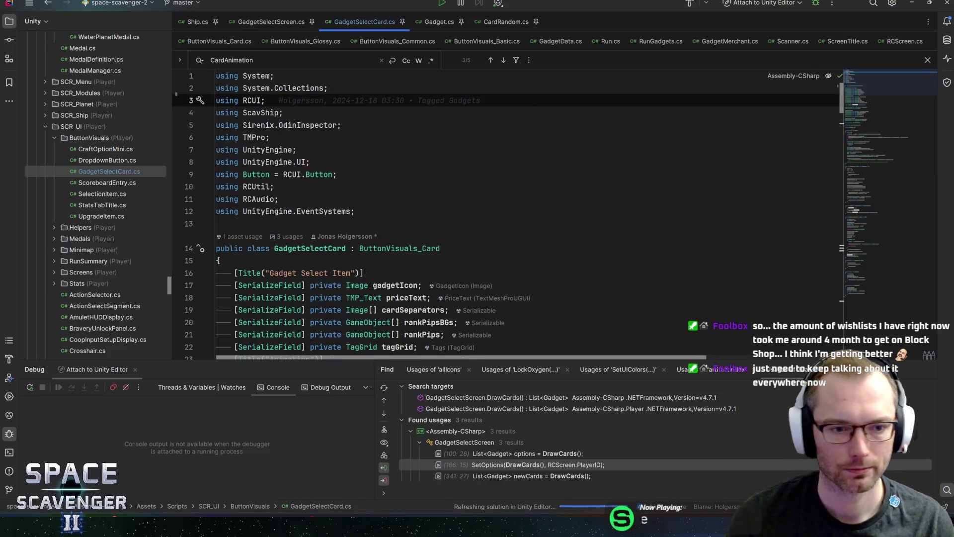
{"action": "scroll", "coordinate": [496, 213], "scroll_direction": "down", "scroll_amount": 1}
{"action": "scroll", "coordinate": [378, 169], "scroll_direction": "down", "scroll_amount": 7}
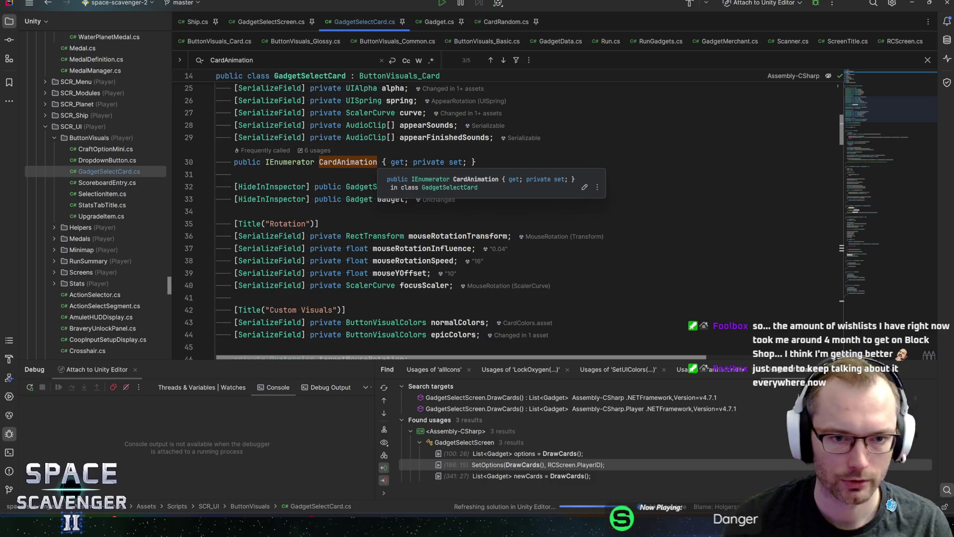
{"action": "key", "text": "Escape"}
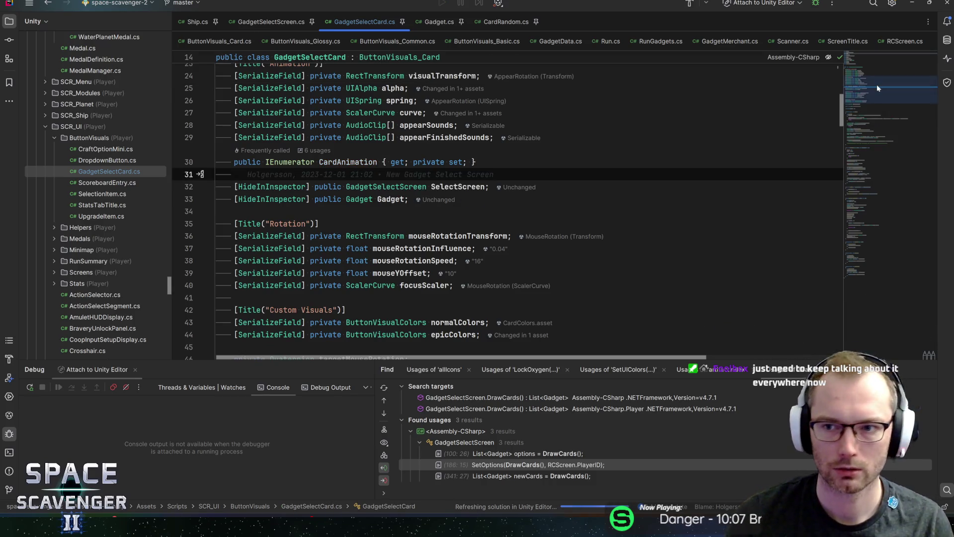
{"action": "left_click", "coordinate": [868, 184]}
{"action": "left_click", "coordinate": [864, 197]}
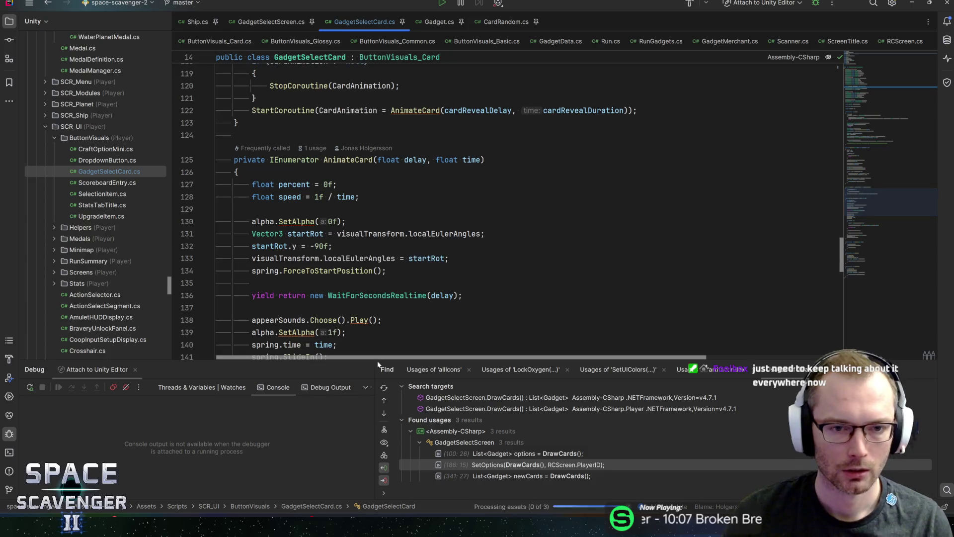
{"action": "left_click", "coordinate": [102, 519]}
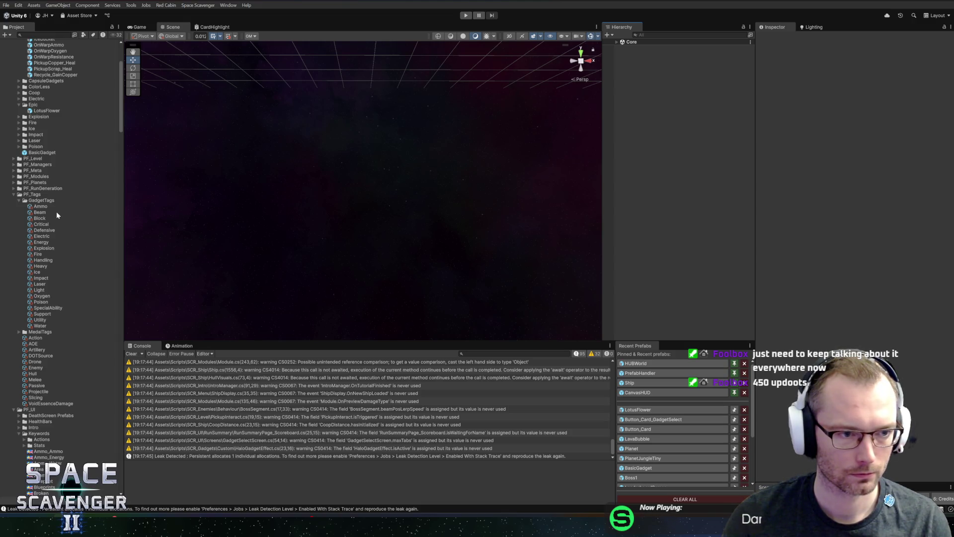
- Collapse the GadgetTags, PF_Tags, PF_UI, Epic gadgets, _Disabled and PF_Gadgets folders
{"action": "left_click", "coordinate": [41, 200]}
{"action": "left_click", "coordinate": [19, 200]}
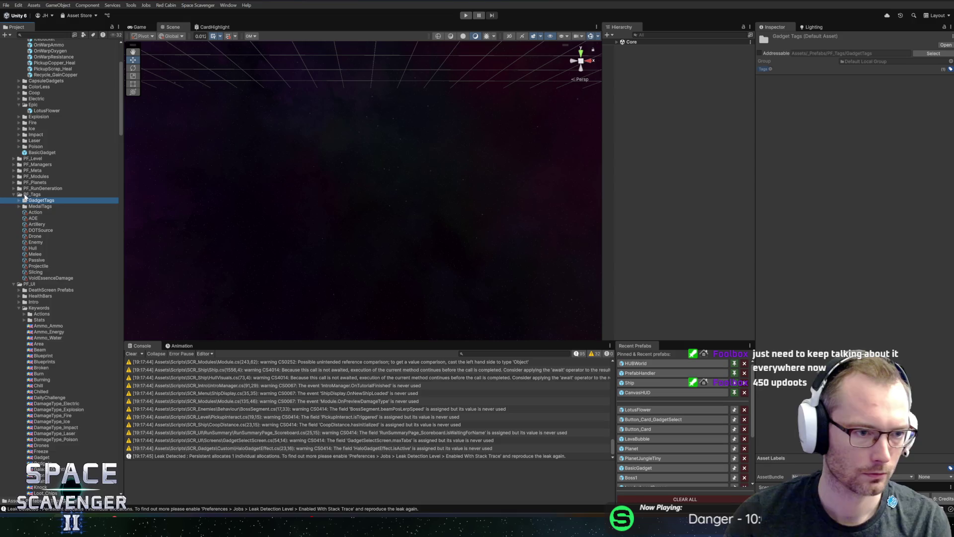
{"action": "left_click", "coordinate": [14, 195]}
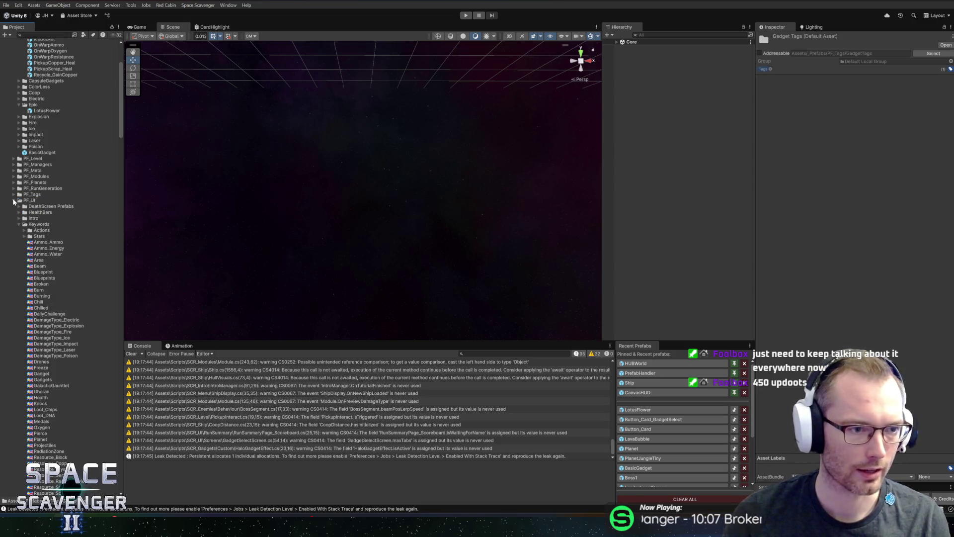
{"action": "left_click", "coordinate": [14, 200]}
{"action": "scroll", "coordinate": [31, 213], "scroll_direction": "up", "scroll_amount": 5}
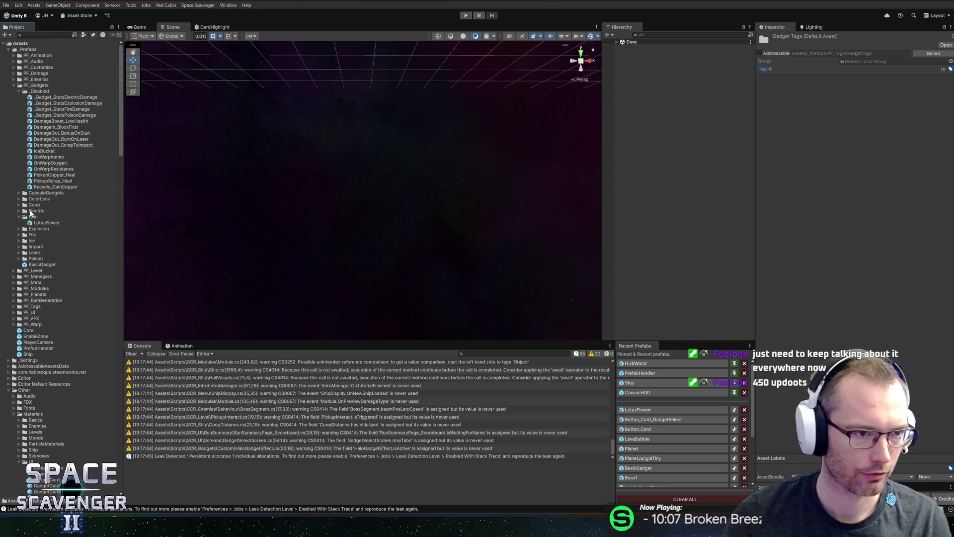
{"action": "left_click", "coordinate": [20, 217]}
{"action": "left_click", "coordinate": [20, 91]}
{"action": "left_click", "coordinate": [13, 86]}
- Collapse the Sprites folder and inspect the GlossyButton materials, ending on GlossyButton_Pink
{"action": "scroll", "coordinate": [20, 175], "scroll_direction": "down", "scroll_amount": 5}
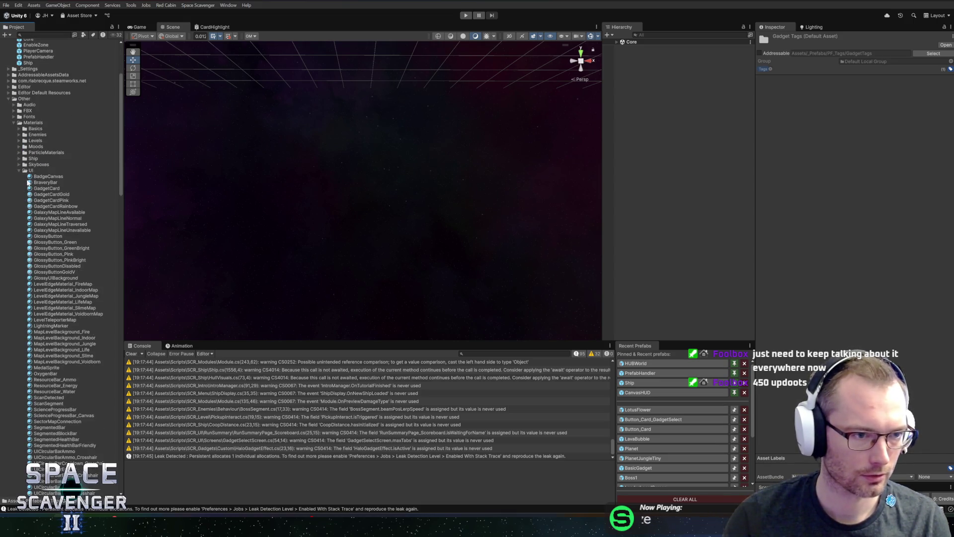
{"action": "scroll", "coordinate": [29, 184], "scroll_direction": "down", "scroll_amount": 5}
{"action": "scroll", "coordinate": [64, 287], "scroll_direction": "down", "scroll_amount": 10}
{"action": "scroll", "coordinate": [38, 293], "scroll_direction": "up", "scroll_amount": 2}
{"action": "left_click", "coordinate": [14, 287]}
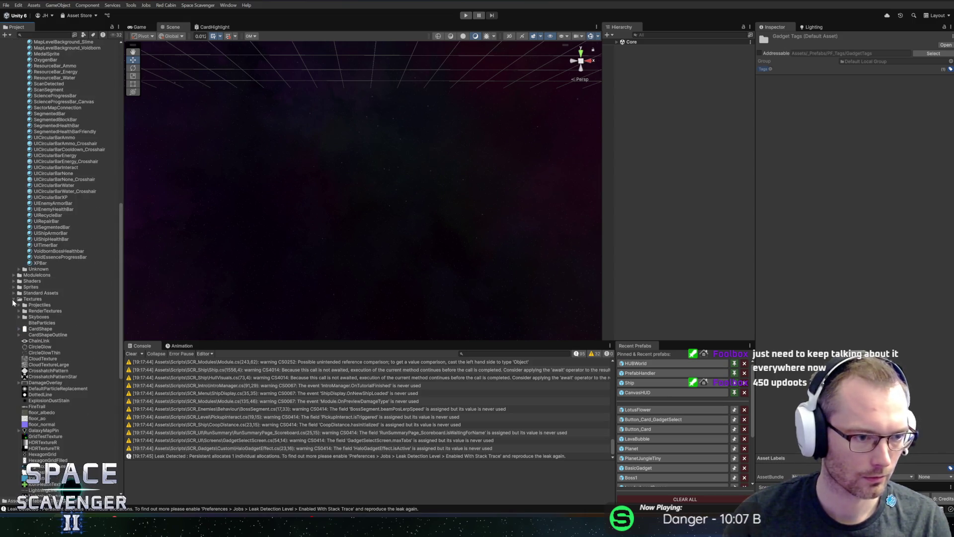
{"action": "scroll", "coordinate": [35, 294], "scroll_direction": "up", "scroll_amount": 15}
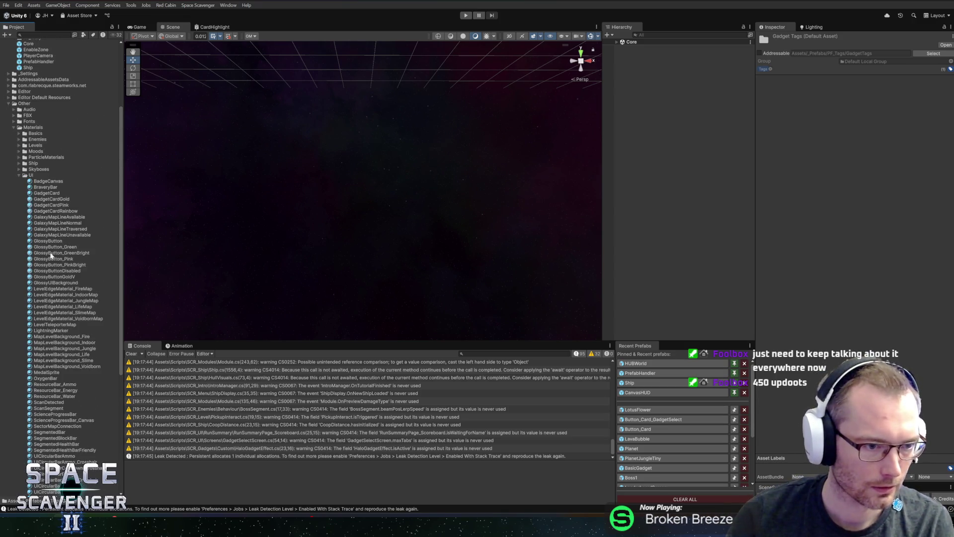
{"action": "left_click", "coordinate": [50, 253]}
{"action": "left_click", "coordinate": [54, 264]}
{"action": "left_click", "coordinate": [55, 259]}
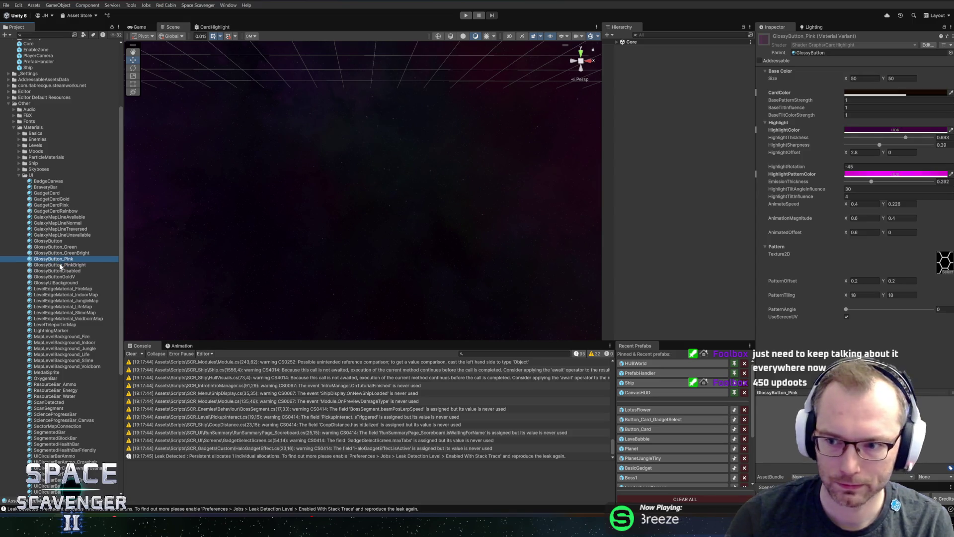
- Select the GadgetCardRainbow material and widen the Inspector by dragging the panel splitters
{"action": "left_click", "coordinate": [60, 264]}
{"action": "left_click", "coordinate": [50, 212]}
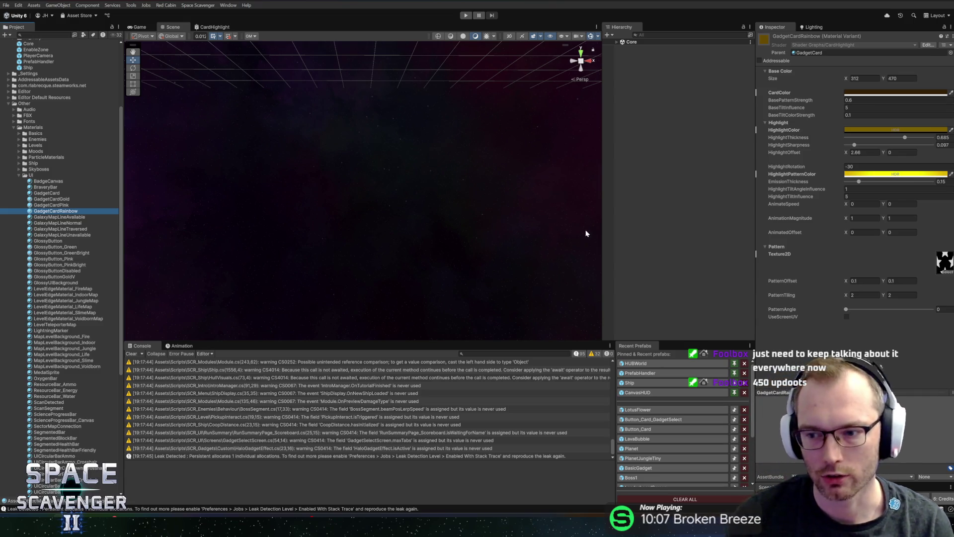
{"action": "left_click_drag", "start_coordinate": [756, 230], "coordinate": [715, 229]}
{"action": "left_click_drag", "start_coordinate": [603, 149], "coordinate": [567, 148]}
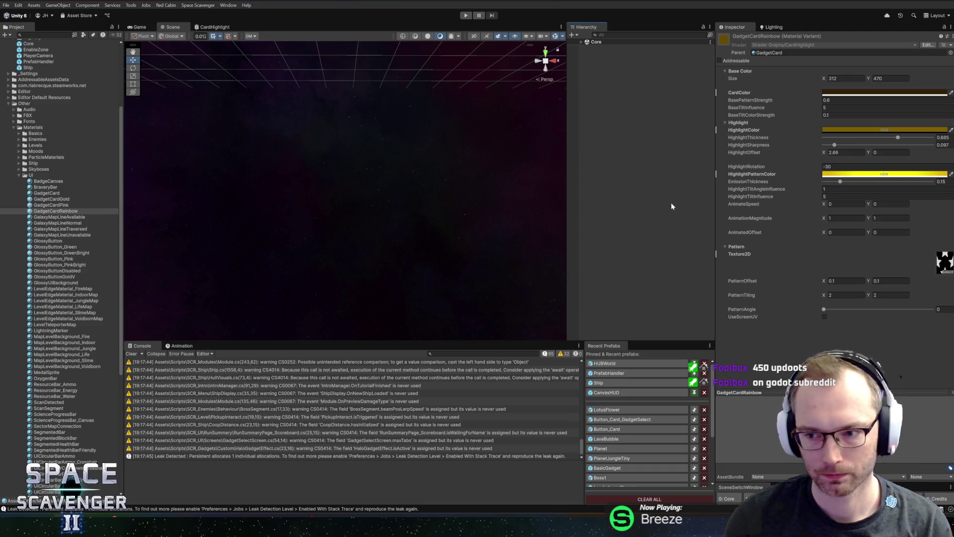
{"action": "left_click_drag", "start_coordinate": [718, 203], "coordinate": [725, 202]}
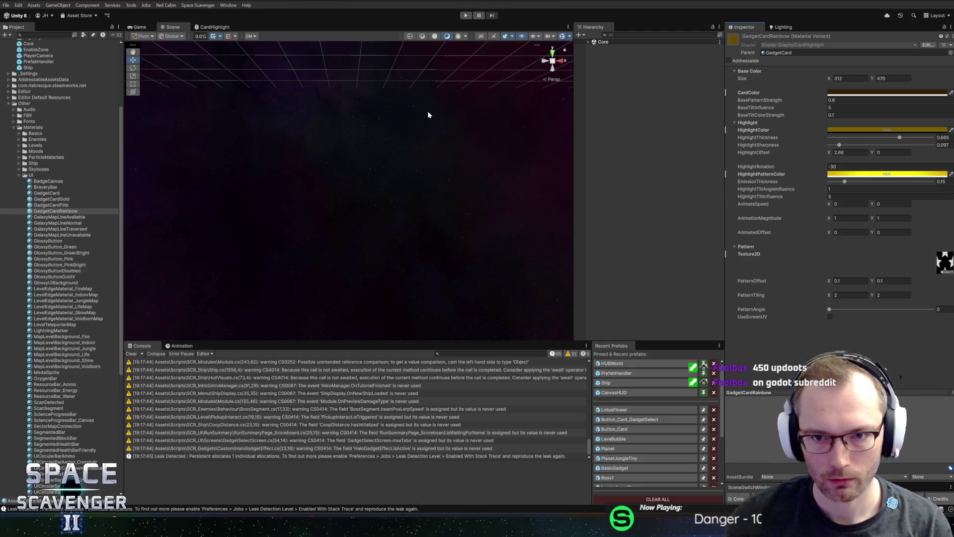
- Start play mode, enter the portal and lower the Bravery level through Heroic to Fearless
{"action": "left_click", "coordinate": [466, 16]}
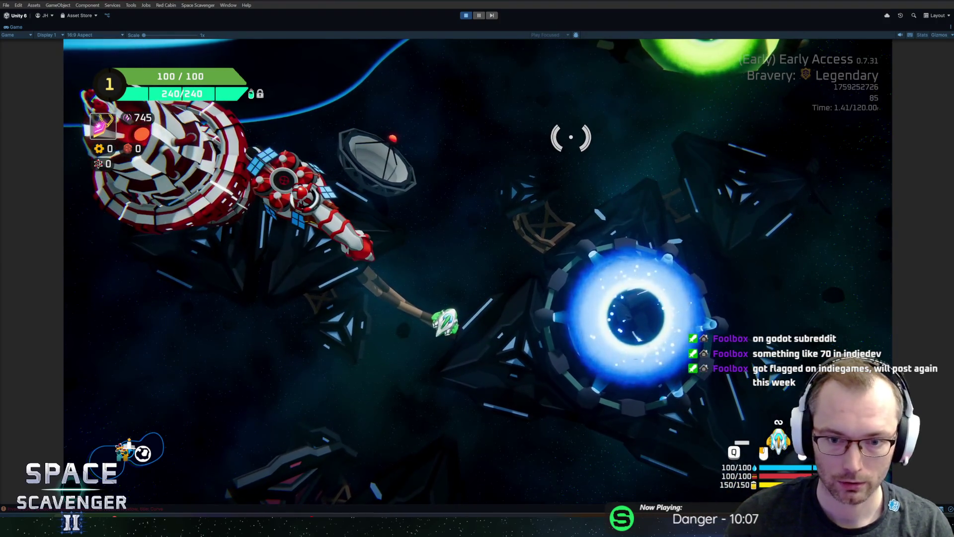
{"action": "key", "text": "e"}
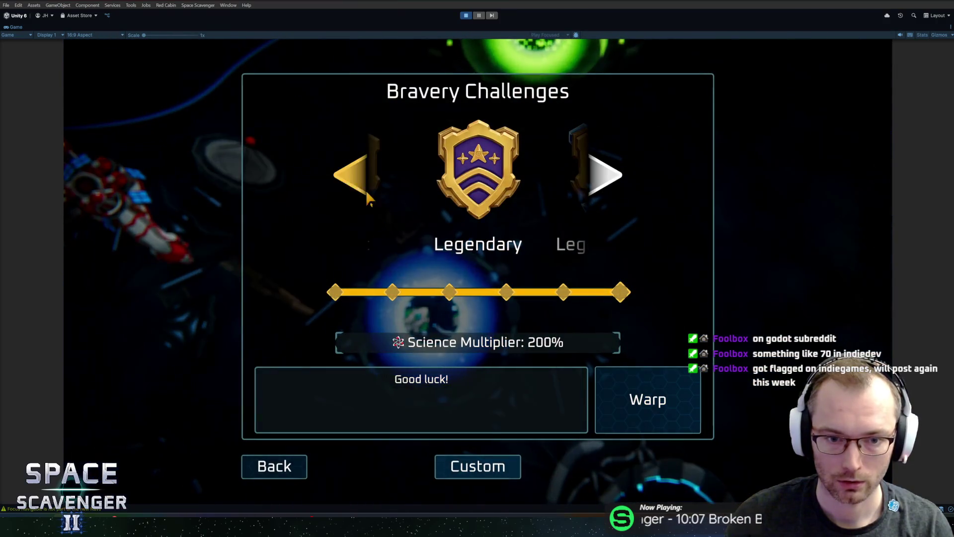
{"action": "left_click", "coordinate": [354, 184]}
{"action": "left_click", "coordinate": [354, 187]}
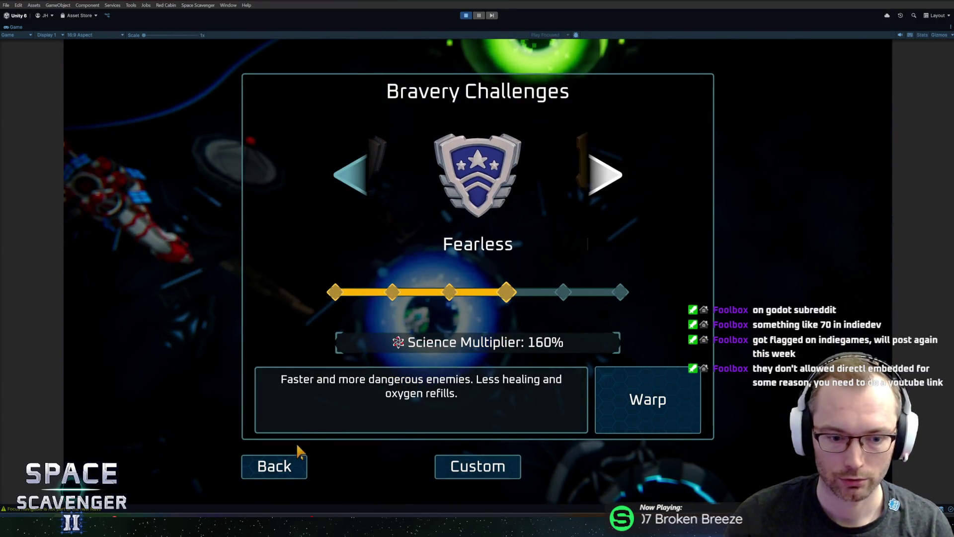
{"action": "left_click", "coordinate": [297, 462]}
- Step the Bravery level down through Bold, Steady and Cautious, checking each icon
{"action": "key", "text": "e"}
{"action": "left_click", "coordinate": [354, 184]}
{"action": "left_click", "coordinate": [275, 466]}
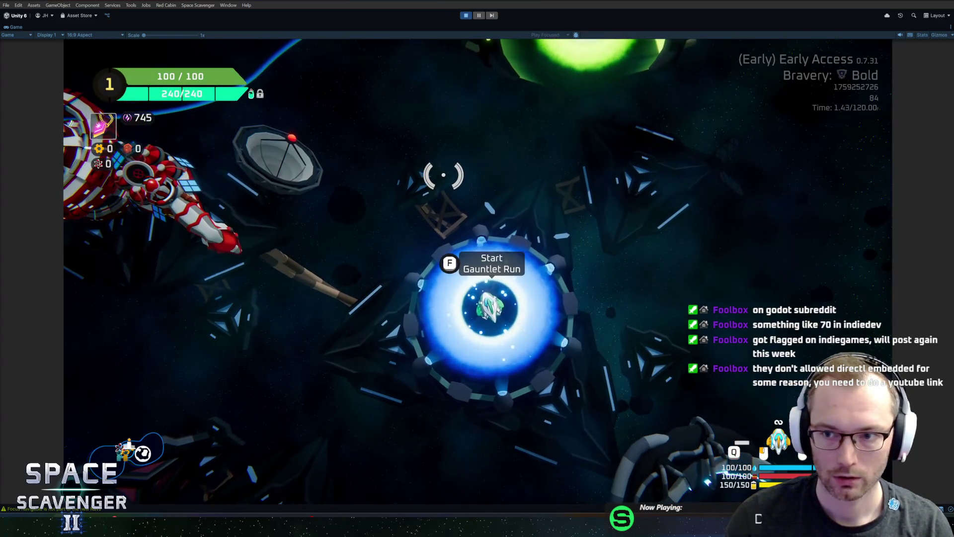
{"action": "key", "text": "f"}
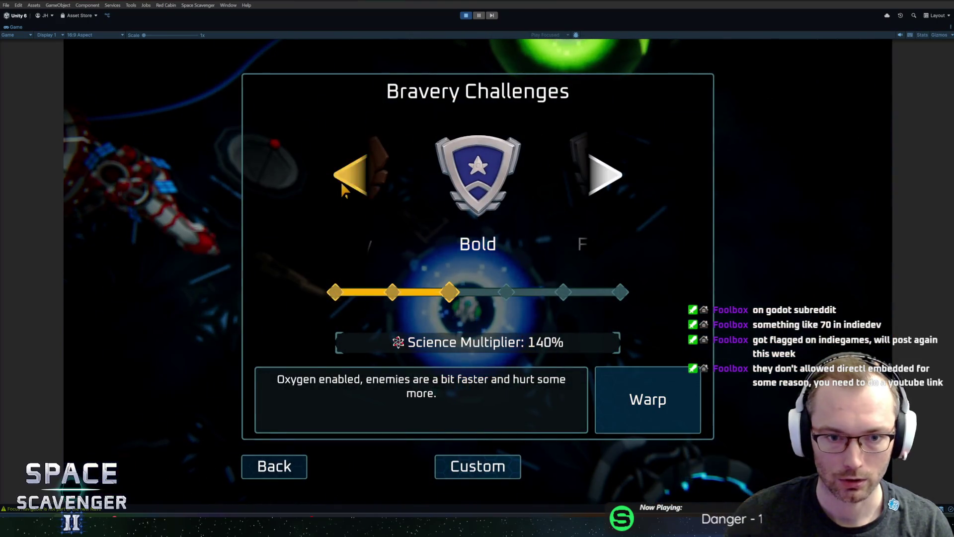
{"action": "left_click", "coordinate": [341, 185]}
{"action": "left_click", "coordinate": [294, 463]}
{"action": "key", "text": "f"}
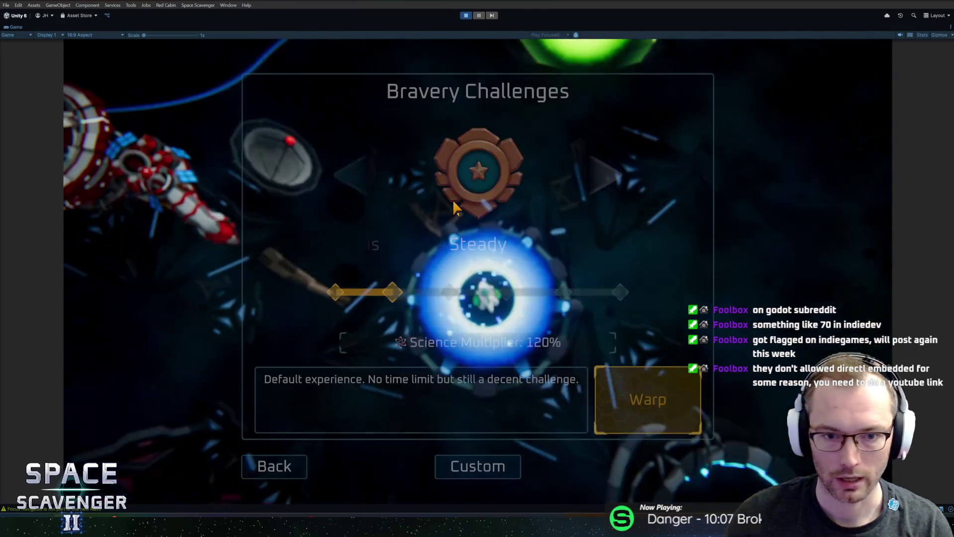
{"action": "left_click", "coordinate": [351, 187]}
{"action": "left_click", "coordinate": [273, 465]}
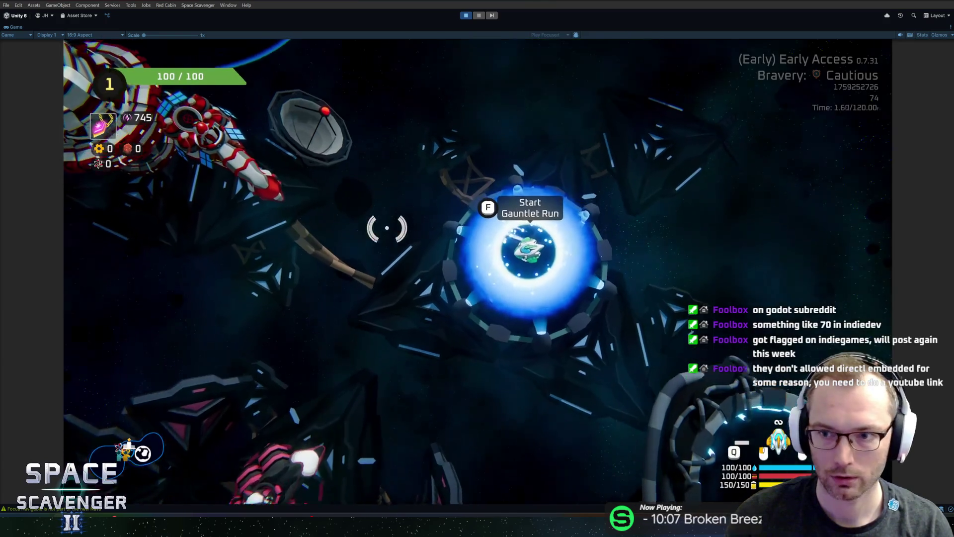
- Raise the Bravery level up to Legendary +5, return to gameplay and pause
{"action": "key", "text": "f"}
{"action": "left_click", "coordinate": [608, 179]}
{"action": "left_click", "coordinate": [608, 179]}
{"action": "left_click", "coordinate": [609, 179]}
{"action": "left_click", "coordinate": [607, 183]}
{"action": "left_click", "coordinate": [607, 186]}
{"action": "left_click", "coordinate": [607, 186]}
{"action": "left_click", "coordinate": [608, 186]}
{"action": "left_click", "coordinate": [607, 186]}
{"action": "left_click", "coordinate": [607, 186]}
{"action": "left_click", "coordinate": [297, 463]}
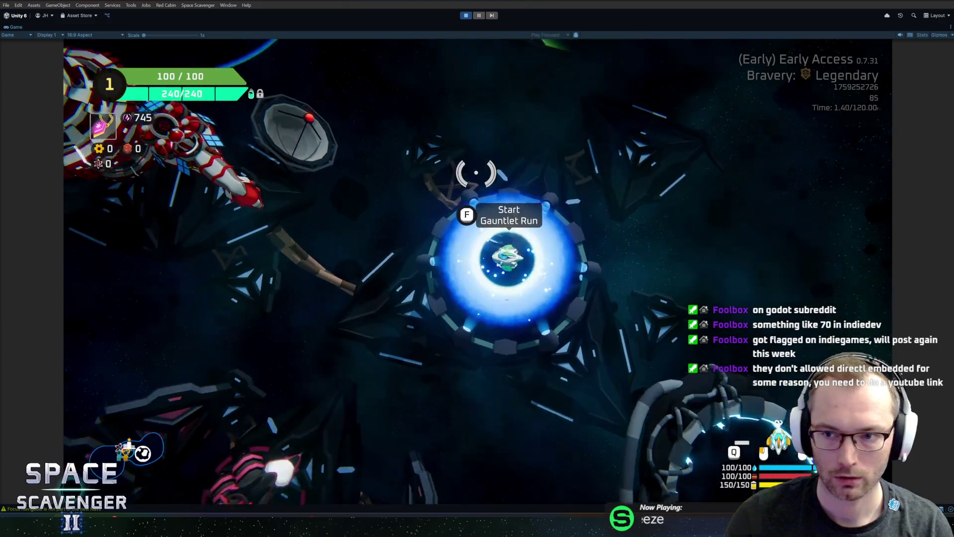
{"action": "left_click", "coordinate": [477, 17]}
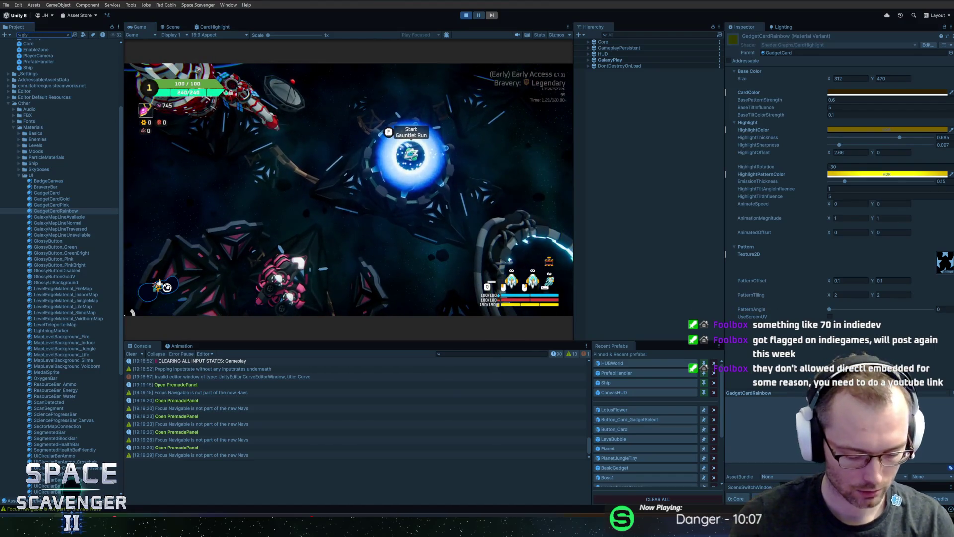
- Select GlyphIconsAsset, expand its Sprite Character Table and search it for the bravery icons
{"action": "left_click", "coordinate": [33, 50]}
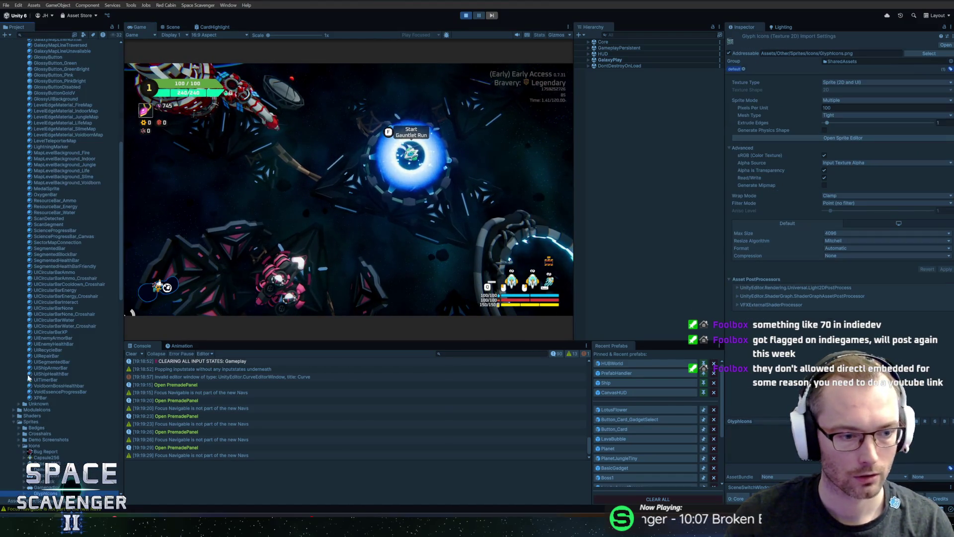
{"action": "scroll", "coordinate": [30, 455], "scroll_direction": "down", "scroll_amount": 5}
{"action": "left_click", "coordinate": [47, 410]}
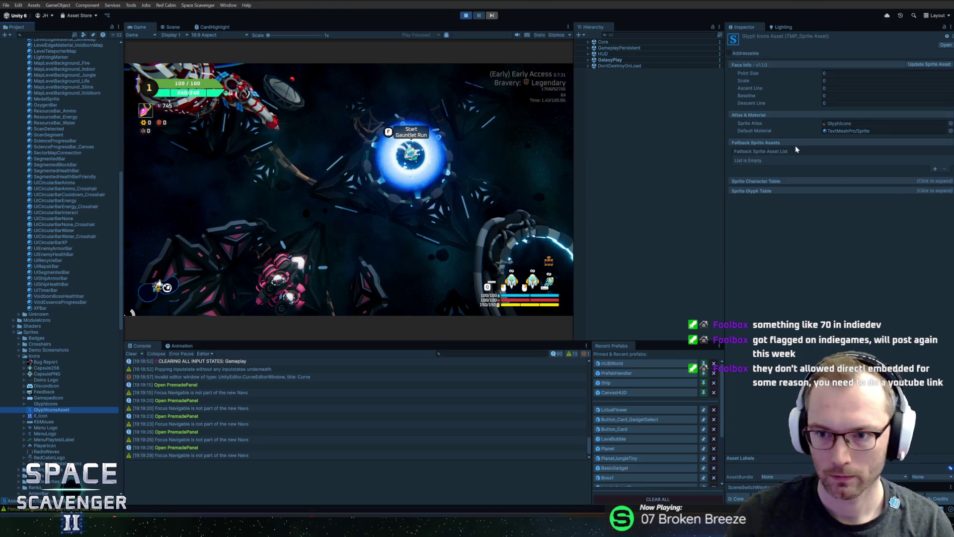
{"action": "left_click", "coordinate": [939, 182]}
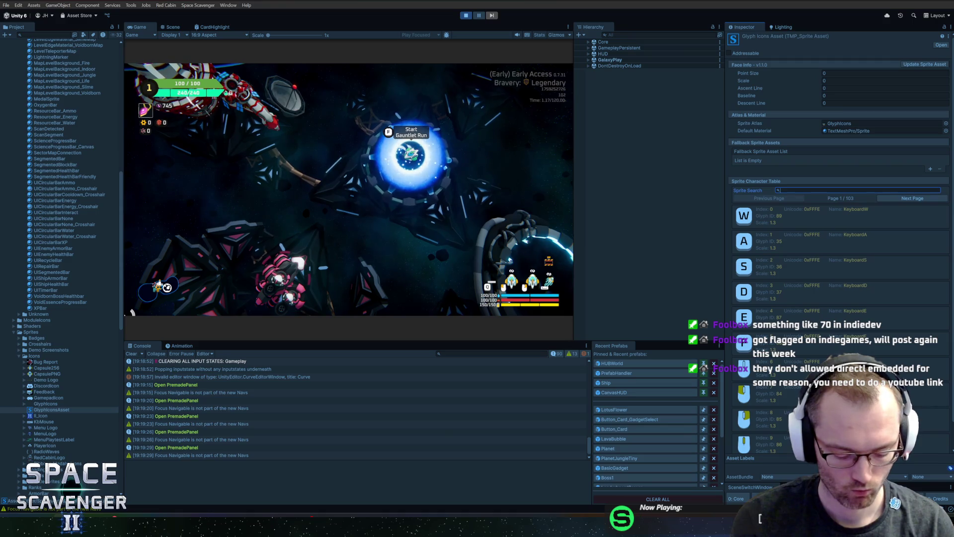
{"action": "type", "text": "legen"}
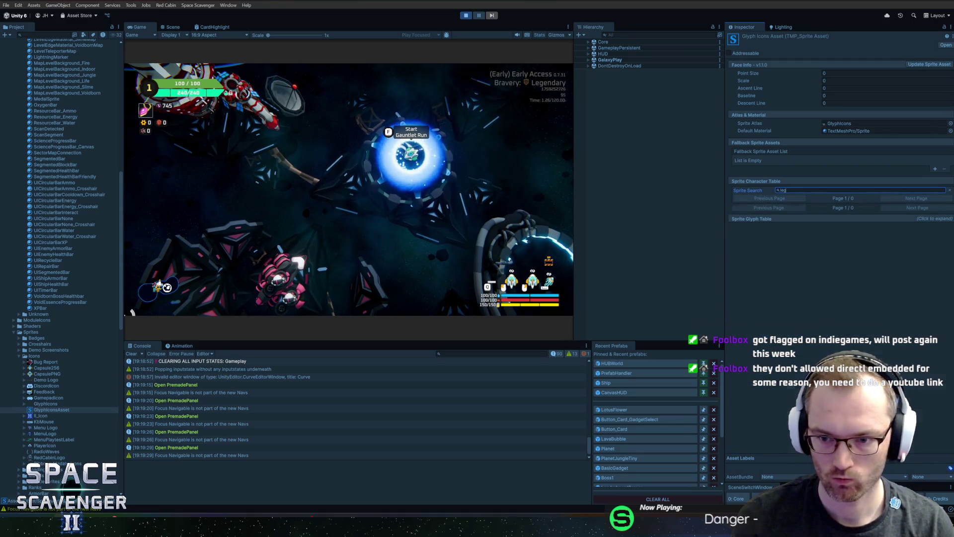
{"action": "key", "text": "BackSpace"}
{"action": "key", "text": "BackSpace"}
{"action": "key", "text": "BackSpace"}
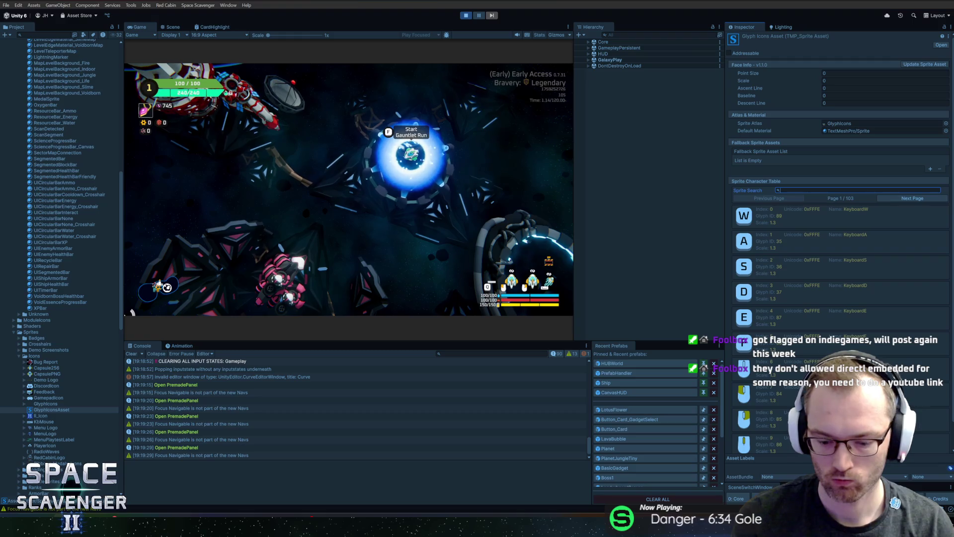
- Filter the sprite table for 'bra', enter 105 in IconBravery0's glyph, check IconBravery5, and save
{"action": "type", "text": "bravel"}
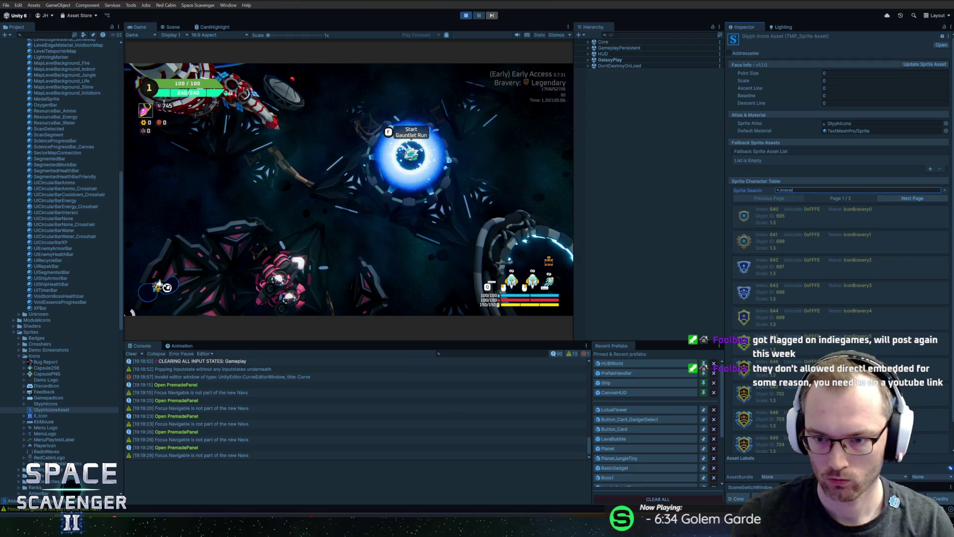
{"action": "left_click", "coordinate": [766, 215]}
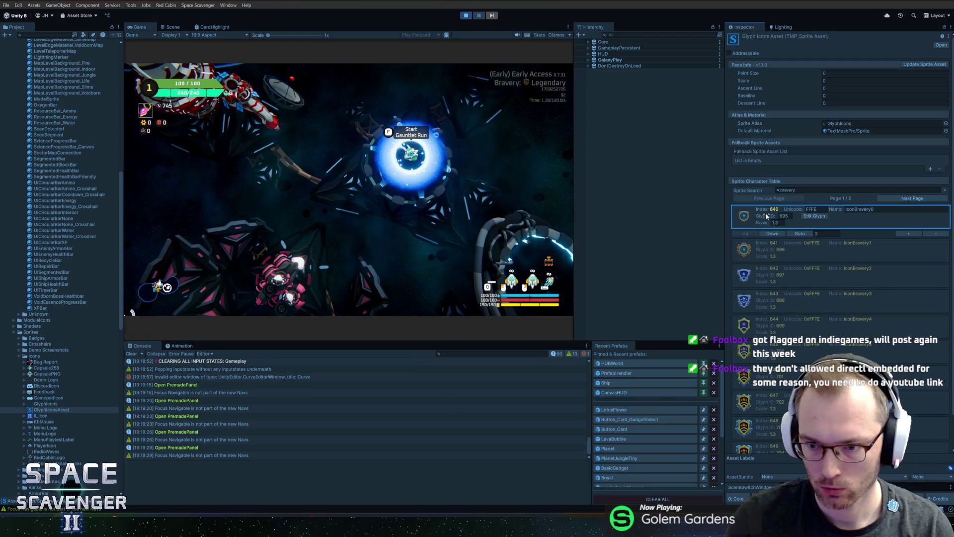
{"action": "left_click", "coordinate": [819, 216]}
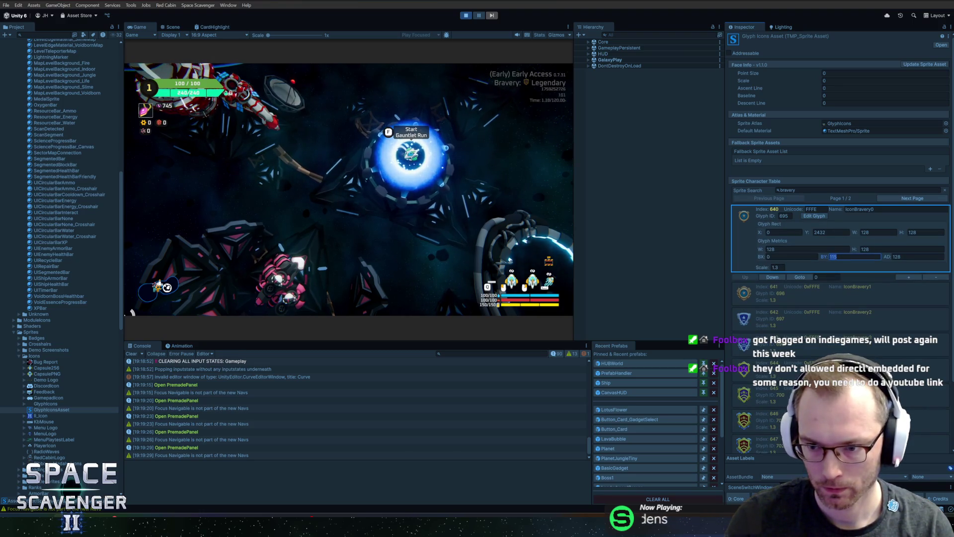
{"action": "type", "text": "105"}
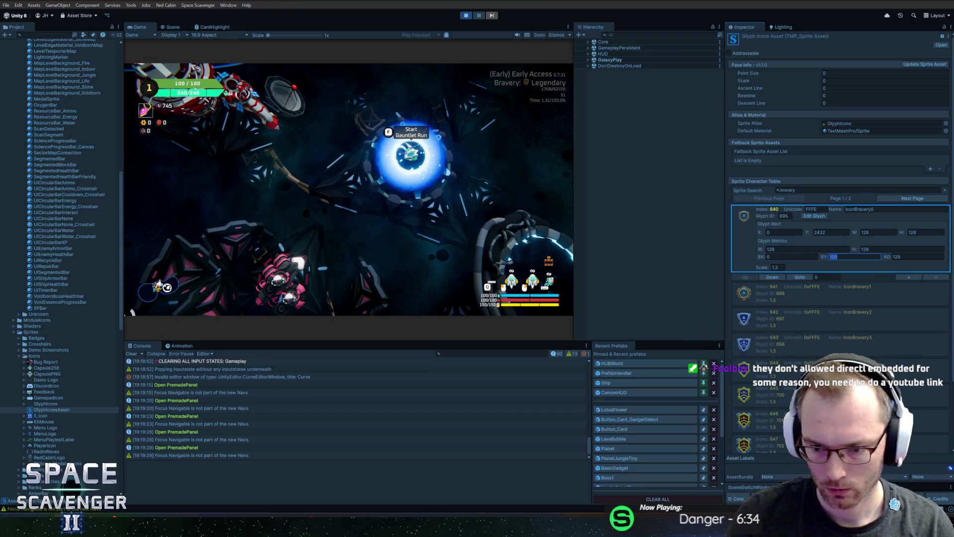
{"action": "left_click", "coordinate": [768, 395]}
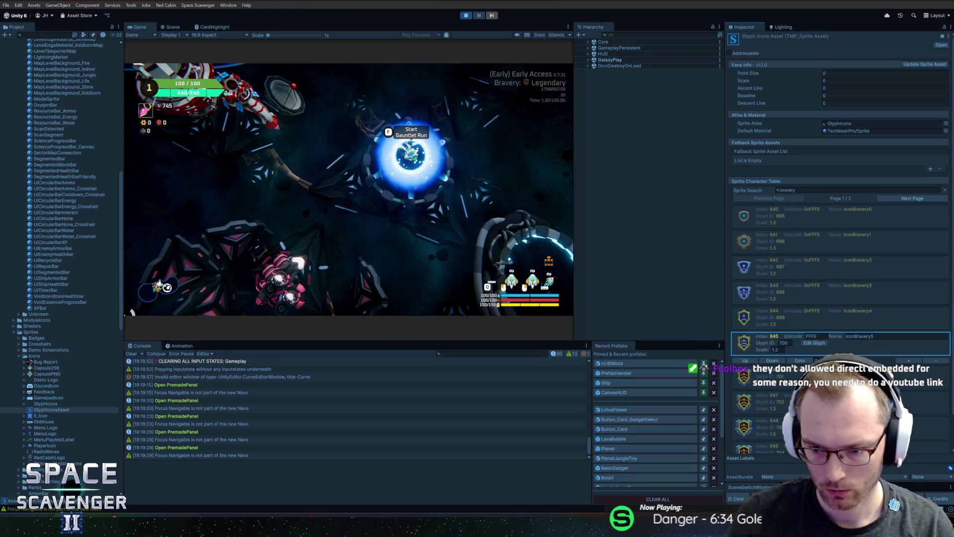
{"action": "left_click", "coordinate": [807, 343]}
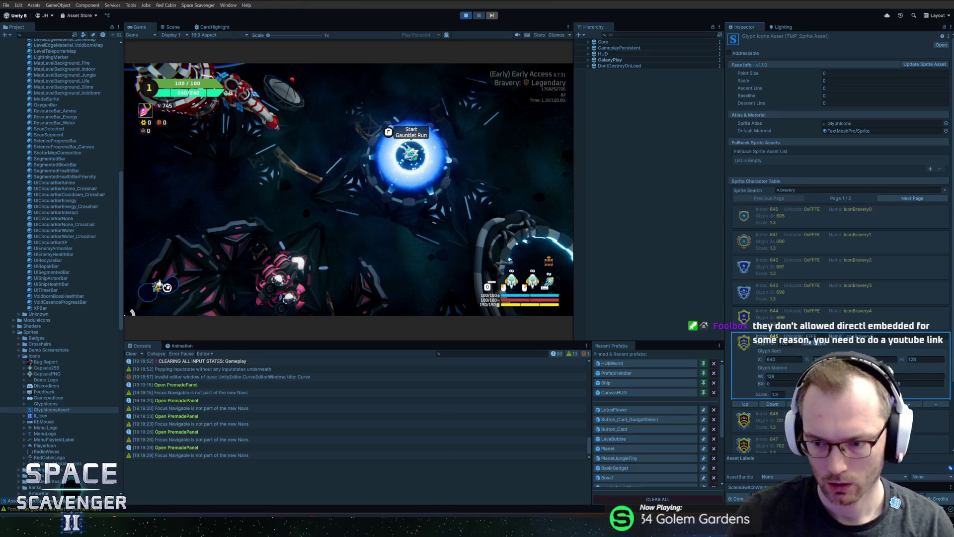
{"action": "key", "text": "ctrl+s"}
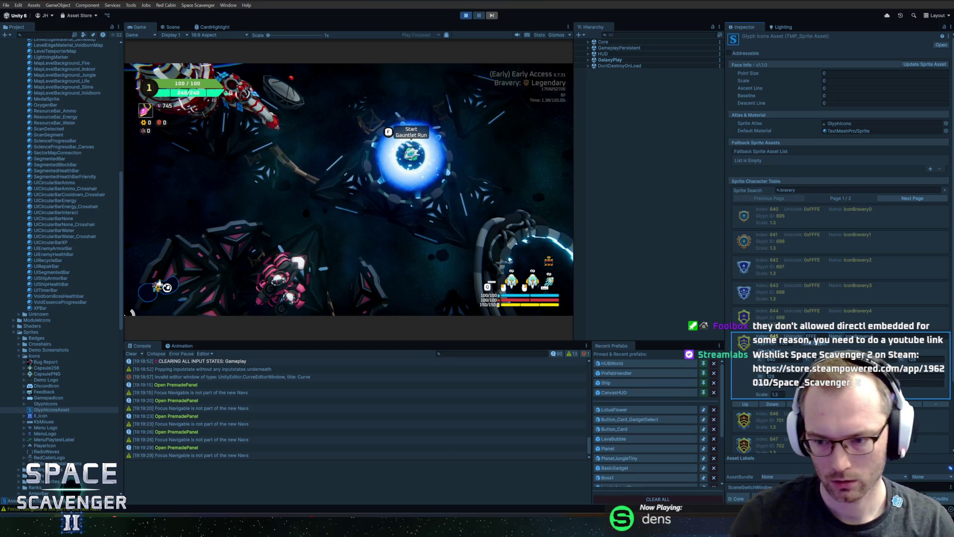
- Review the glyph rects and metrics of IconBravery4 down through IconBravery0
{"action": "left_click", "coordinate": [839, 322]}
{"action": "left_click", "coordinate": [839, 322]}
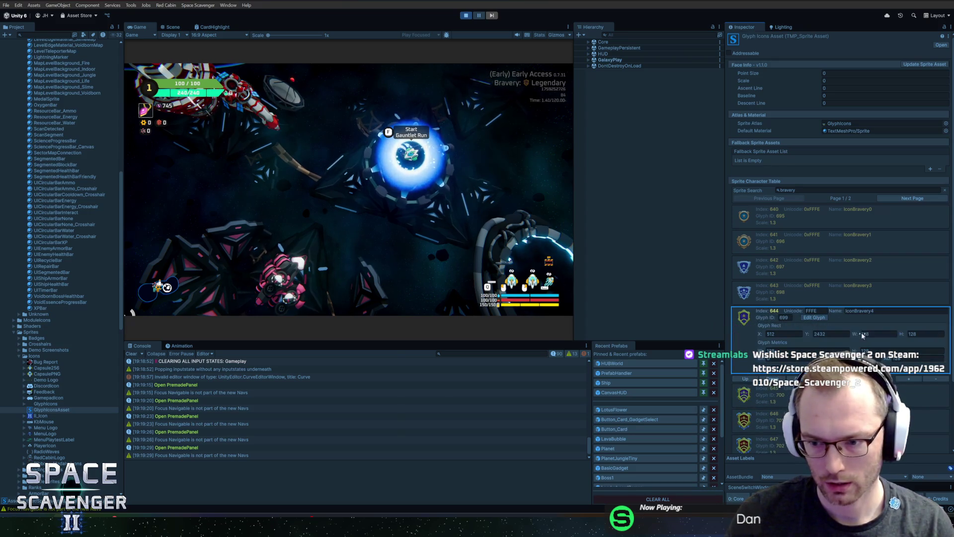
{"action": "left_click", "coordinate": [797, 289]}
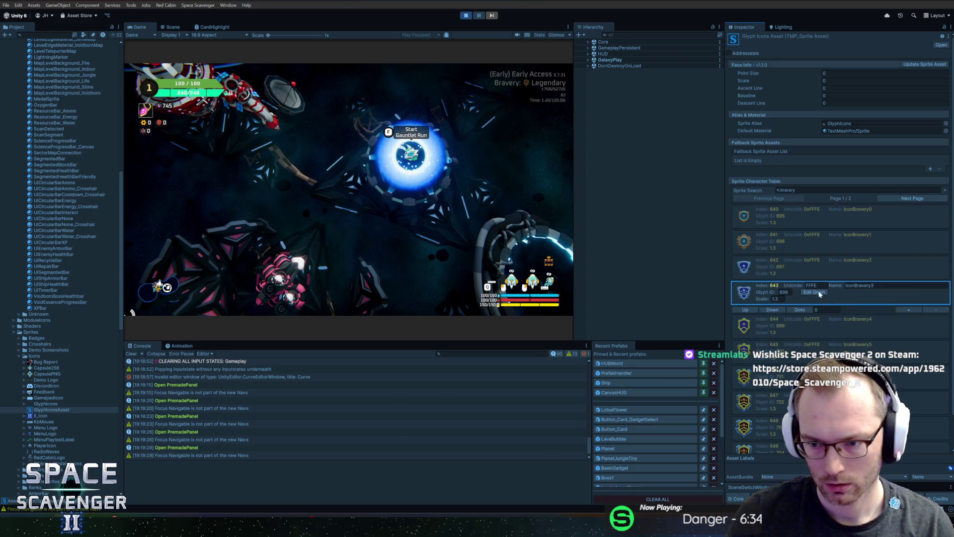
{"action": "left_click", "coordinate": [817, 292]}
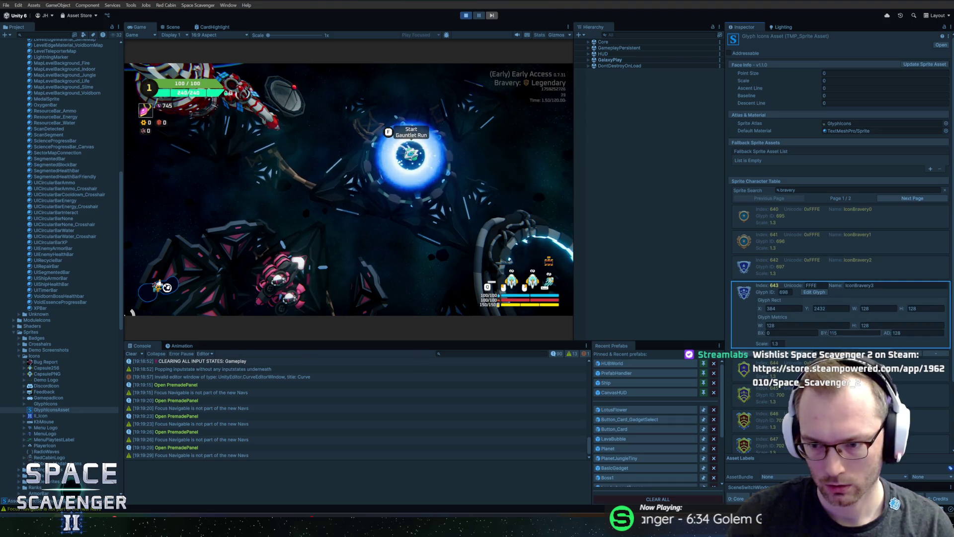
{"action": "left_click", "coordinate": [795, 272]}
{"action": "left_click", "coordinate": [815, 267]}
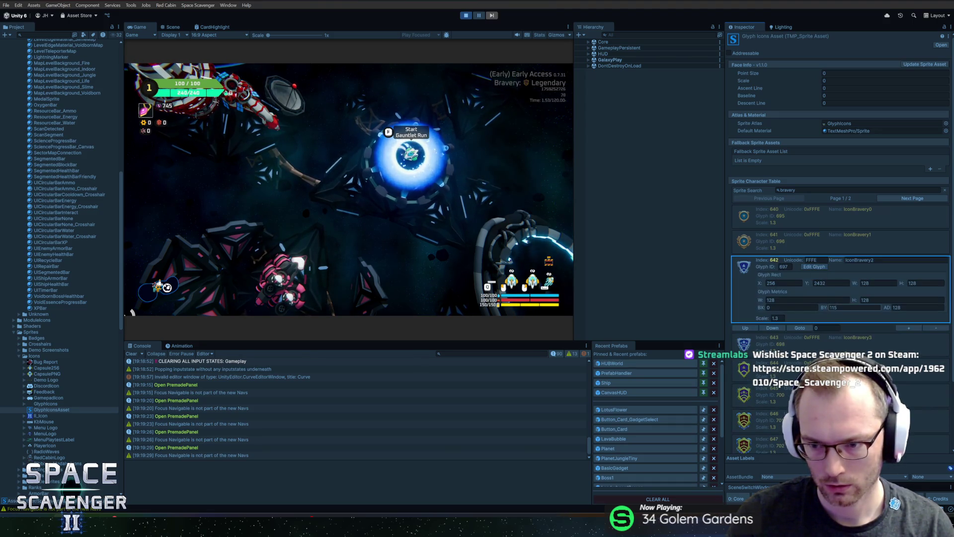
{"action": "left_click", "coordinate": [805, 243]}
{"action": "left_click", "coordinate": [814, 241]}
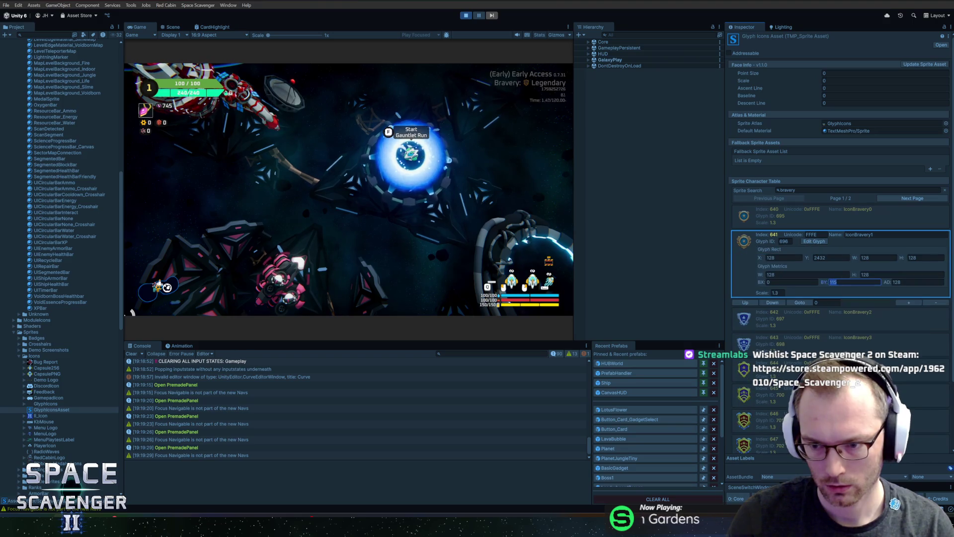
{"action": "left_click", "coordinate": [820, 219]}
{"action": "left_click", "coordinate": [815, 217]}
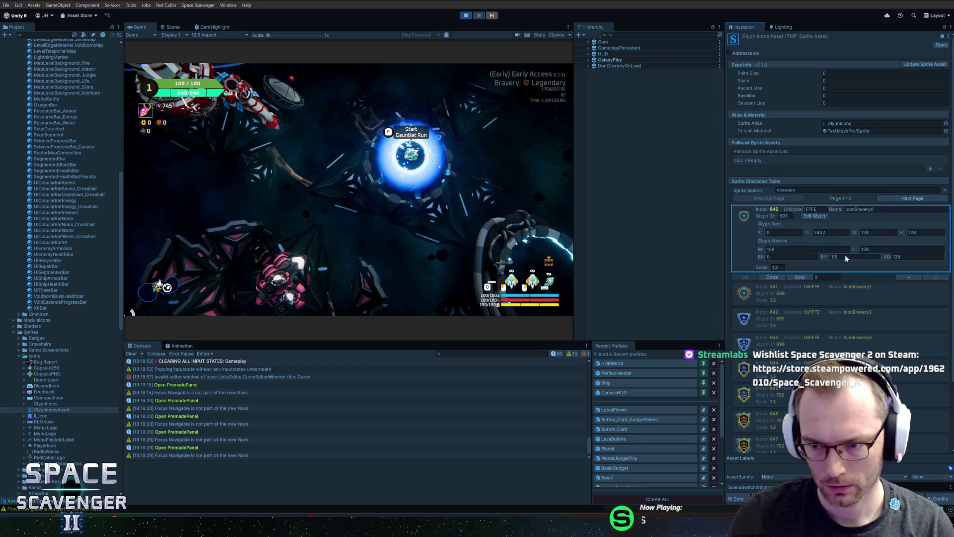
{"action": "left_click", "coordinate": [813, 217]}
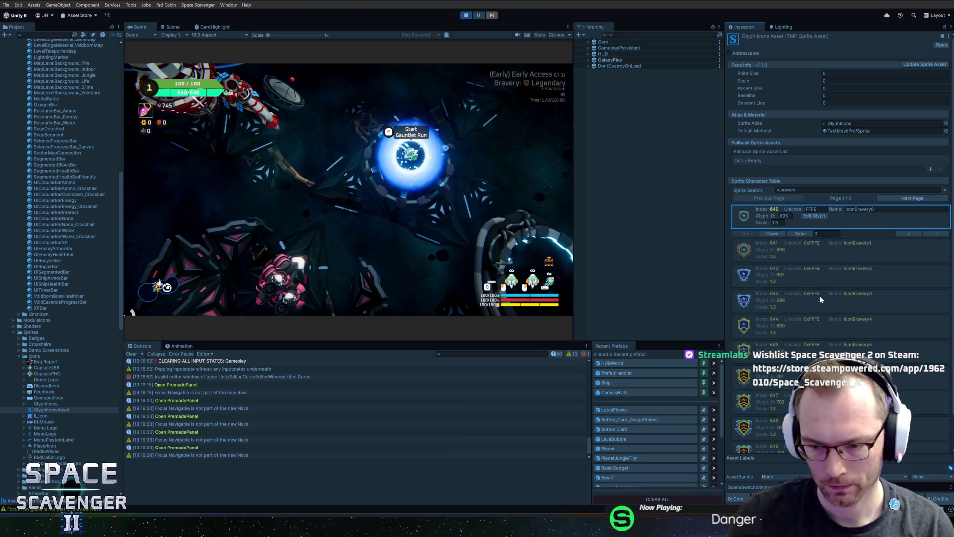
- Check the IconBravery4 through IconBravery9 sprite entries on the first page
{"action": "left_click", "coordinate": [806, 329]}
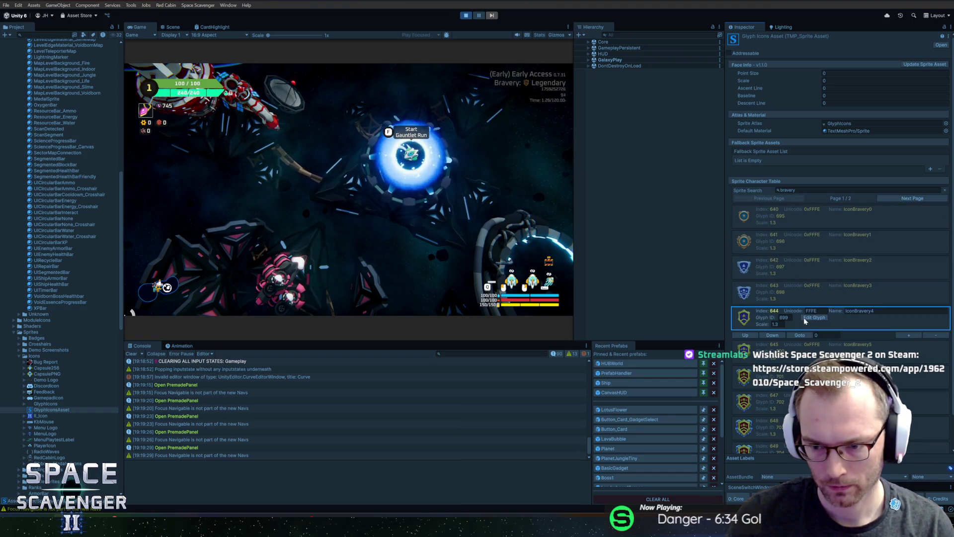
{"action": "left_click", "coordinate": [808, 318]}
{"action": "left_click", "coordinate": [765, 395]}
{"action": "left_click", "coordinate": [801, 382]}
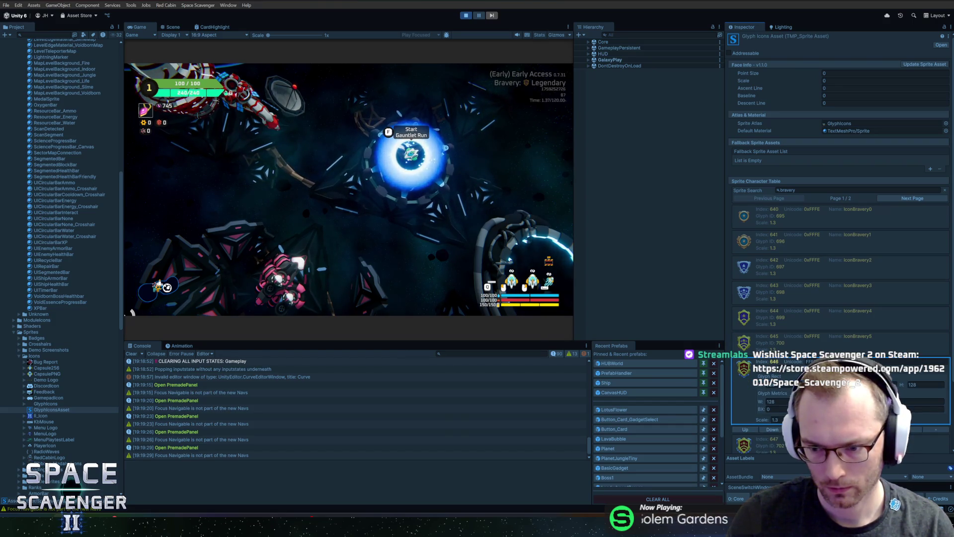
{"action": "left_click", "coordinate": [766, 340]}
{"action": "scroll", "coordinate": [810, 360], "scroll_direction": "down", "scroll_amount": 2}
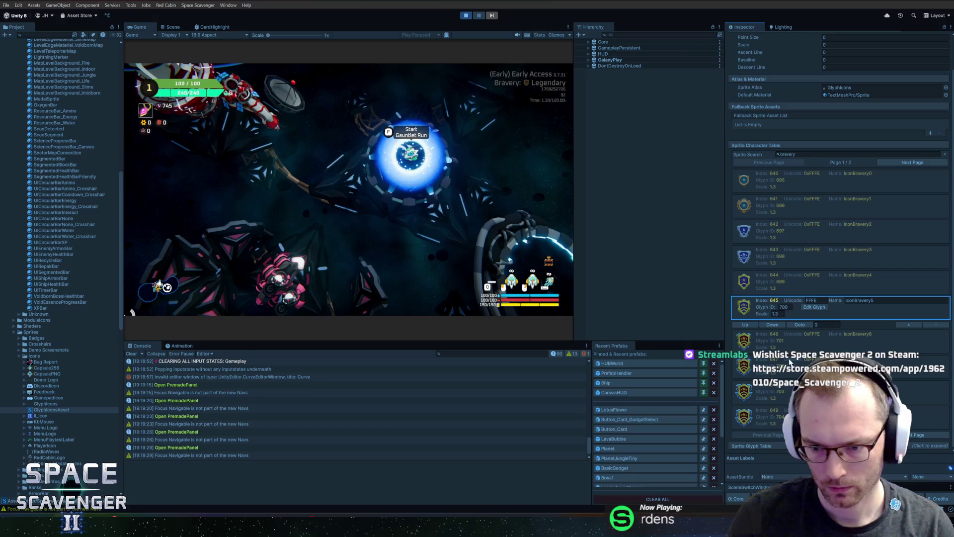
{"action": "left_click", "coordinate": [791, 361]}
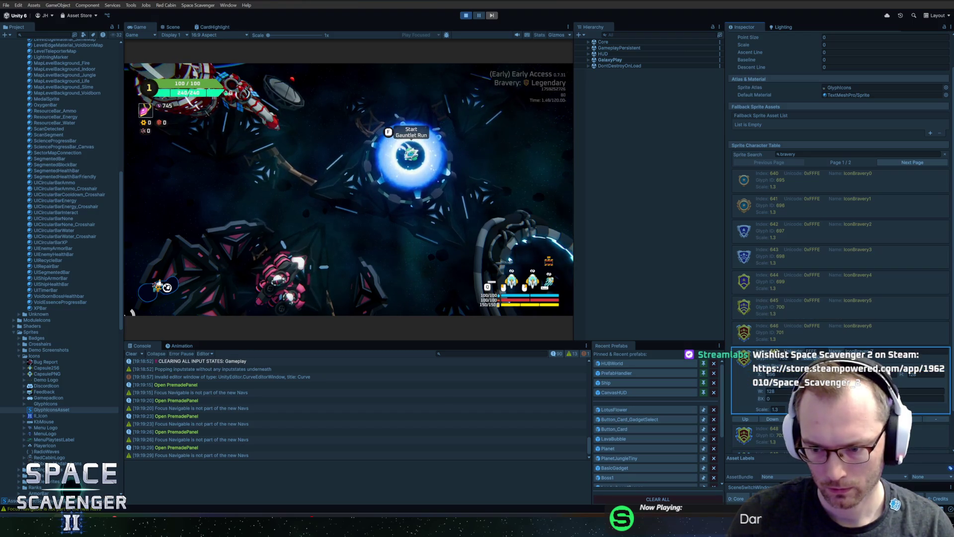
{"action": "left_click", "coordinate": [813, 337]}
{"action": "left_click", "coordinate": [791, 361]}
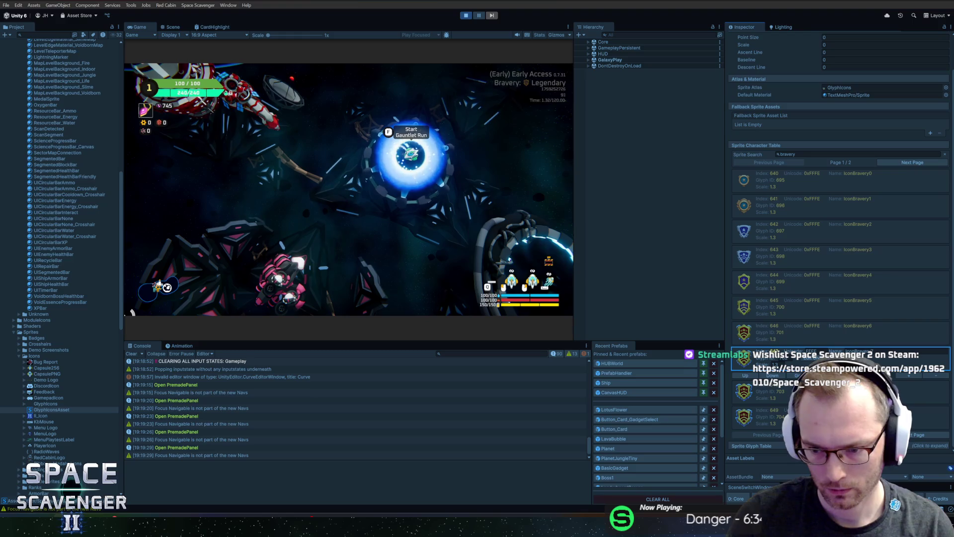
{"action": "left_click", "coordinate": [791, 390]}
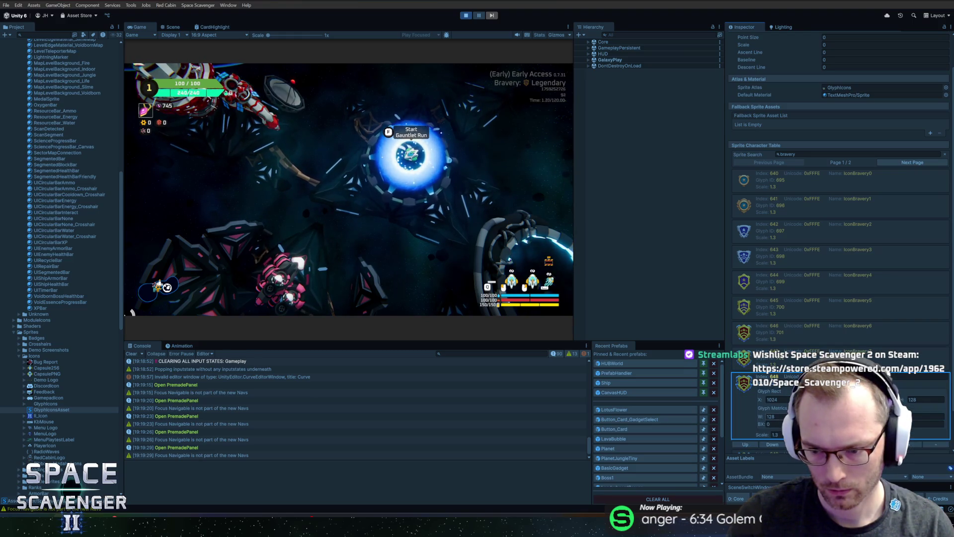
{"action": "left_click", "coordinate": [772, 444]}
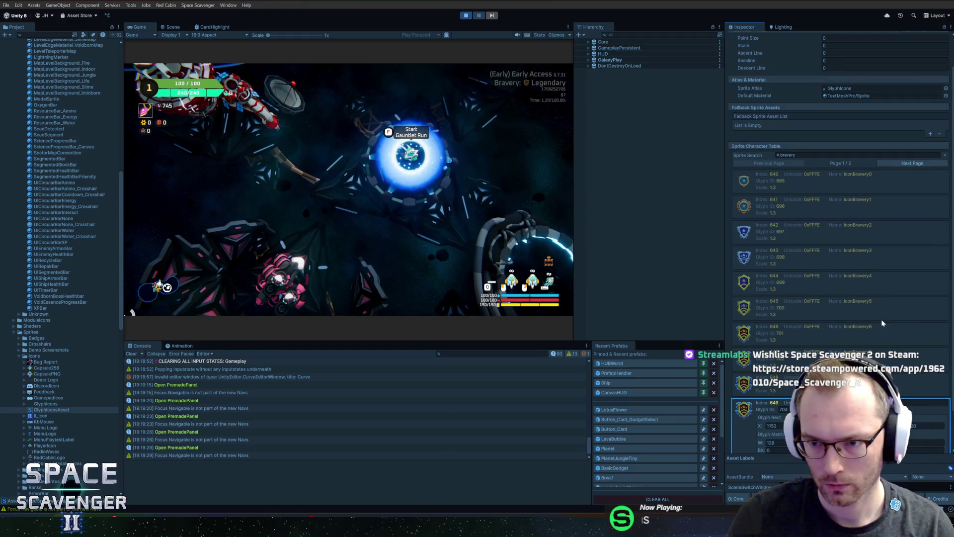
- Show IconBravery10's glyph rect and metrics on the table's second page
{"action": "scroll", "coordinate": [882, 323], "scroll_direction": "down", "scroll_amount": 2}
{"action": "left_click", "coordinate": [918, 434]}
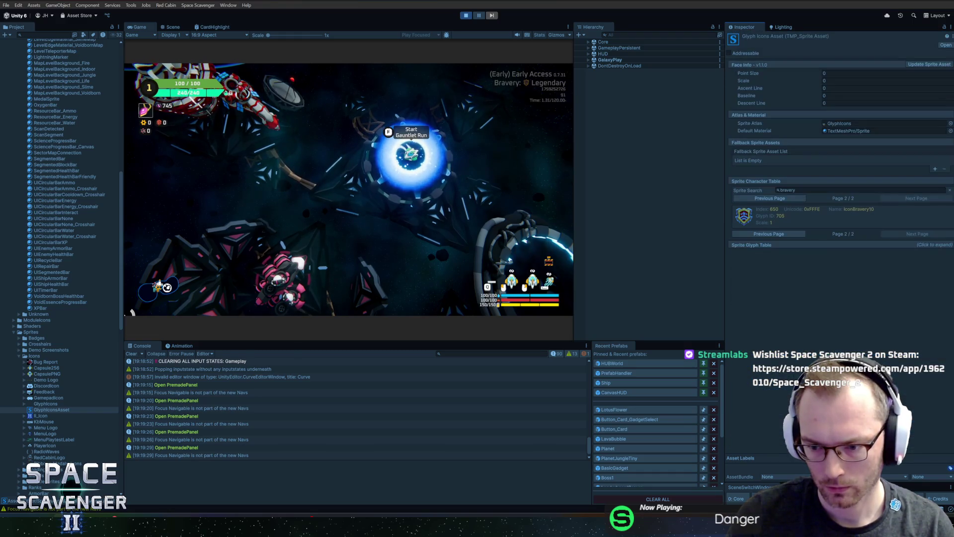
{"action": "left_click", "coordinate": [823, 221]}
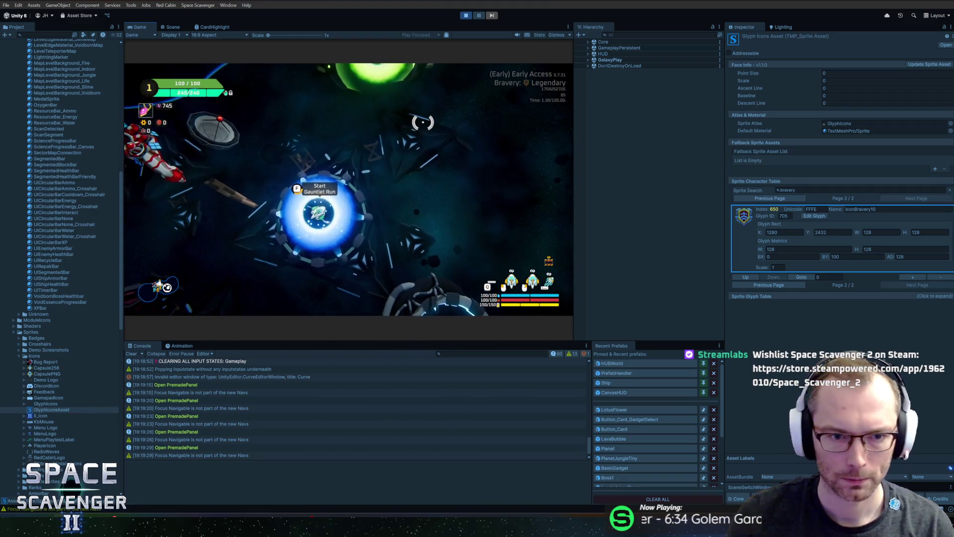
- In Bravery Challenges, cycle the levels, settle on Bold, and warp into a run
{"action": "key", "text": "f"}
{"action": "left_click", "coordinate": [413, 148]}
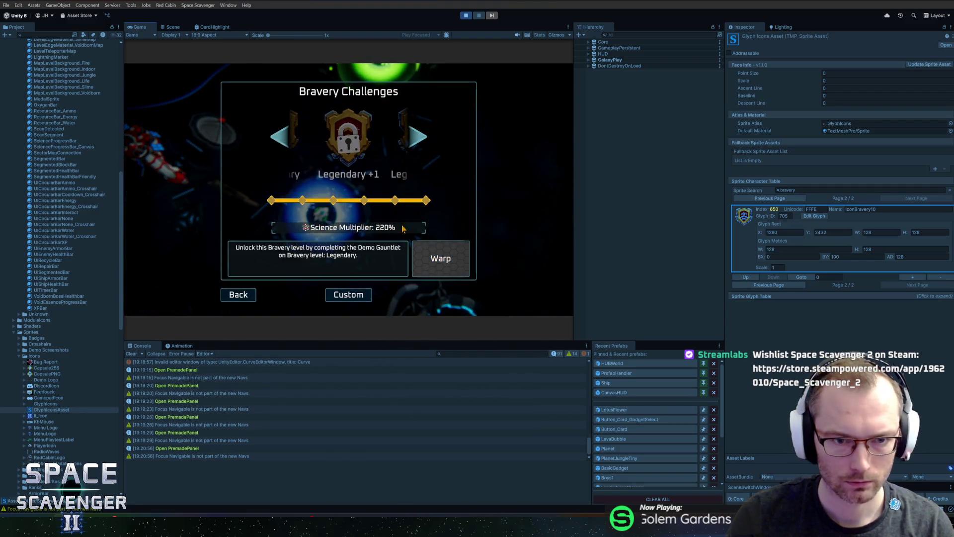
{"action": "left_click", "coordinate": [288, 145]}
{"action": "left_click", "coordinate": [287, 145]}
{"action": "left_click", "coordinate": [289, 148]}
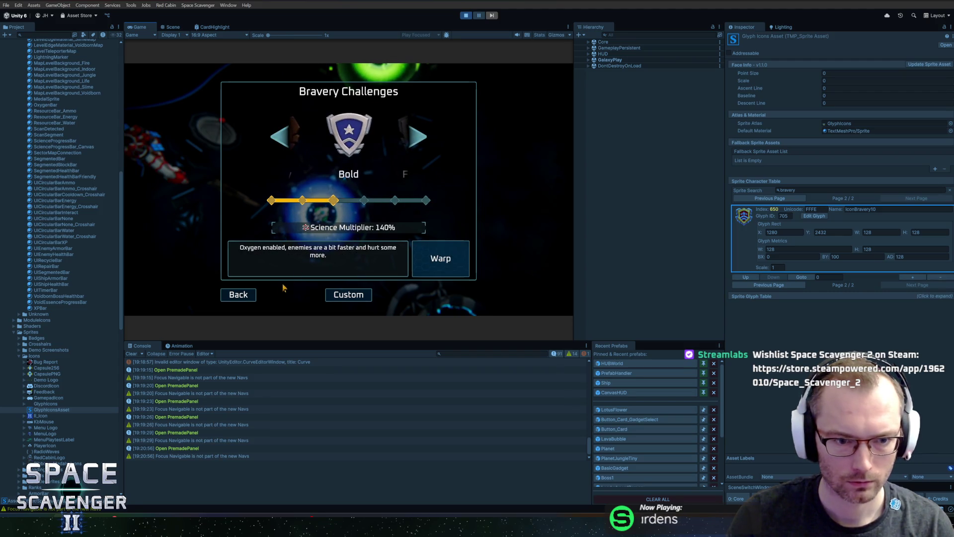
{"action": "left_click", "coordinate": [440, 258]}
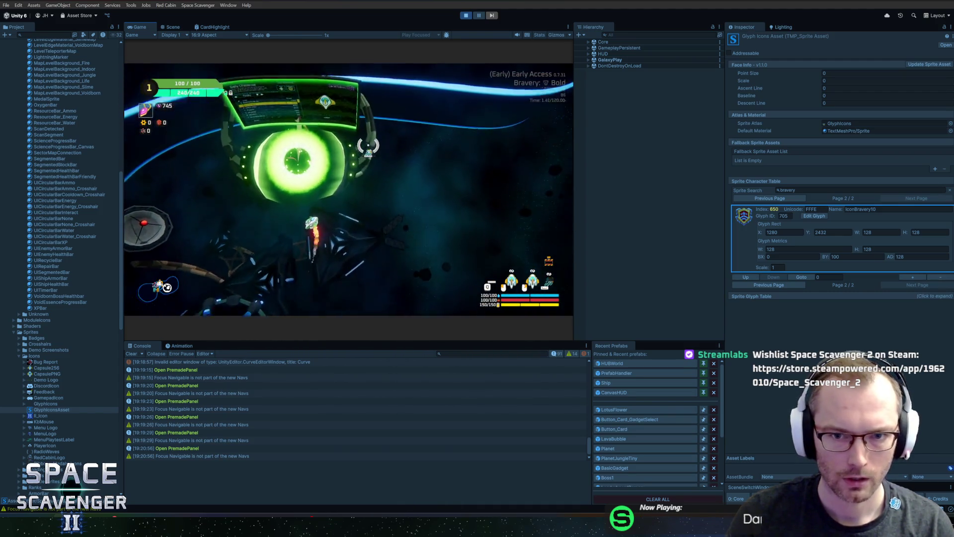
- Check the Daily Challenge difficulty list, leave the panel, and fly toward the blue portal
{"action": "left_click", "coordinate": [363, 143]}
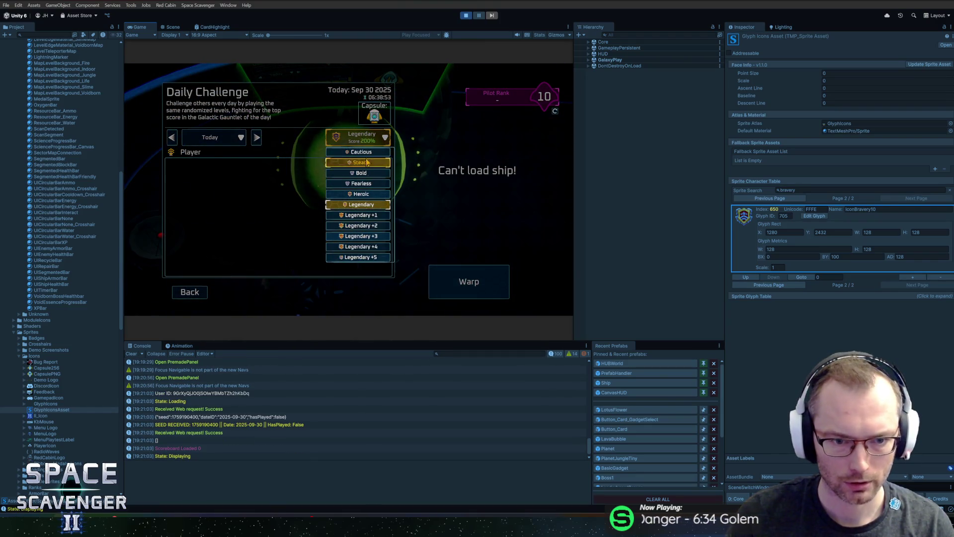
{"action": "left_click", "coordinate": [364, 208]}
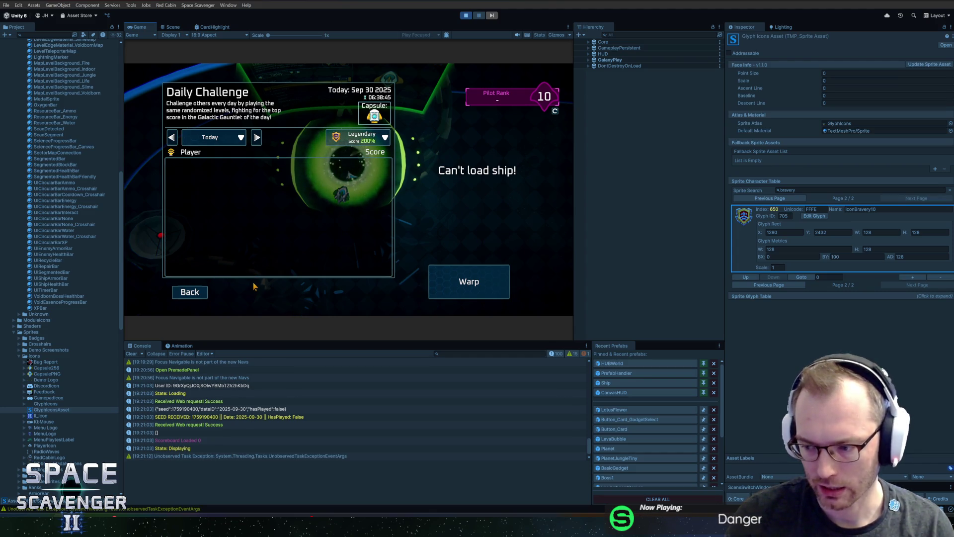
{"action": "left_click", "coordinate": [188, 297]}
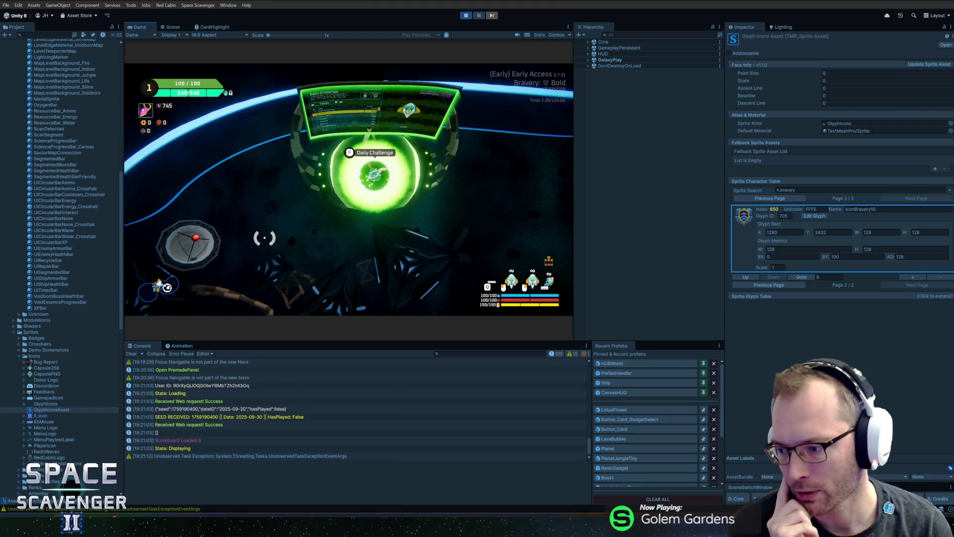
{"action": "key", "text": "s"}
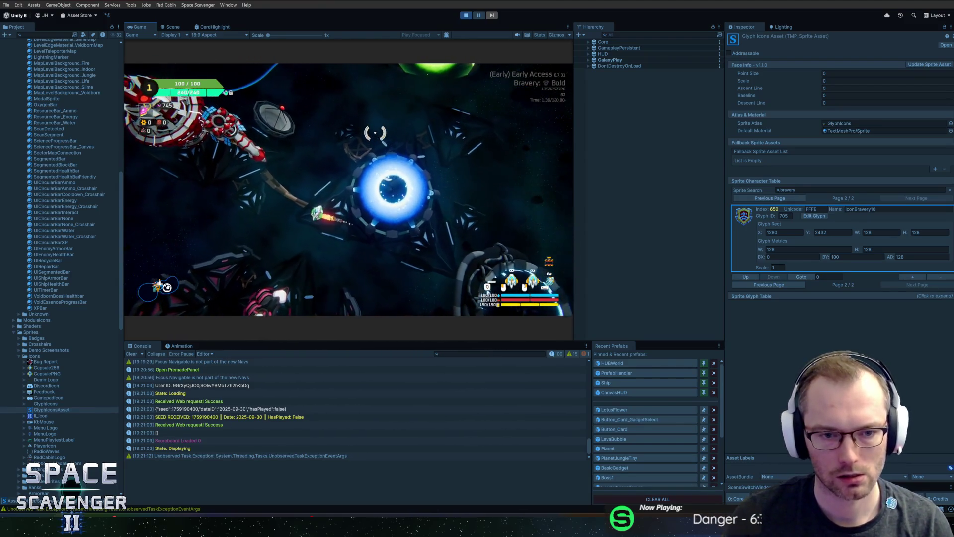
- Spawn the gadget merchant with the debug console's 'spawn gr' command
{"action": "key", "text": "grave"}
{"action": "type", "text": "spawn gr"}
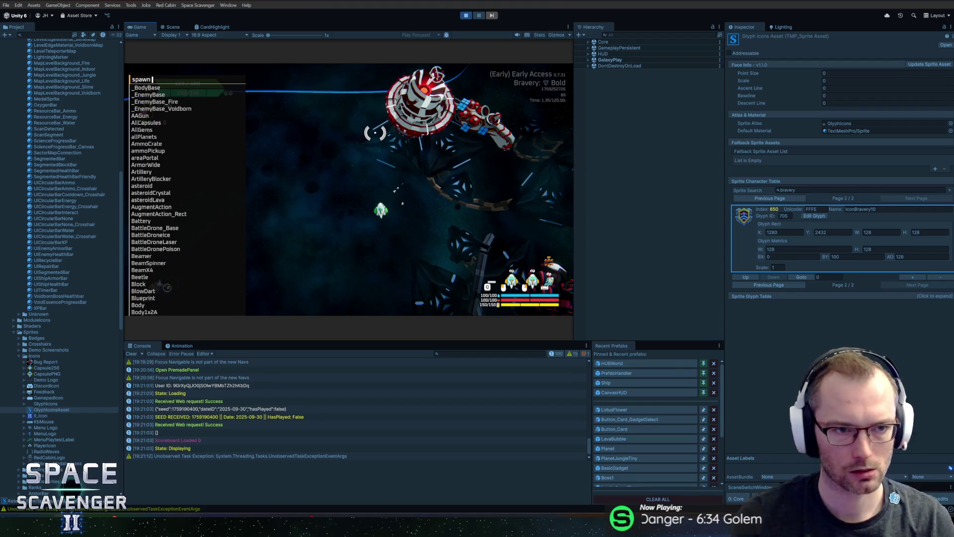
{"action": "key", "text": "Tab"}
{"action": "key", "text": "Return"}
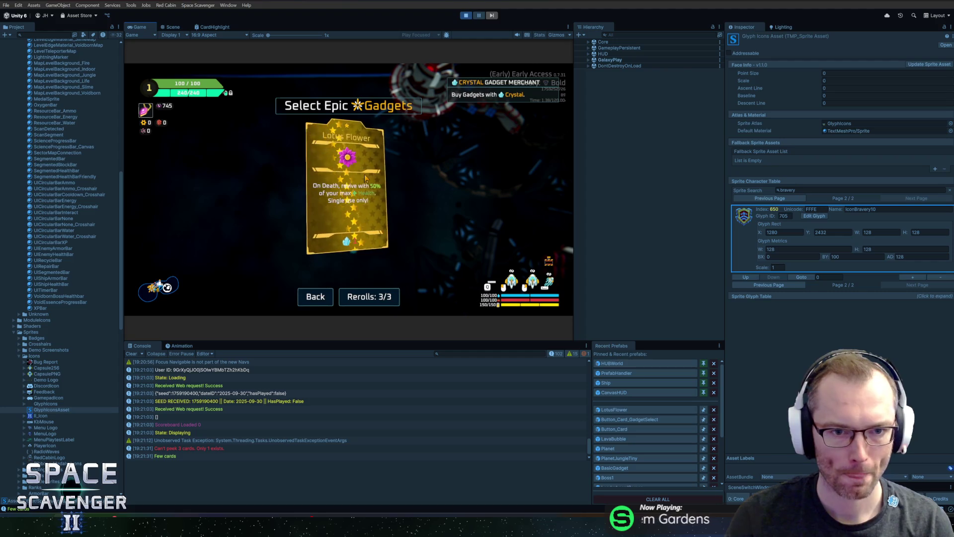
- Filter the Hierarchy for 'card', select Button_Card_GadgetSelect, and expand its nested children
{"action": "left_click", "coordinate": [646, 31]}
{"action": "type", "text": "lotusf"}
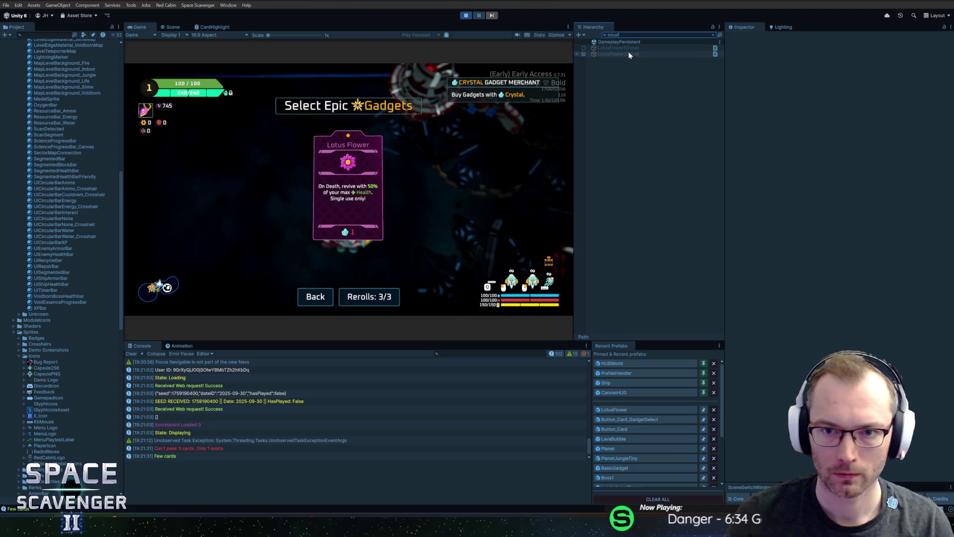
{"action": "key", "text": "ctrl+a"}
{"action": "type", "text": "card"}
{"action": "left_click", "coordinate": [626, 48]}
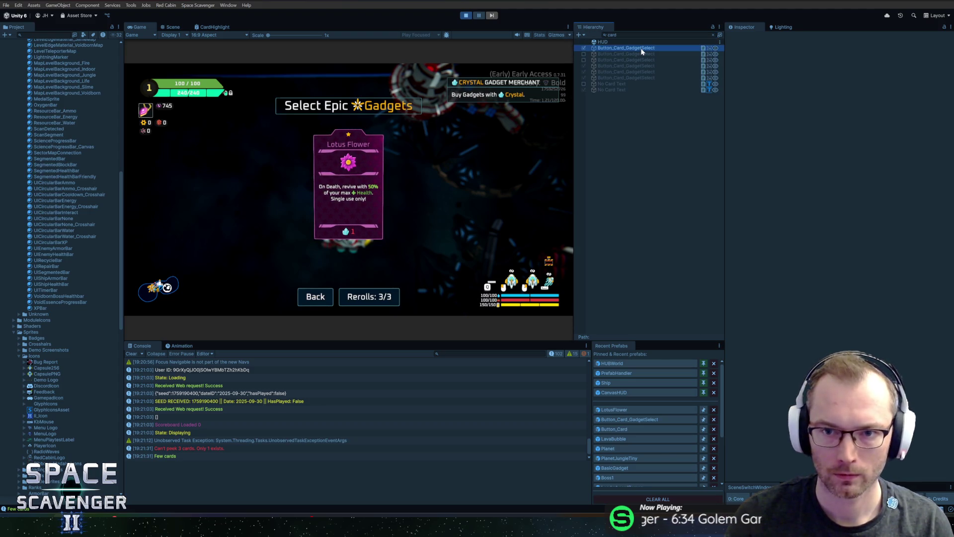
{"action": "left_click", "coordinate": [713, 35]}
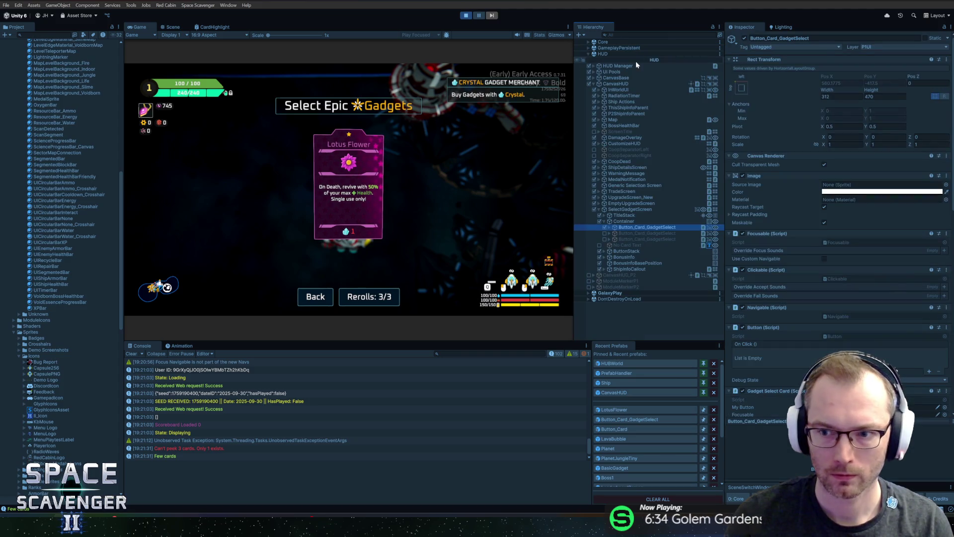
{"action": "left_click", "coordinate": [609, 233]}
{"action": "left_click", "coordinate": [629, 233]}
{"action": "left_click", "coordinate": [610, 227], "text": "alt"}
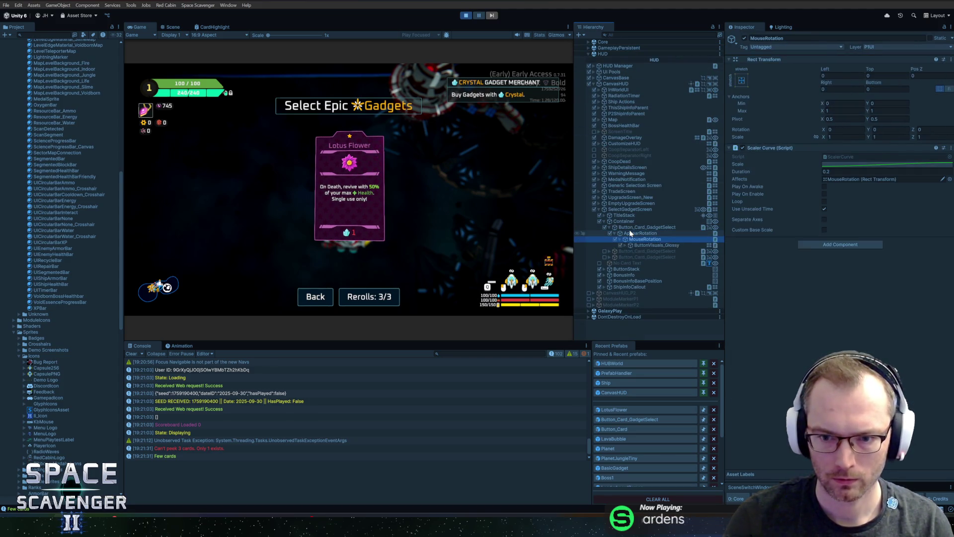
- Browse Breathing, MouseRotation and AppearRotation, then ping CardColors_Epic from the Epic Colors field
{"action": "key", "text": "Up"}
{"action": "key", "text": "Right"}
{"action": "key", "text": "Down"}
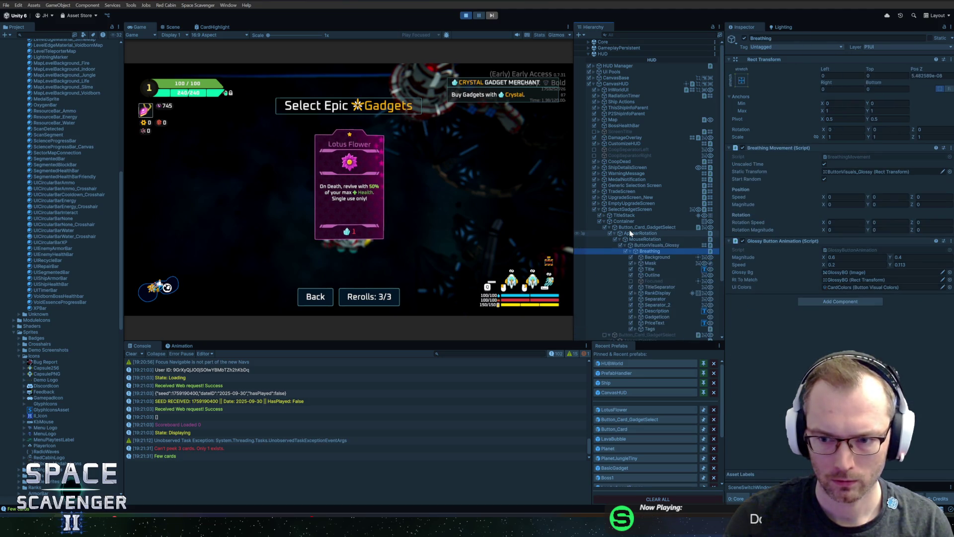
{"action": "key", "text": "Left"}
{"action": "key", "text": "Up"}
{"action": "key", "text": "Up"}
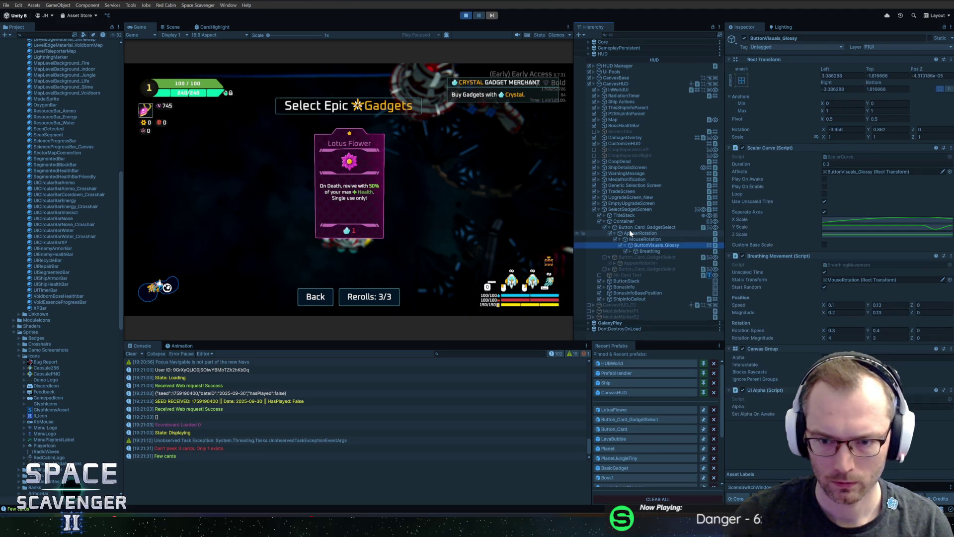
{"action": "key", "text": "Up"}
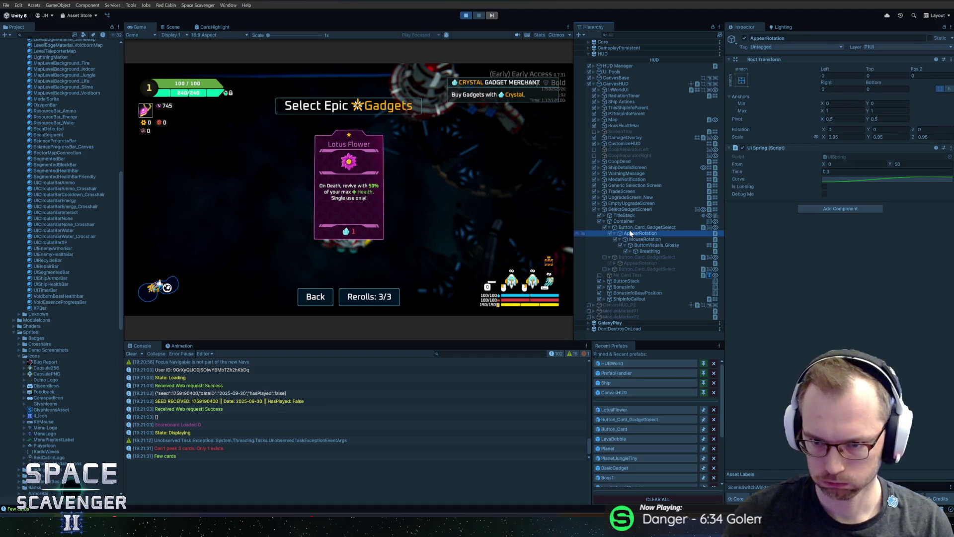
{"action": "key", "text": "Up"}
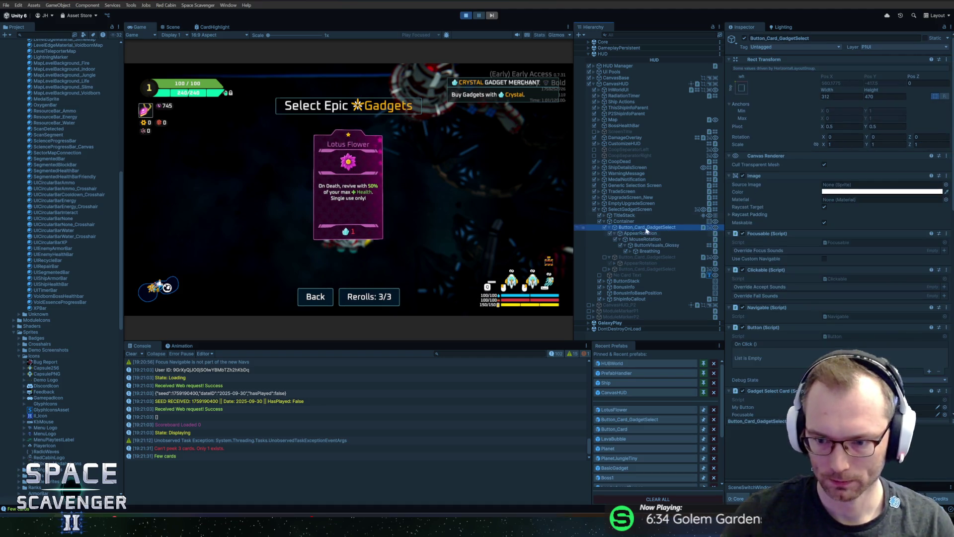
{"action": "scroll", "coordinate": [812, 315], "scroll_direction": "down", "scroll_amount": 5}
{"action": "scroll", "coordinate": [818, 337], "scroll_direction": "down", "scroll_amount": 5}
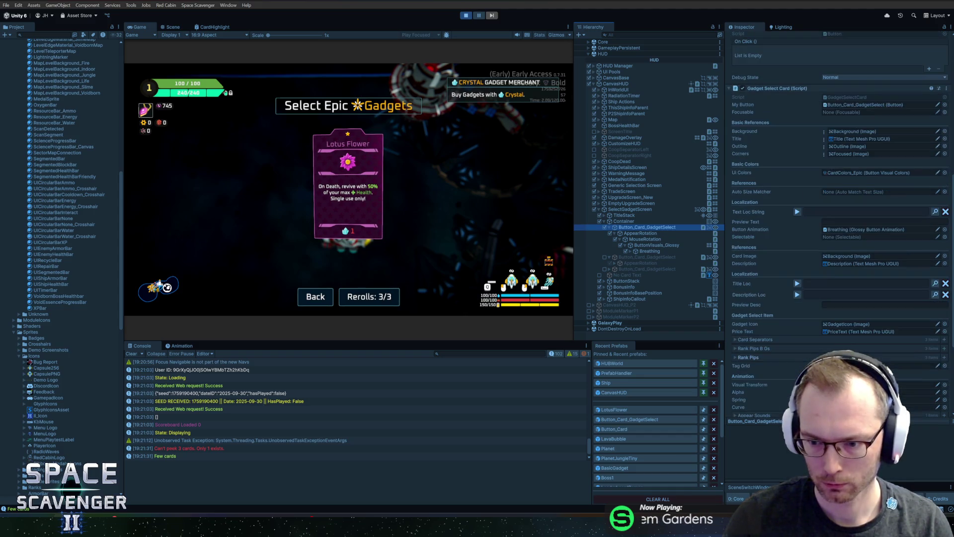
{"action": "left_click", "coordinate": [860, 361]}
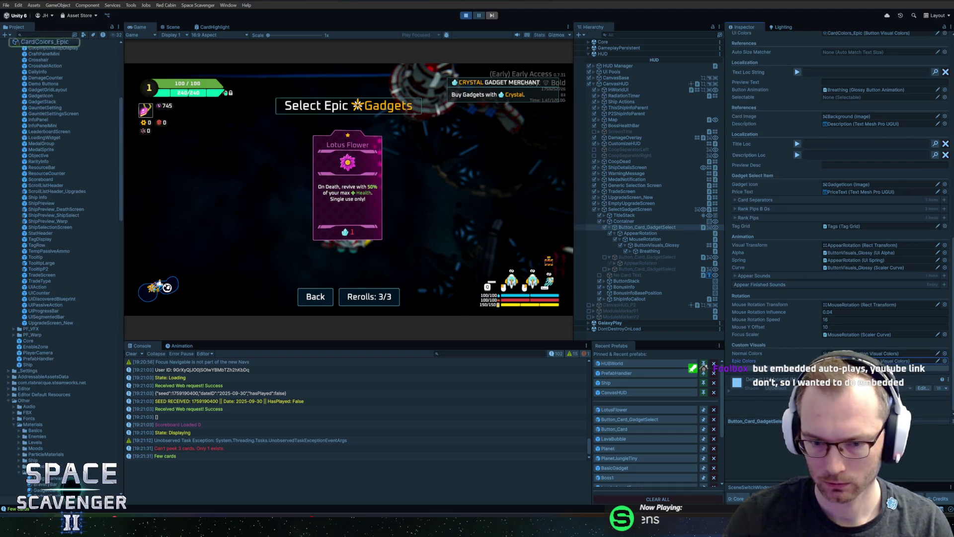
- Open CardColors_Epic's GadgetCardRainbow focused material, change HighlightPatternColor, then select Breathing
{"action": "left_click", "coordinate": [43, 156]}
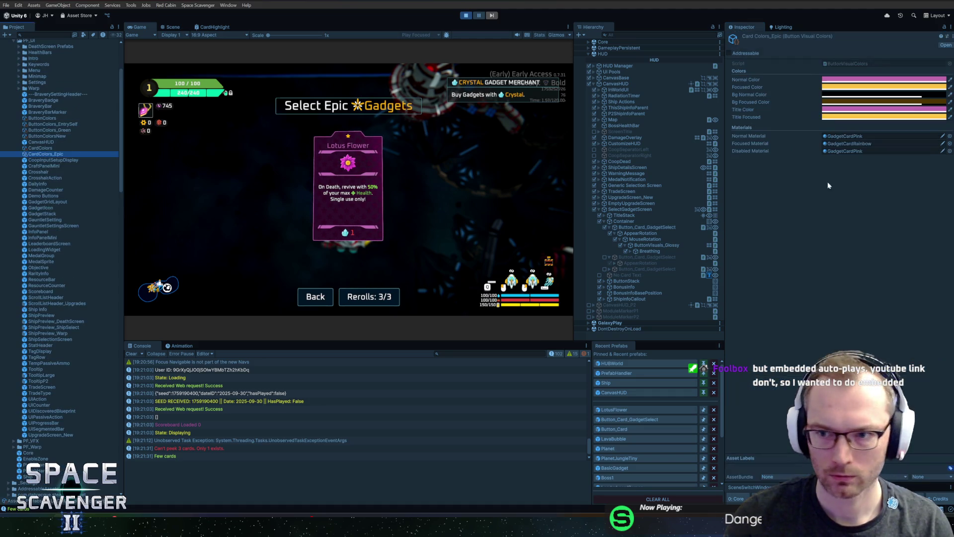
{"action": "left_click", "coordinate": [851, 144]}
{"action": "double_click", "coordinate": [850, 144]}
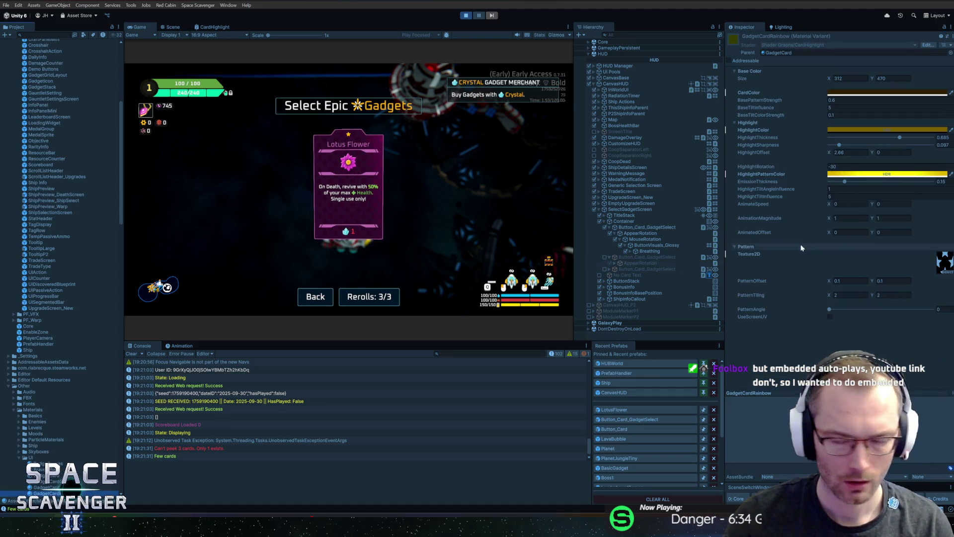
{"action": "left_click", "coordinate": [859, 175]}
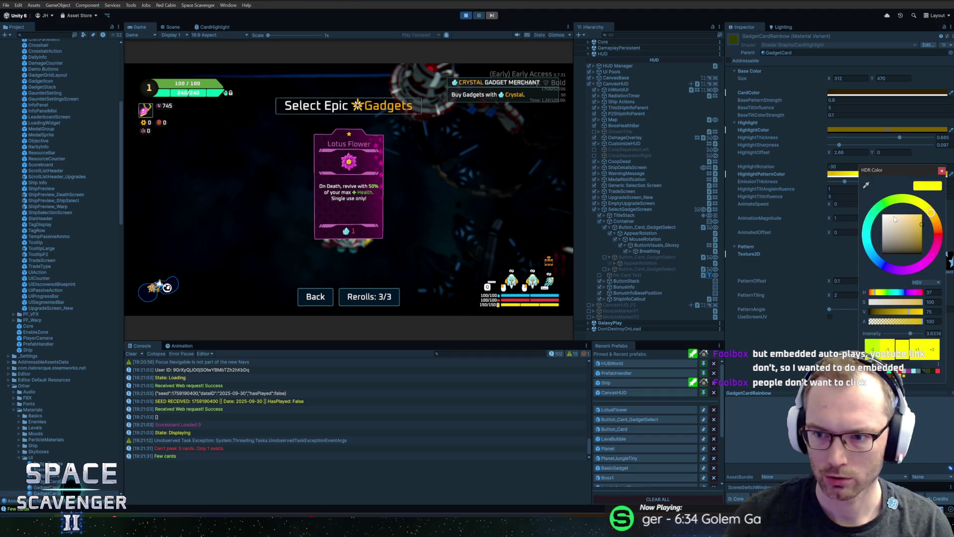
{"action": "left_click", "coordinate": [941, 171]}
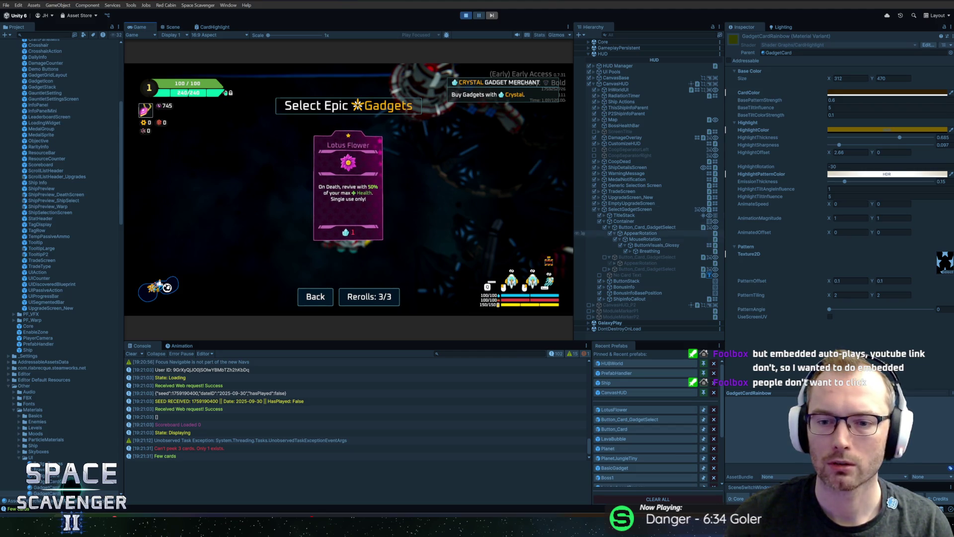
{"action": "left_click", "coordinate": [649, 251]}
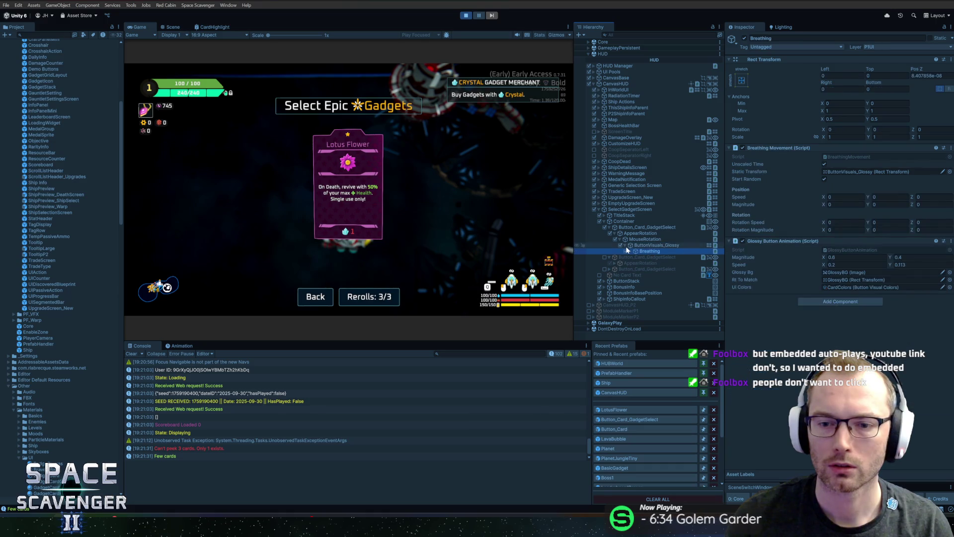
- Expand Breathing and Mask, select GlossyBG, and show its GadgetCardPink material properties
{"action": "left_click", "coordinate": [629, 250]}
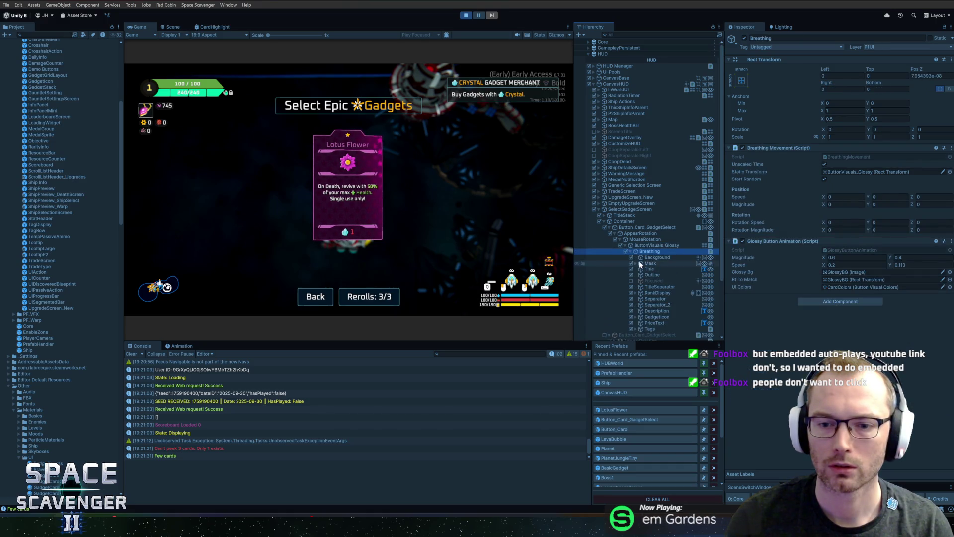
{"action": "left_click", "coordinate": [637, 262]}
{"action": "left_click", "coordinate": [656, 269]}
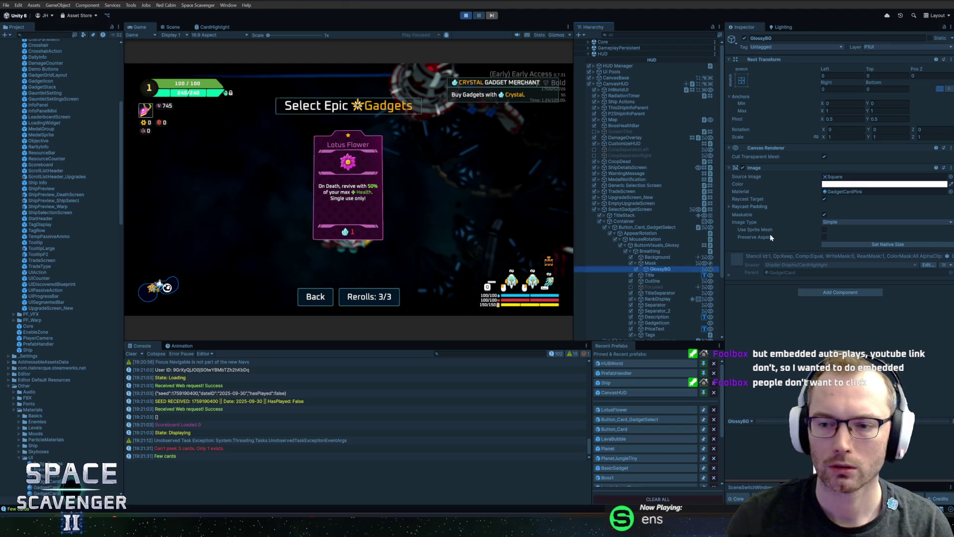
{"action": "left_click", "coordinate": [845, 192]}
{"action": "left_click", "coordinate": [729, 275]}
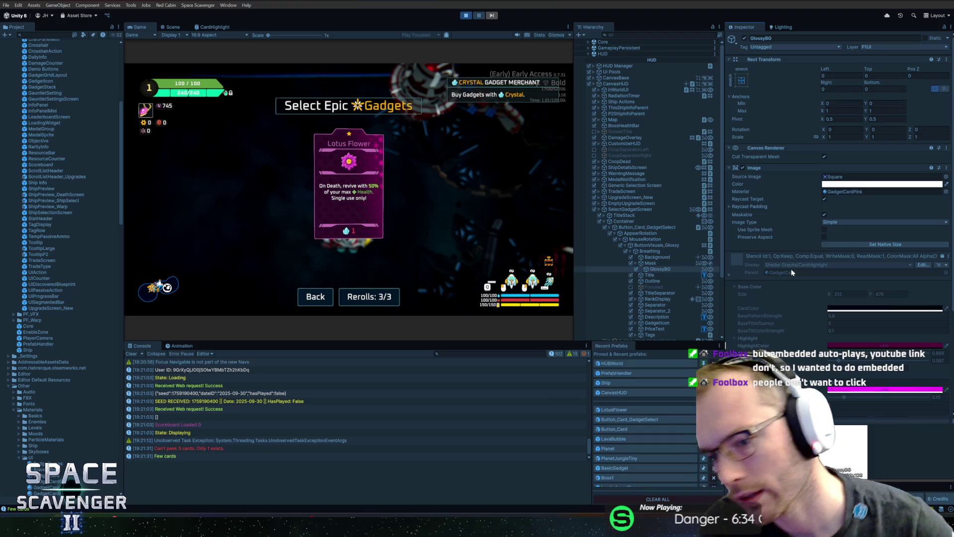
- Widen the Inspector to review the CardHighlight shader properties, then restore the panel layout
{"action": "scroll", "coordinate": [829, 253], "scroll_direction": "down", "scroll_amount": 3}
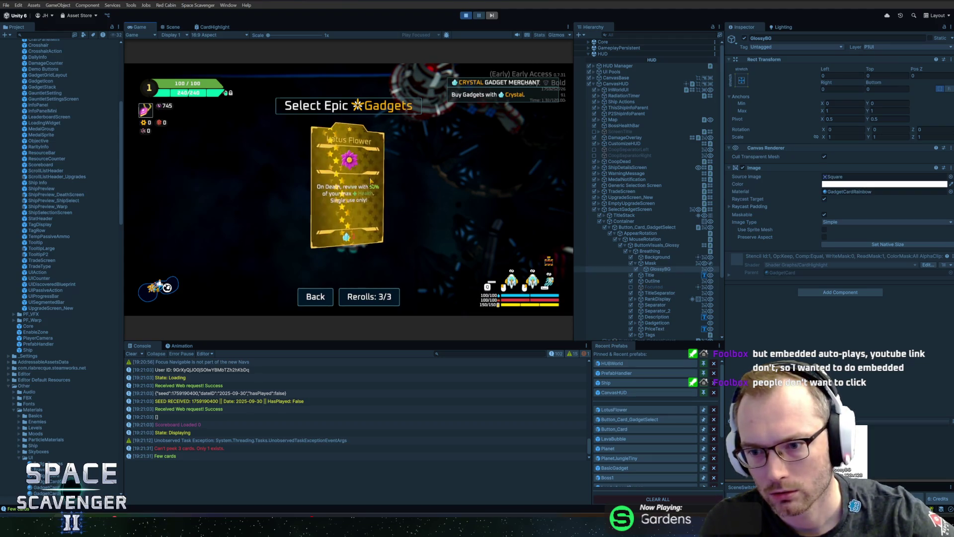
{"action": "left_click", "coordinate": [732, 275]}
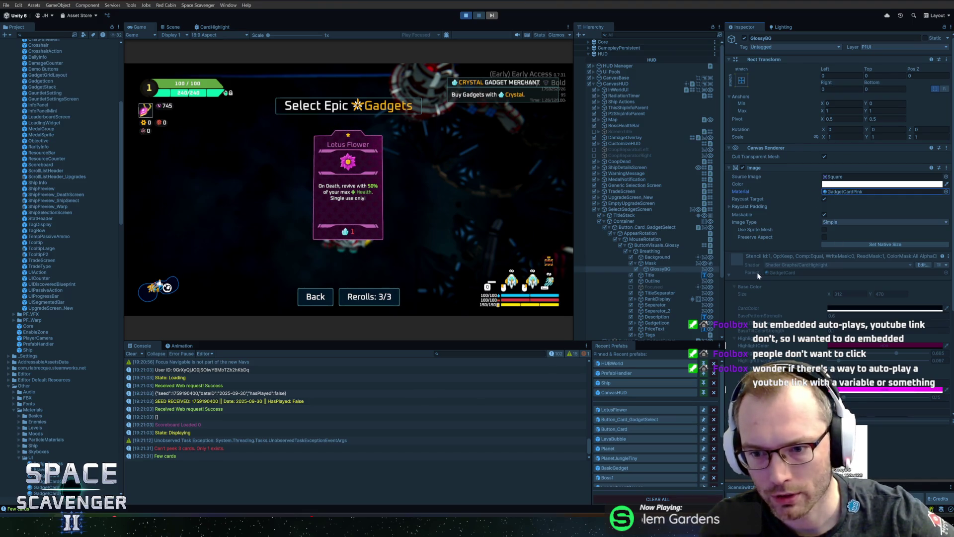
{"action": "left_click", "coordinate": [730, 274]}
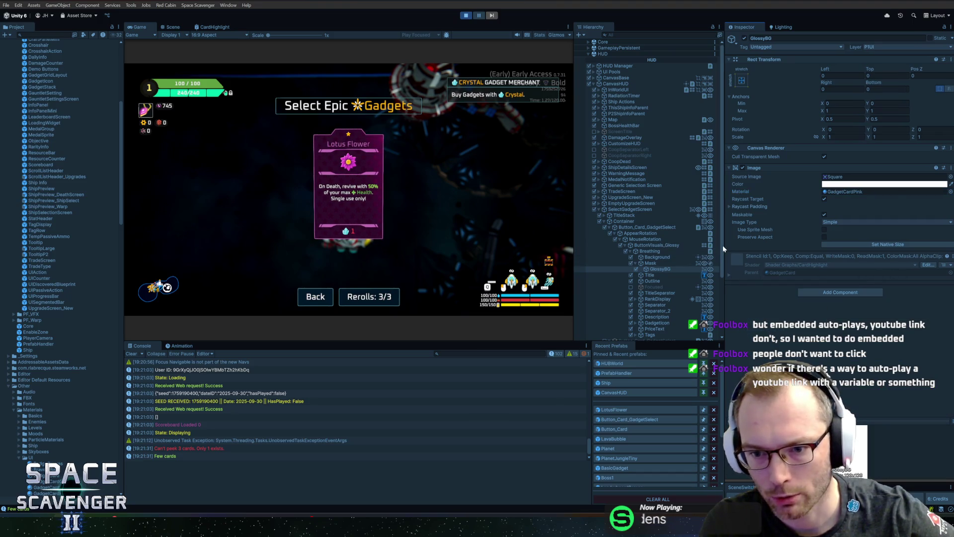
{"action": "left_click_drag", "start_coordinate": [724, 245], "coordinate": [508, 245]}
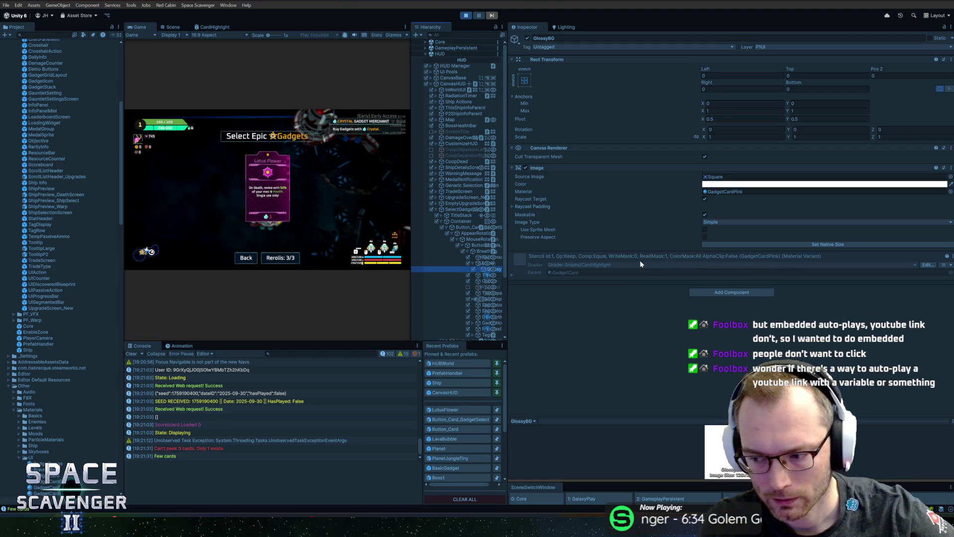
{"action": "left_click", "coordinate": [512, 275]}
{"action": "scroll", "coordinate": [605, 298], "scroll_direction": "down", "scroll_amount": 3}
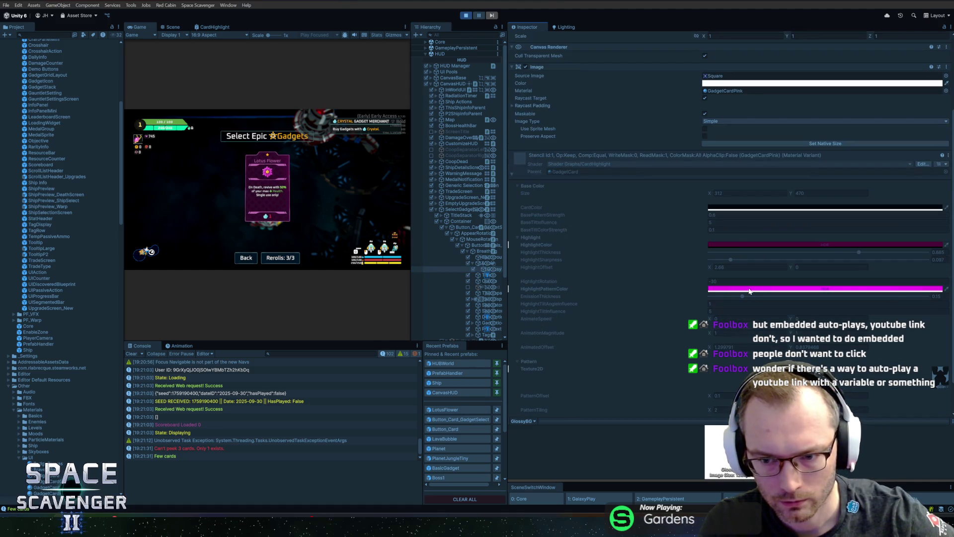
{"action": "scroll", "coordinate": [669, 288], "scroll_direction": "up", "scroll_amount": 3}
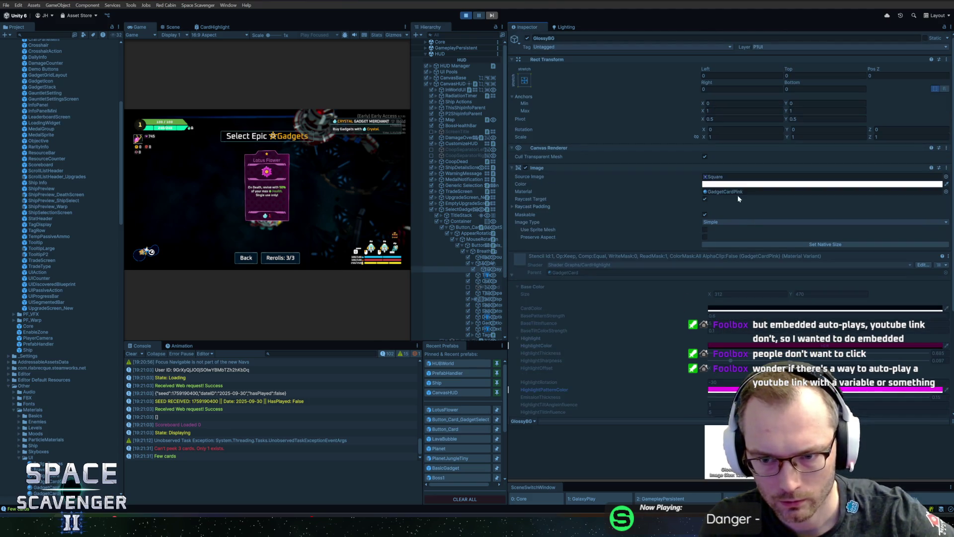
{"action": "left_click", "coordinate": [728, 192]}
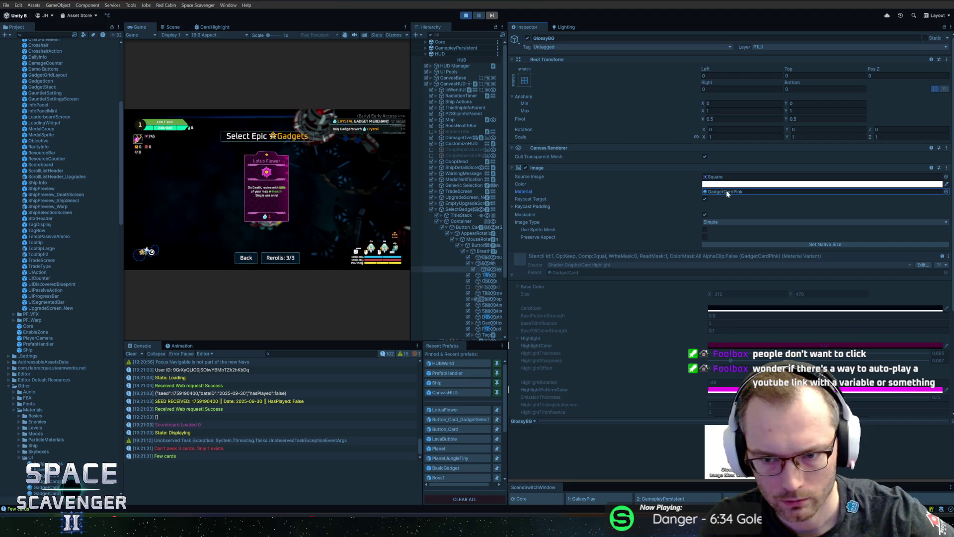
{"action": "left_click_drag", "start_coordinate": [506, 75], "coordinate": [721, 76]}
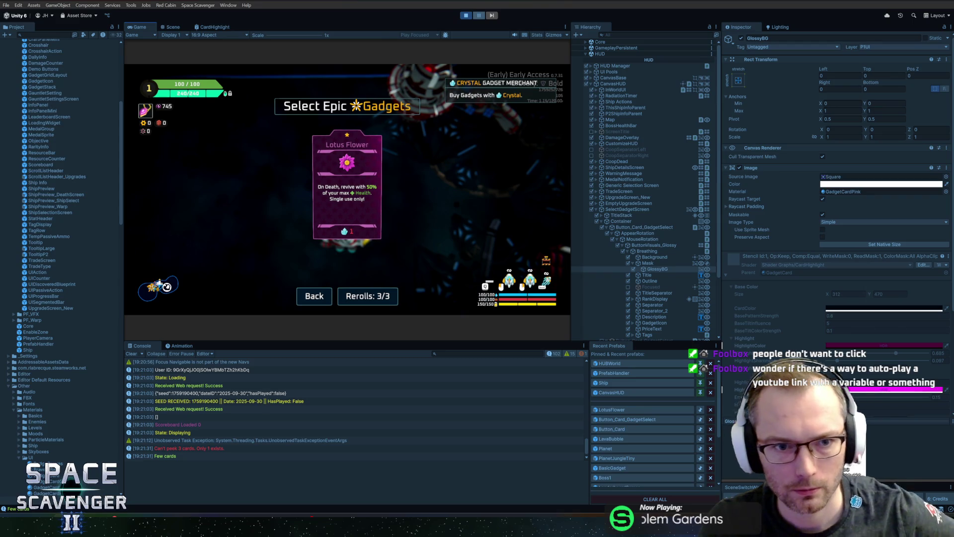
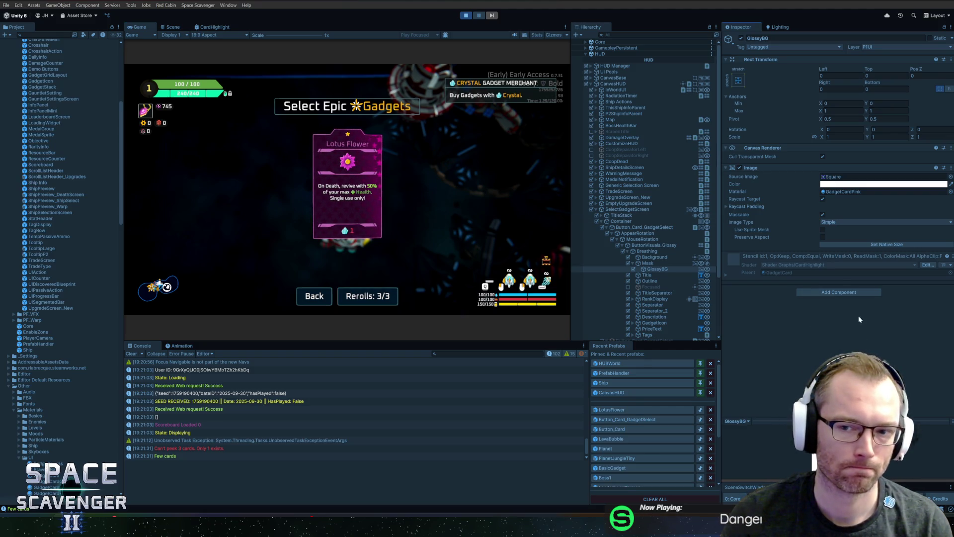
- Drop the GadgetCardRainbow material onto GlossyBG's Image Material, check the gold star card, then stop play
{"action": "left_click", "coordinate": [950, 192]}
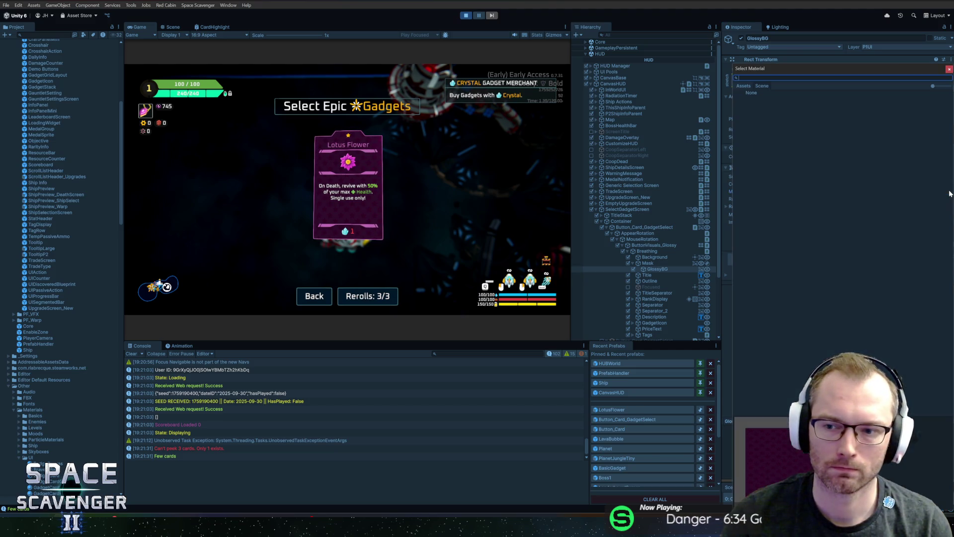
{"action": "left_click", "coordinate": [949, 67]}
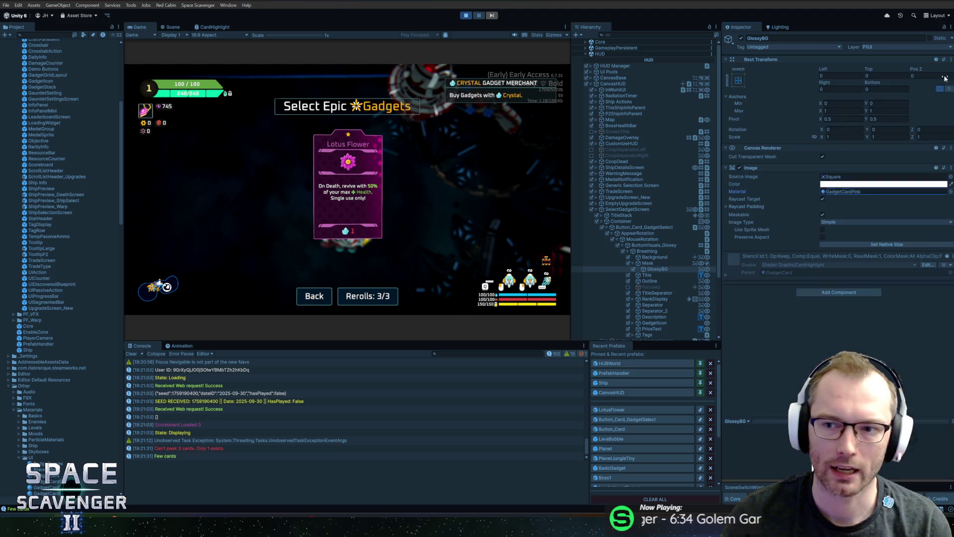
{"action": "scroll", "coordinate": [73, 361], "scroll_direction": "down", "scroll_amount": 5}
{"action": "left_click_drag", "start_coordinate": [50, 377], "coordinate": [851, 192]}
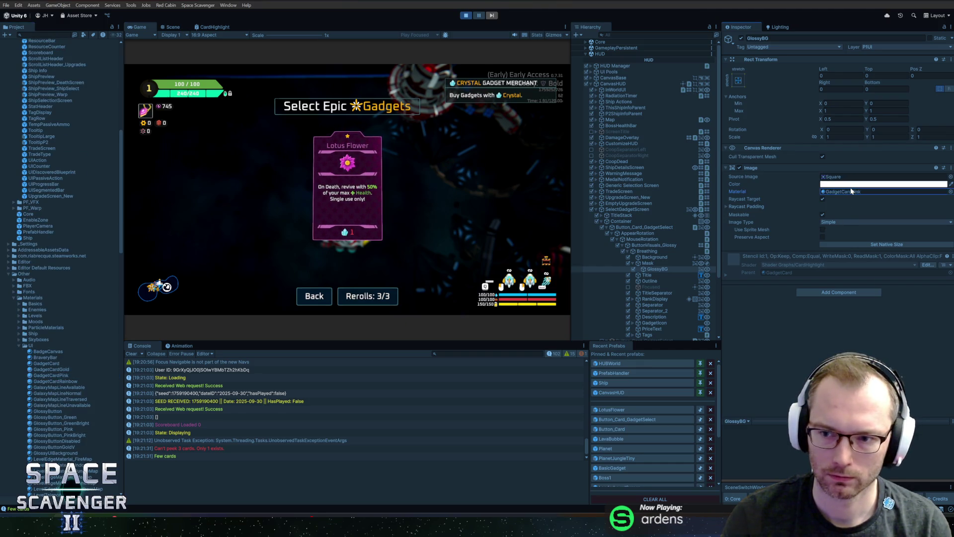
{"action": "left_click", "coordinate": [727, 273]}
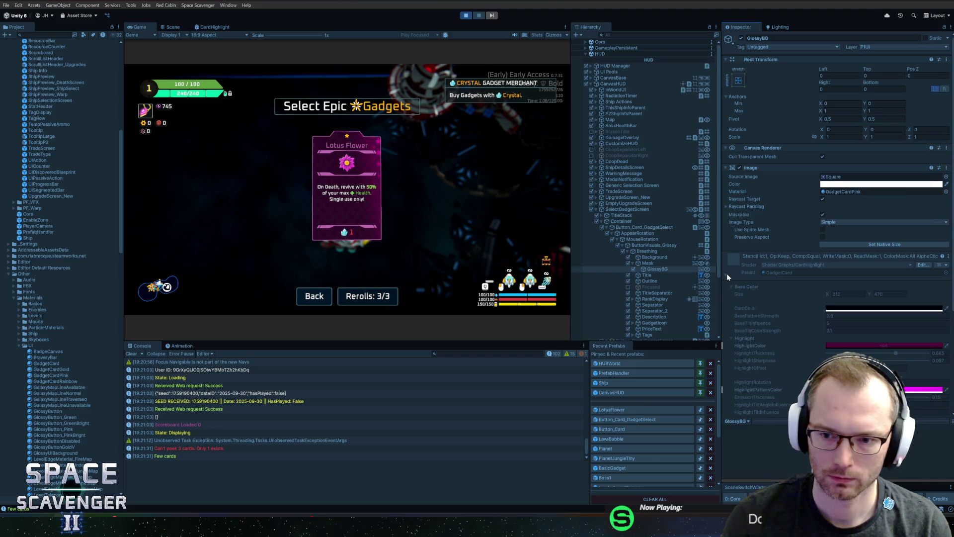
{"action": "left_click_drag", "start_coordinate": [53, 381], "coordinate": [850, 191]}
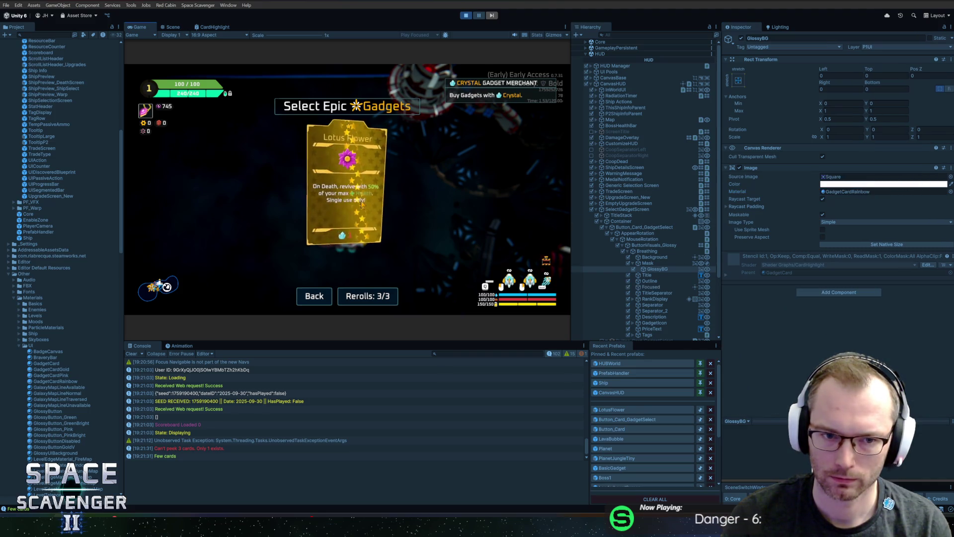
{"action": "left_click", "coordinate": [466, 16]}
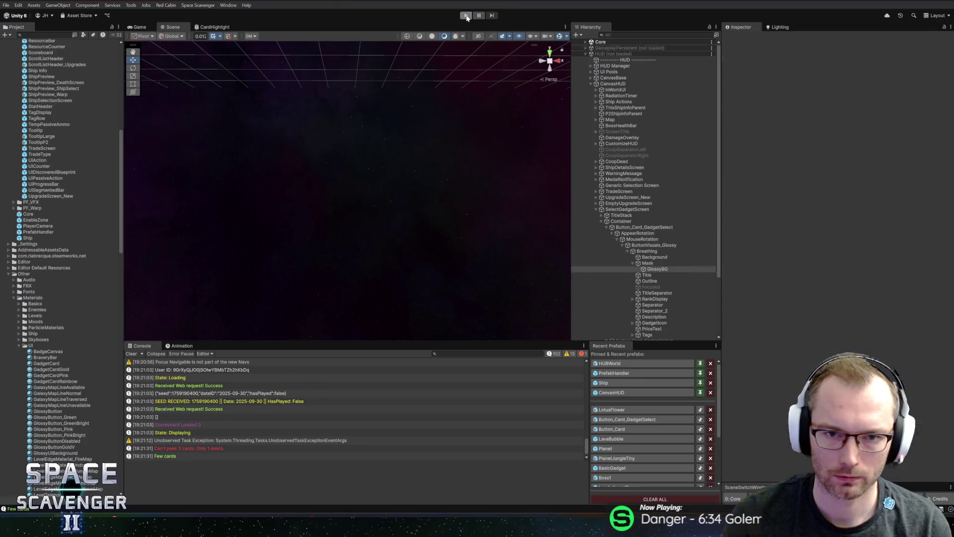
- Restart play, run 'spawn GadgetMerchant' in the in-game console, and select the GadgetCardRainbow material
{"action": "left_click", "coordinate": [466, 16]}
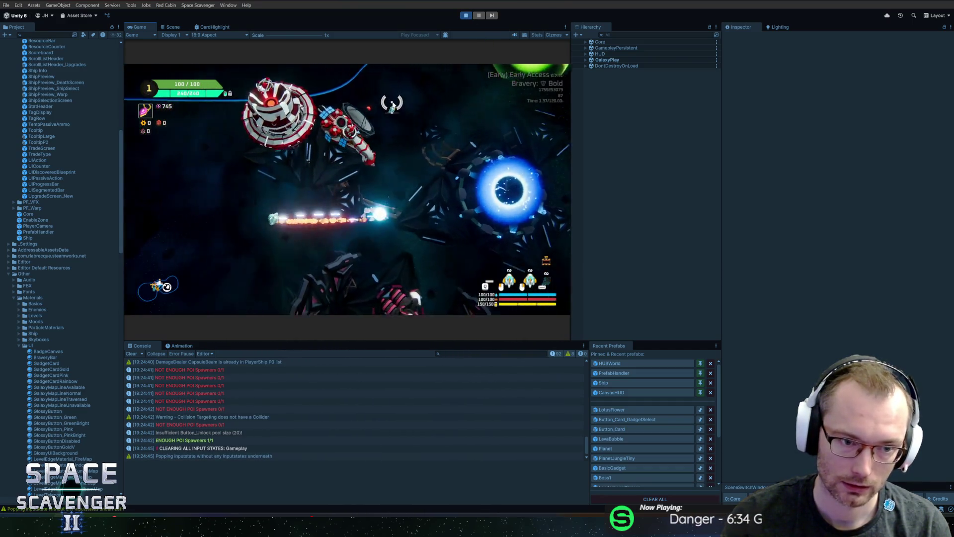
{"action": "key", "text": "grave"}
{"action": "type", "text": "spawn g"}
{"action": "key", "text": "Tab"}
{"action": "key", "text": "Return"}
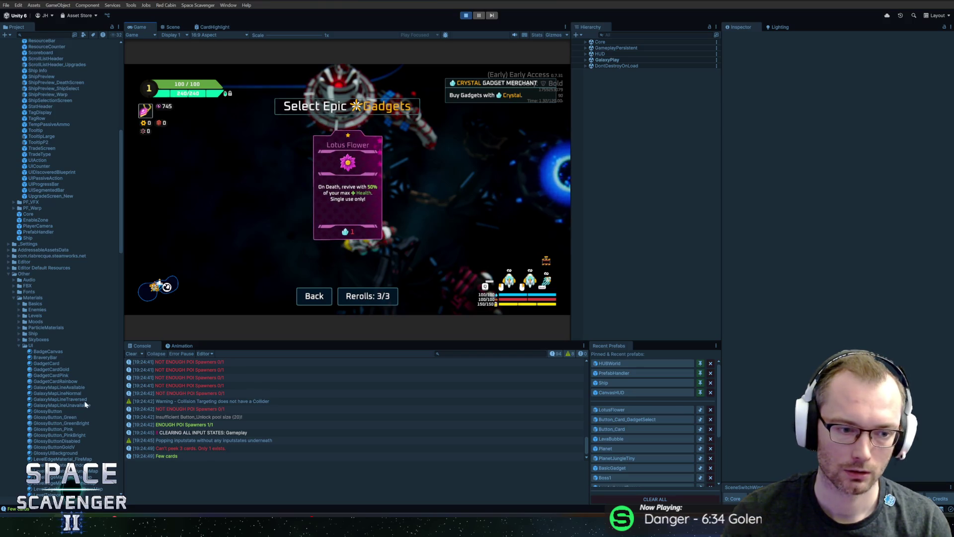
{"action": "left_click", "coordinate": [53, 382]}
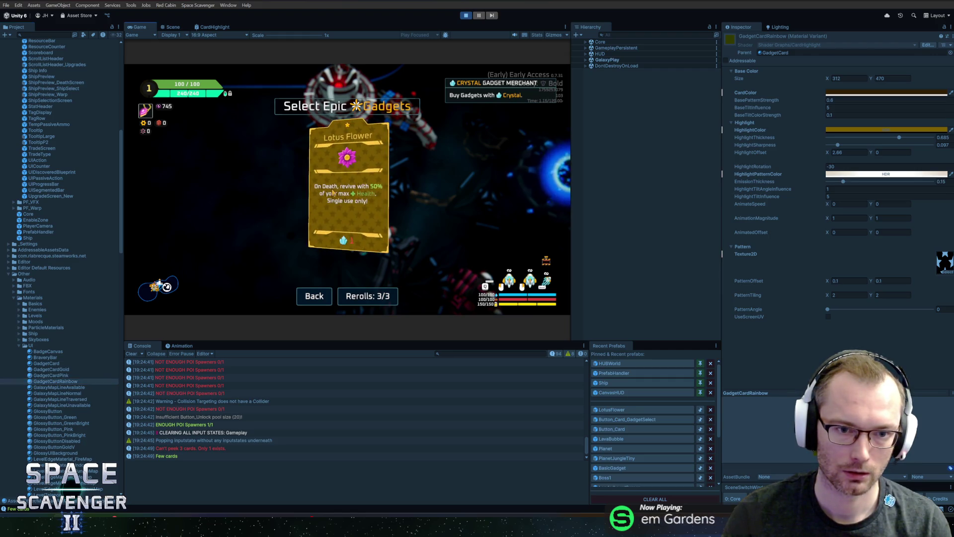
- Search the Hierarchy for the gadget select card and expand it down to GlossyBG
{"action": "key", "text": "ctrl+1"}
{"action": "left_click", "coordinate": [654, 35]}
{"action": "type", "text": "rd"}
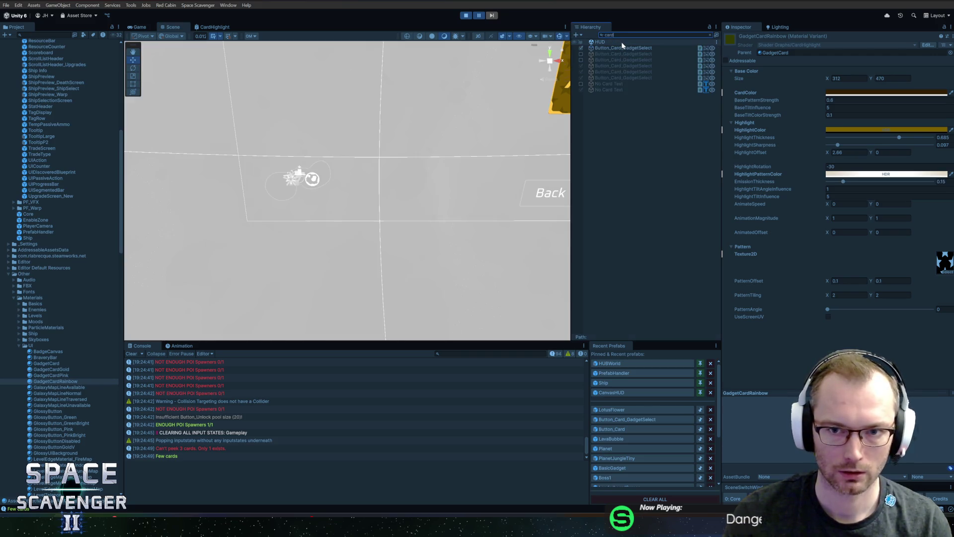
{"action": "double_click", "coordinate": [619, 45]}
{"action": "key", "text": "alt+Right"}
{"action": "key", "text": "Down"}
{"action": "key", "text": "Down"}
{"action": "key", "text": "Down"}
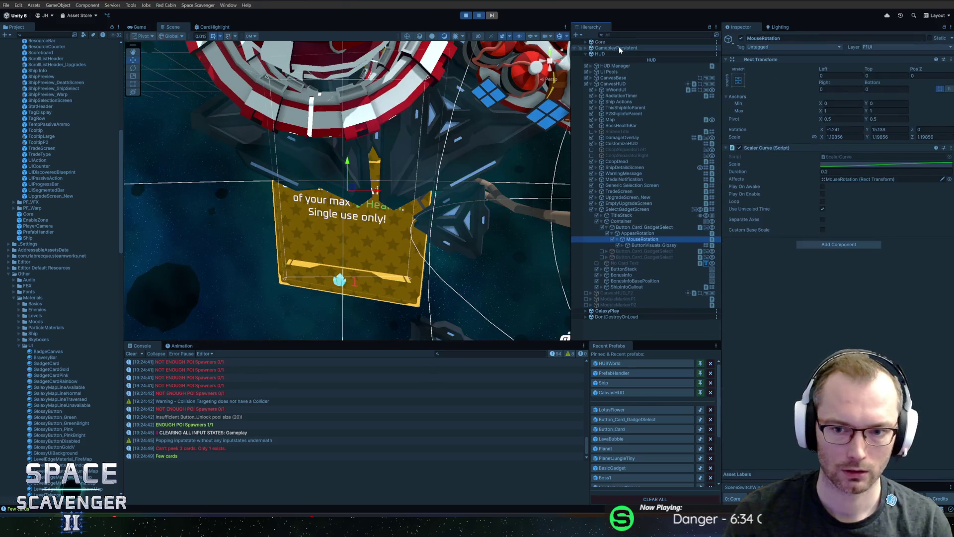
{"action": "key", "text": "Down"}
{"action": "key", "text": "Down"}
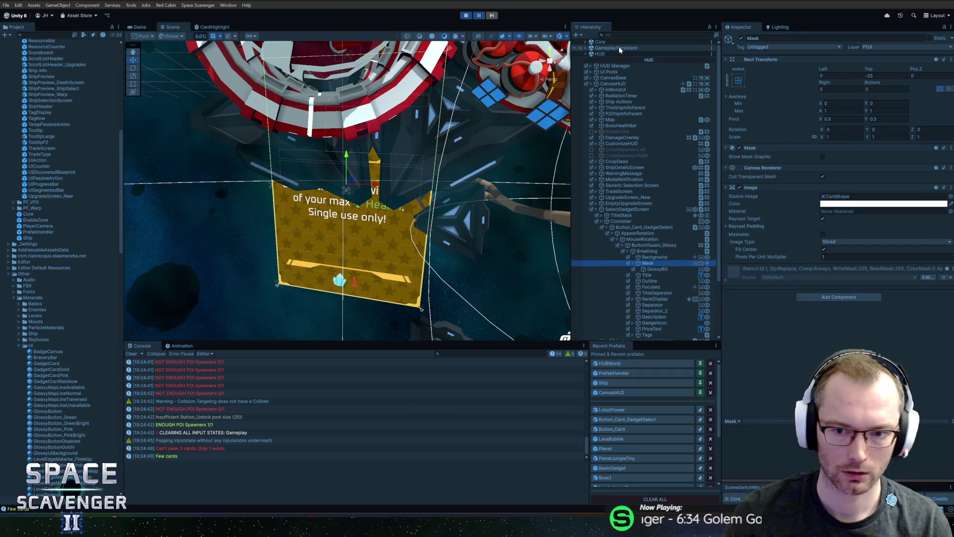
{"action": "key", "text": "Right"}
{"action": "key", "text": "Down"}
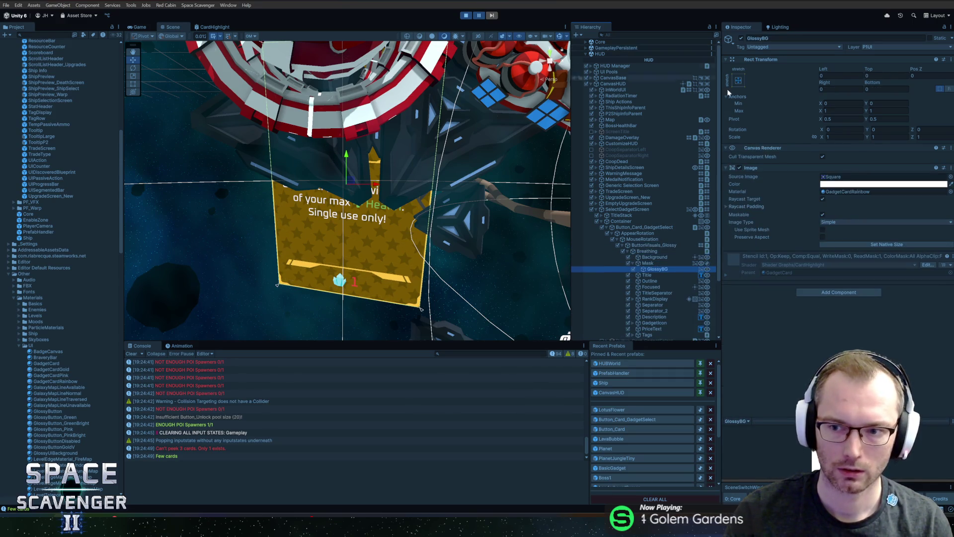
- Open GadgetCardRainbow's settings and make its HighlightColor a pale, hue-shifted colour
{"action": "left_click", "coordinate": [845, 194]}
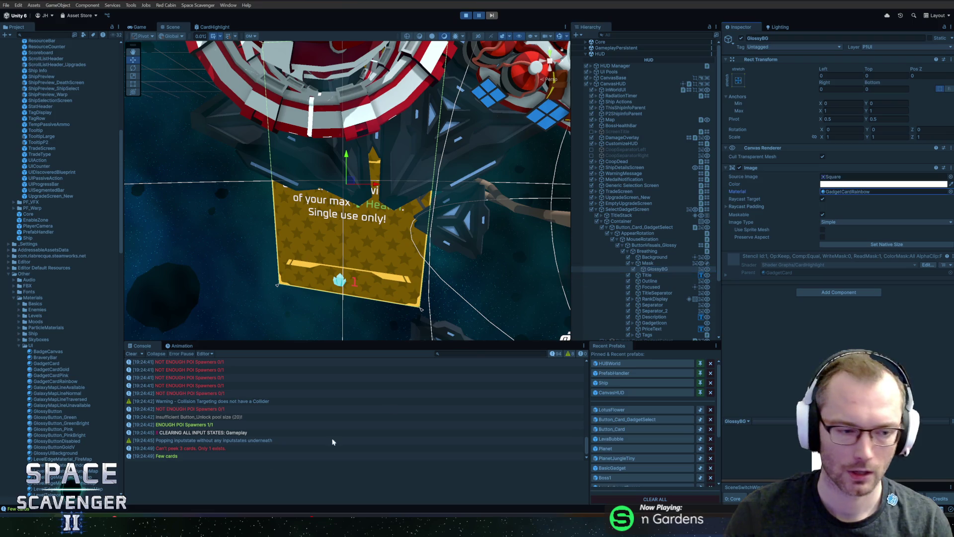
{"action": "left_click", "coordinate": [48, 381]}
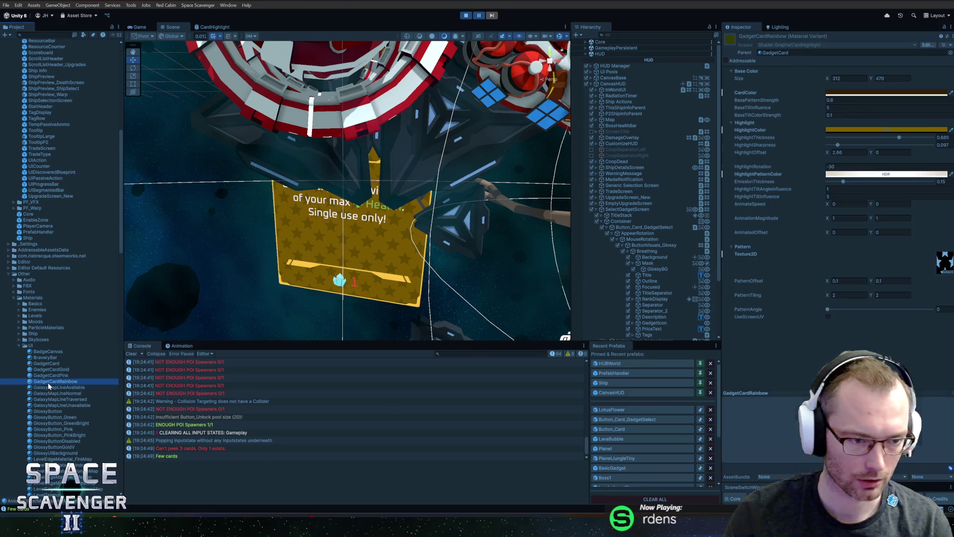
{"action": "left_click", "coordinate": [845, 130]}
{"action": "left_click", "coordinate": [881, 166]}
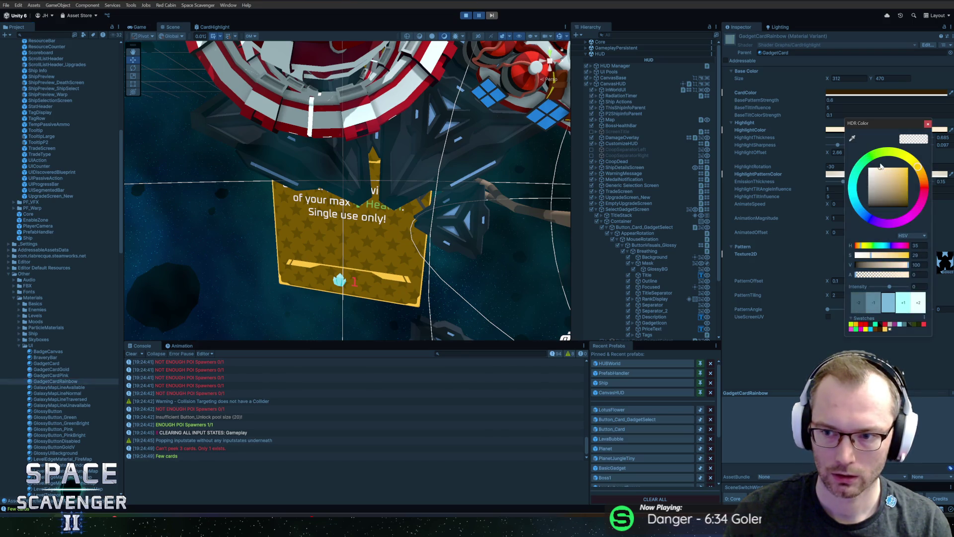
{"action": "mouse_move", "coordinate": [926, 174]}
{"action": "left_mouse_down"}
{"action": "mouse_move", "coordinate": [857, 185]}
{"action": "mouse_move", "coordinate": [855, 196]}
{"action": "mouse_move", "coordinate": [853, 188]}
{"action": "left_mouse_up"}
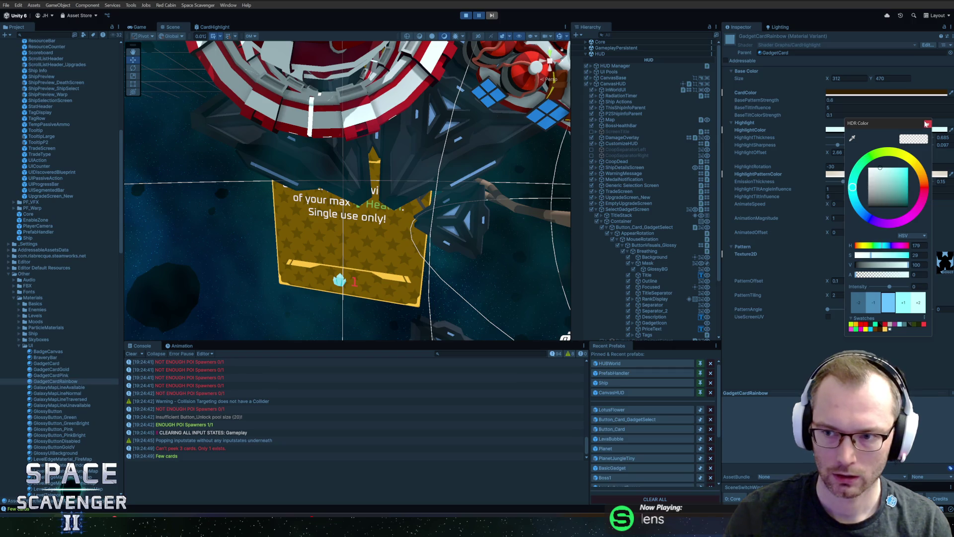
{"action": "left_click", "coordinate": [926, 123]}
- Change the CardColor to dark cyan, briefly resume the game, then stop play mode
{"action": "left_click", "coordinate": [892, 93]}
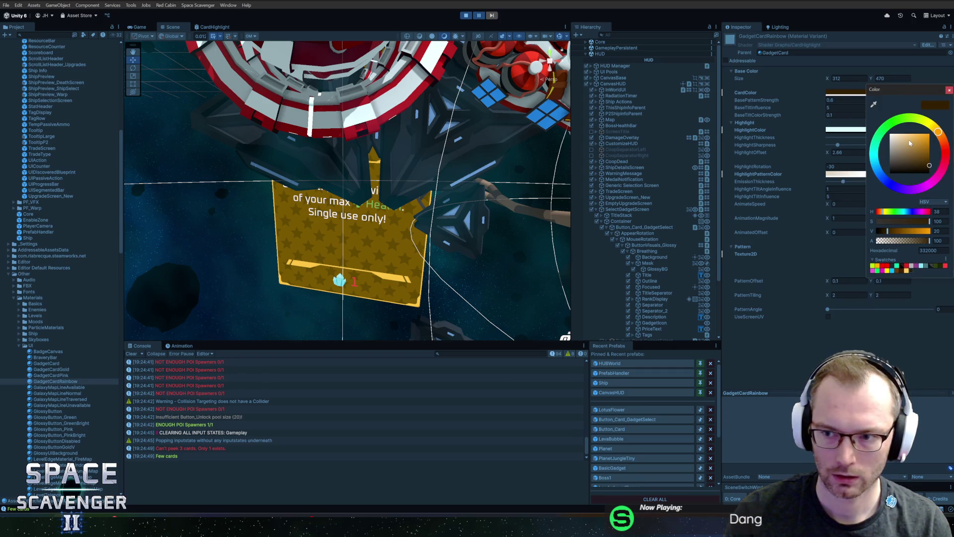
{"action": "left_click", "coordinate": [877, 157]}
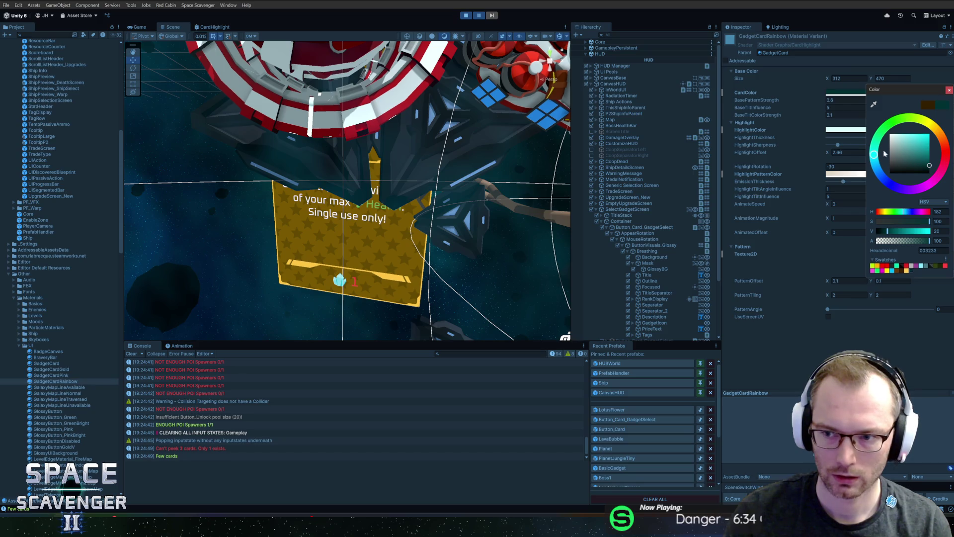
{"action": "left_click", "coordinate": [950, 90]}
{"action": "left_click", "coordinate": [490, 146]}
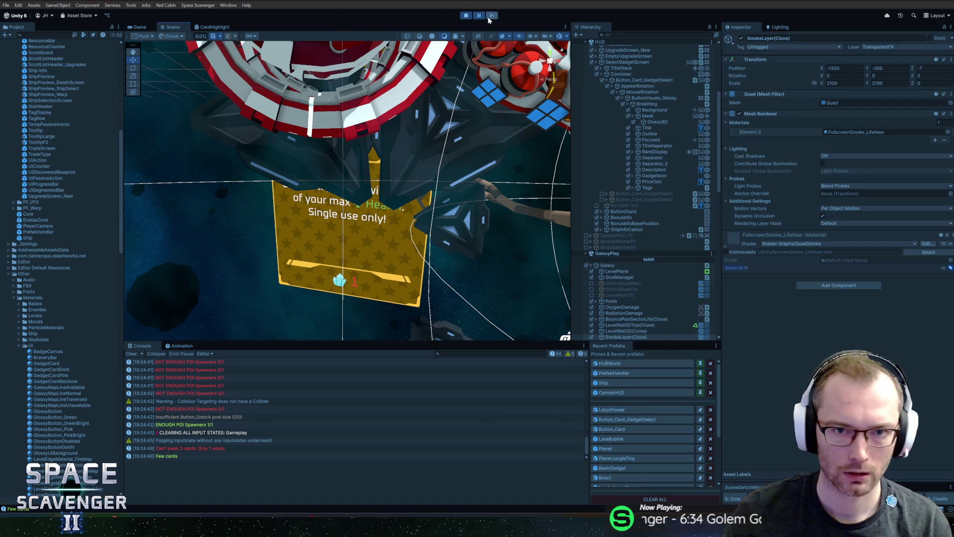
{"action": "left_click", "coordinate": [479, 15]}
{"action": "left_click", "coordinate": [481, 16]}
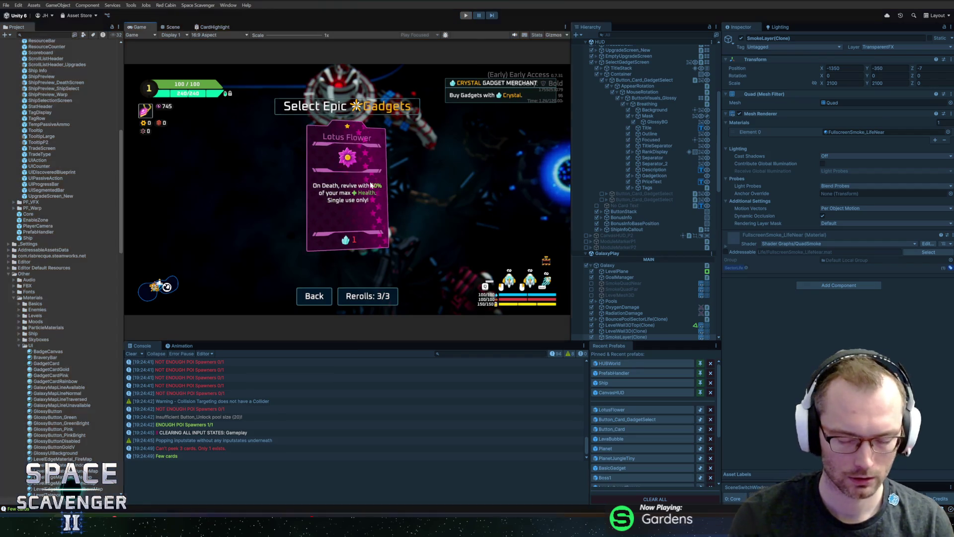
{"action": "key", "text": "ctrl+p"}
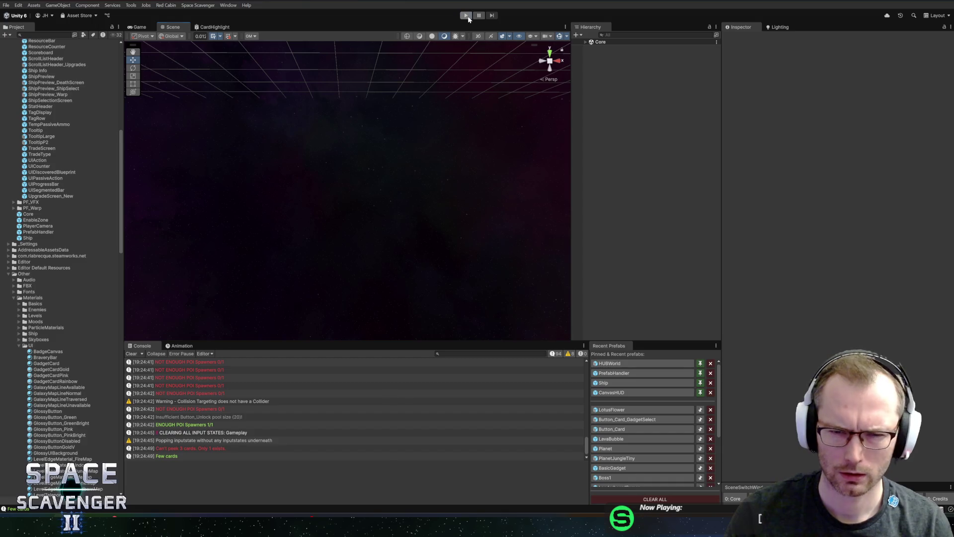
- Play again, spawn the gadget merchant via the console, and open its epic gadget shop
{"action": "left_click", "coordinate": [467, 16]}
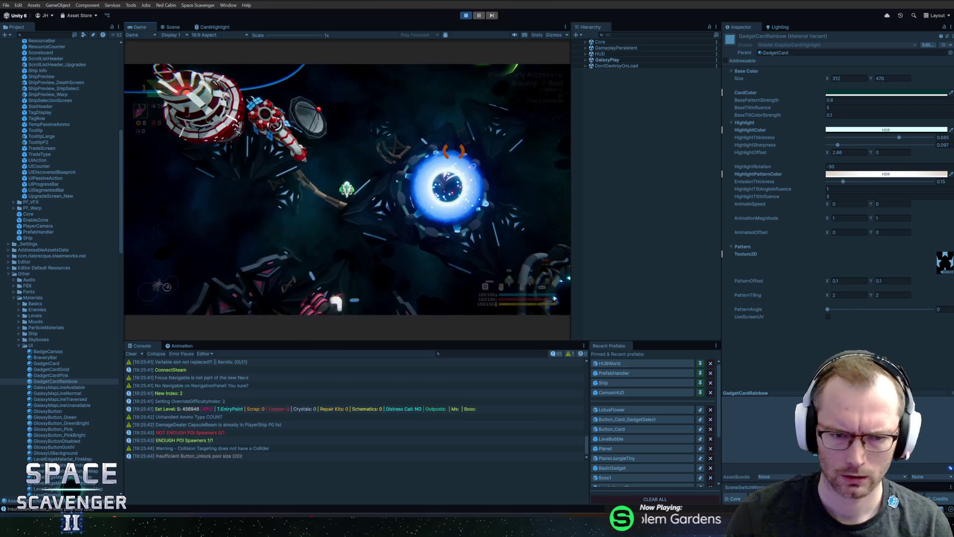
{"action": "key", "text": "grave"}
{"action": "type", "text": "spawn gad"}
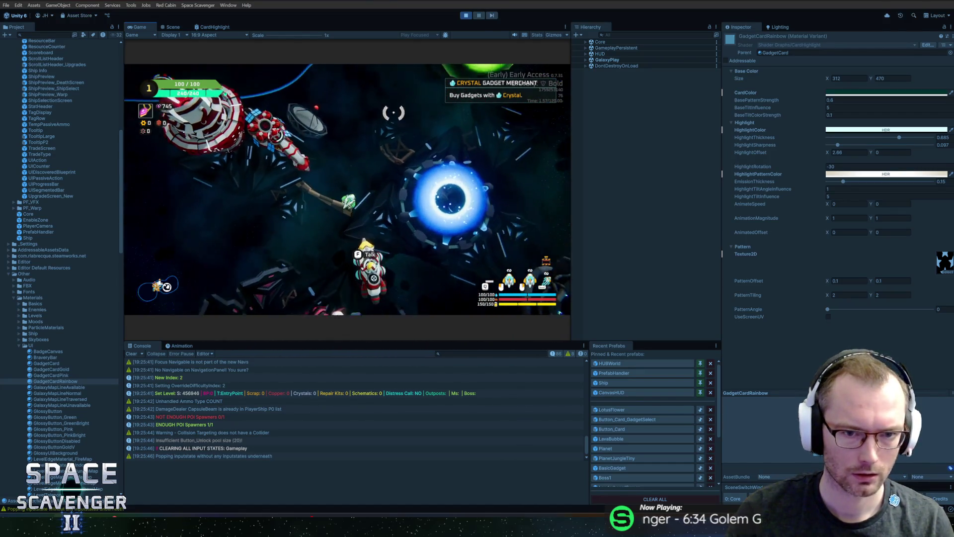
{"action": "key", "text": "f"}
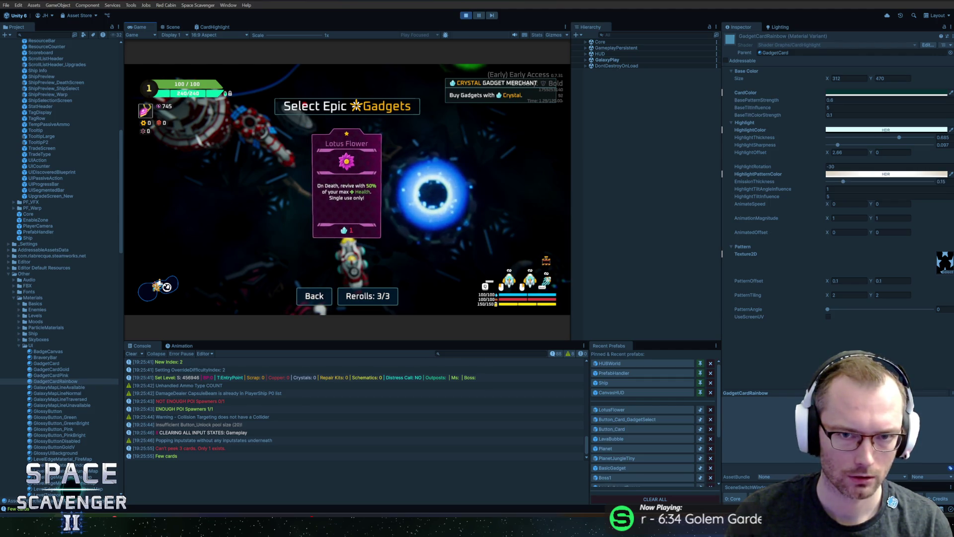
- Stop play mode and switch to GadgetSelectCard.cs in Rider
{"action": "key", "text": "ctrl+p"}
{"action": "key", "text": "alt+Tab"}
{"action": "key", "text": "Tab"}
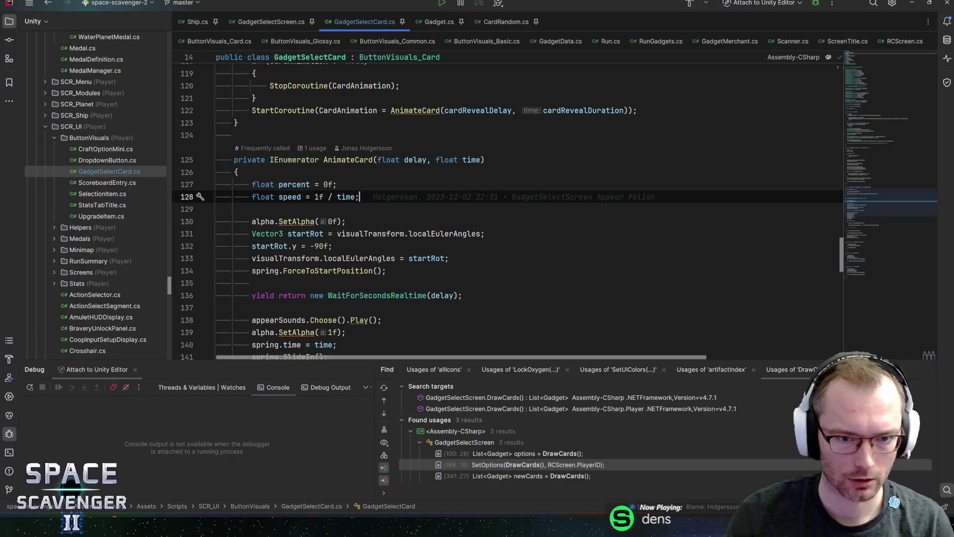
- Find SetUIColors and inspect its base implementation's uiColors and newColors assignments
{"action": "key", "text": "ctrl+f"}
{"action": "type", "text": "setuicolors"}
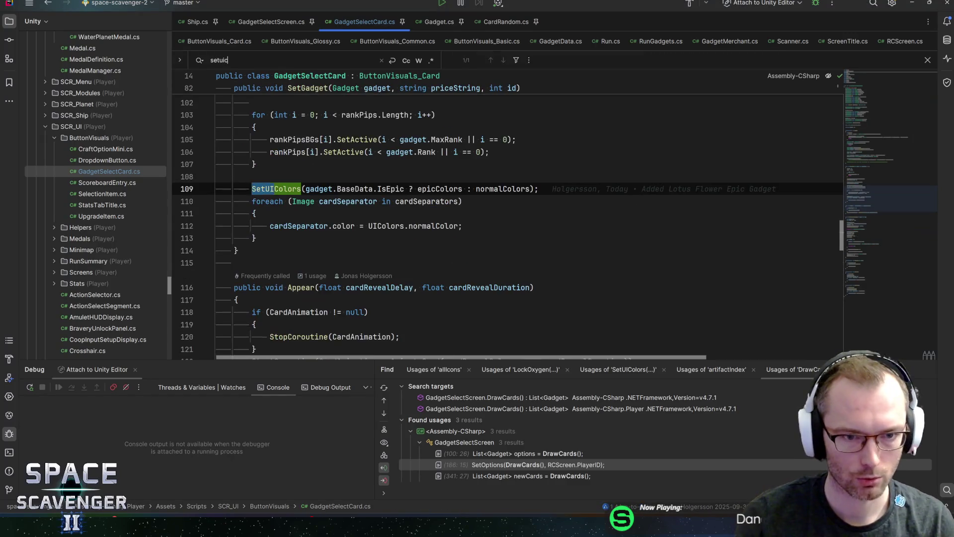
{"action": "left_click", "coordinate": [278, 190], "text": "ctrl"}
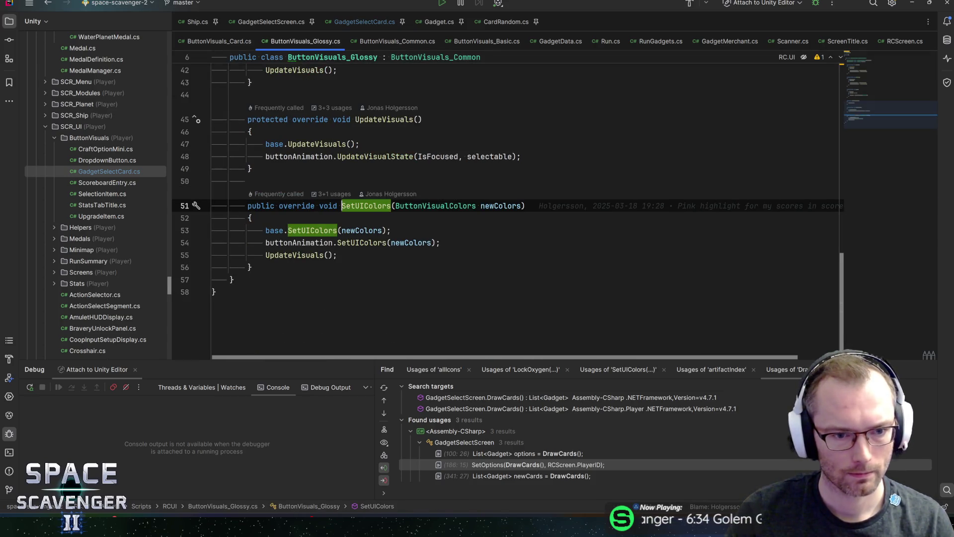
{"action": "key", "text": "ctrl+u"}
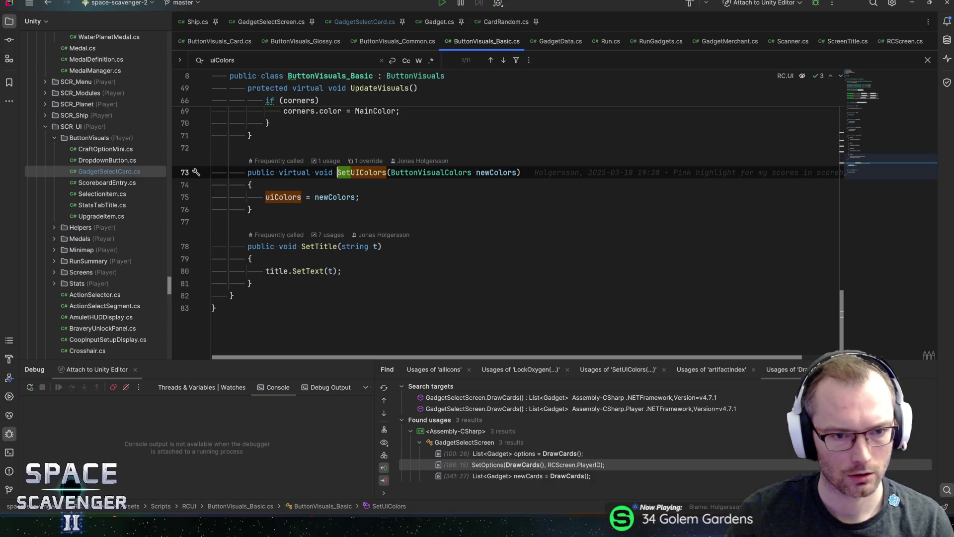
{"action": "left_click", "coordinate": [359, 197]}
{"action": "left_click", "coordinate": [341, 196]}
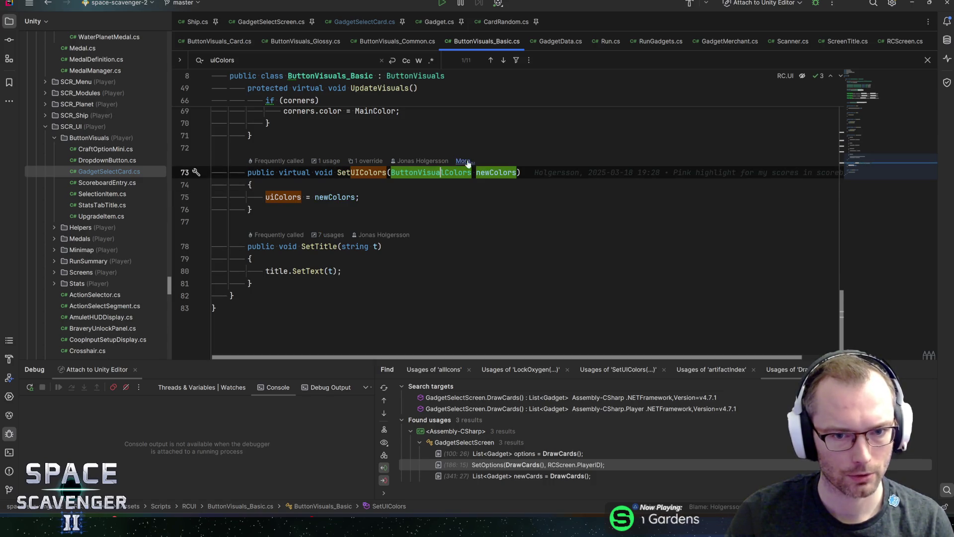
- Return to the Glossy SetUIColors override, open GlossyButtonAnimation's declaration, then go back to Unity
{"action": "key", "text": "ctrl+alt+Left"}
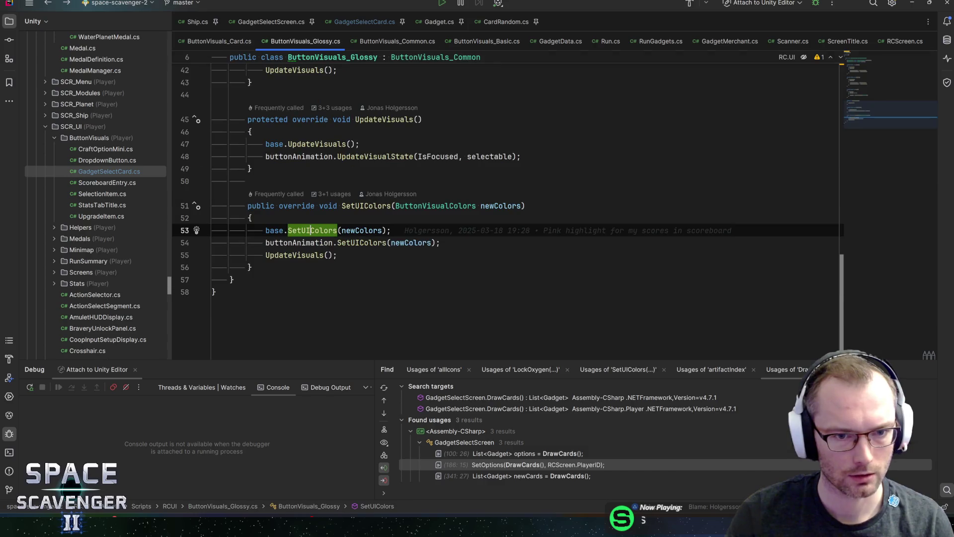
{"action": "left_click", "coordinate": [288, 242]}
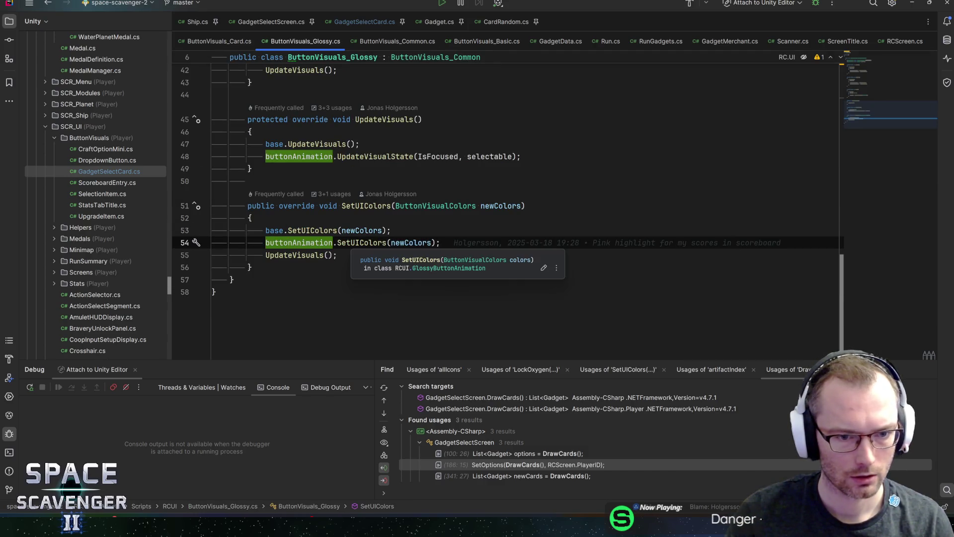
{"action": "left_click", "coordinate": [361, 242], "text": "ctrl"}
{"action": "key", "text": "alt+Tab"}
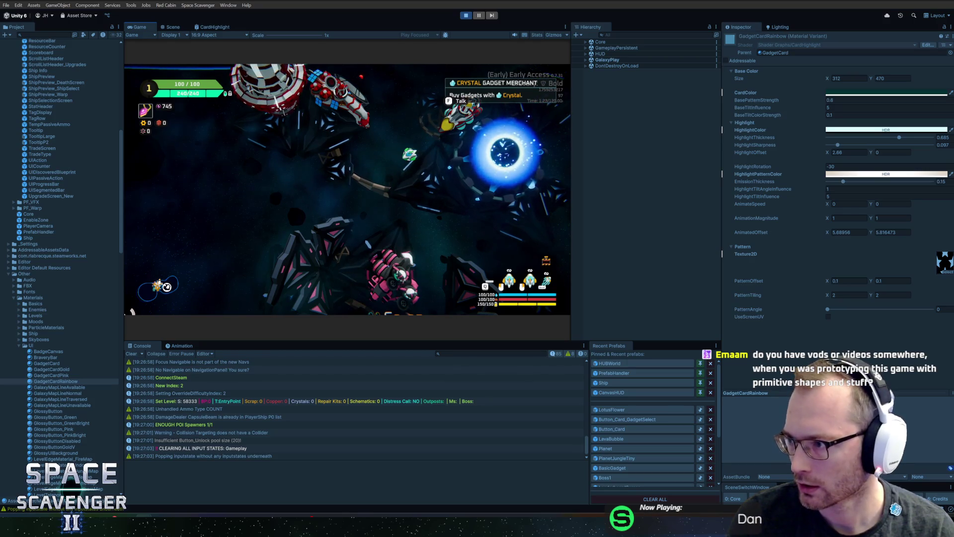
- Switch to the Firefox window playing the Scav2 GameplayWithMusic video
{"action": "key", "text": "alt+Tab"}
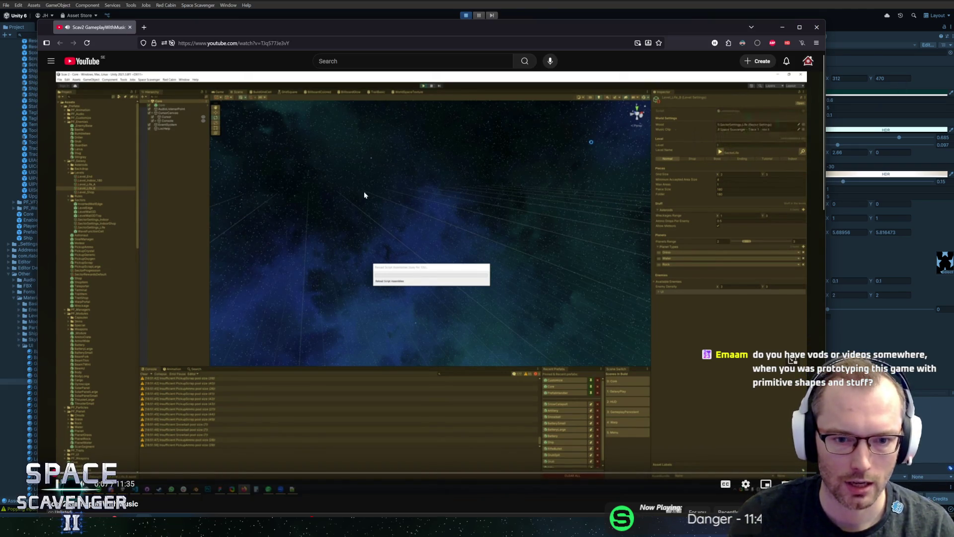
- Pause the Scav2 video and jump ahead past the editor footage to the in-game fight
{"action": "left_click", "coordinate": [224, 407]}
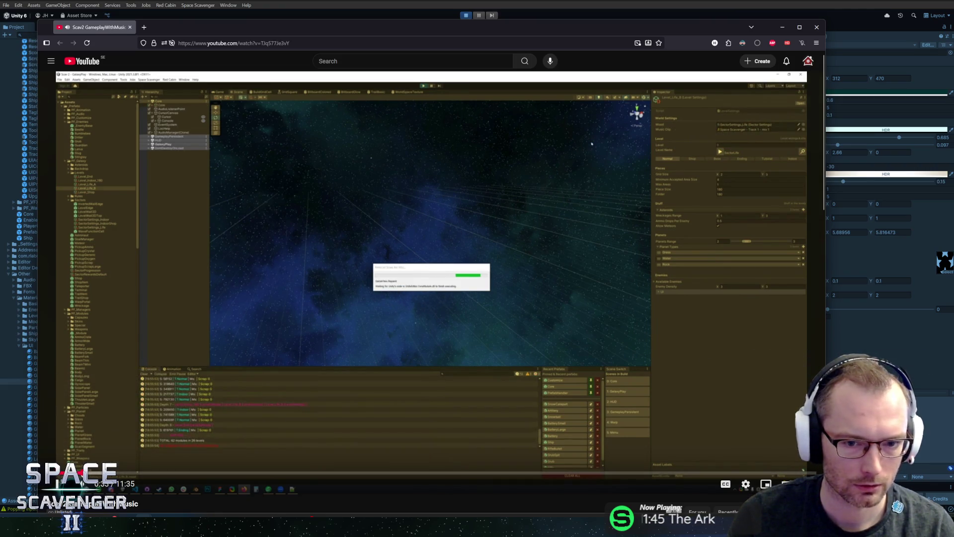
{"action": "left_click", "coordinate": [93, 472]}
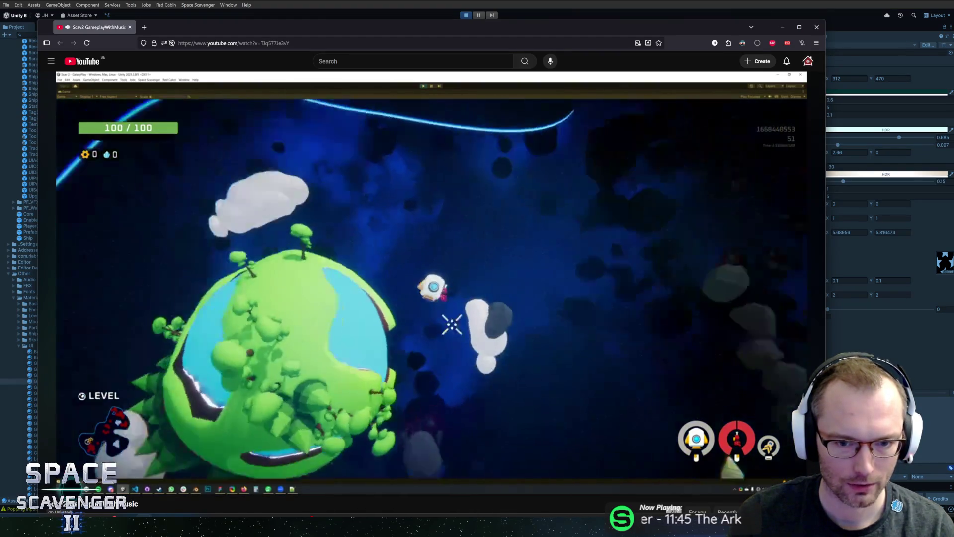
{"action": "mouse_move", "coordinate": [478, 323]}
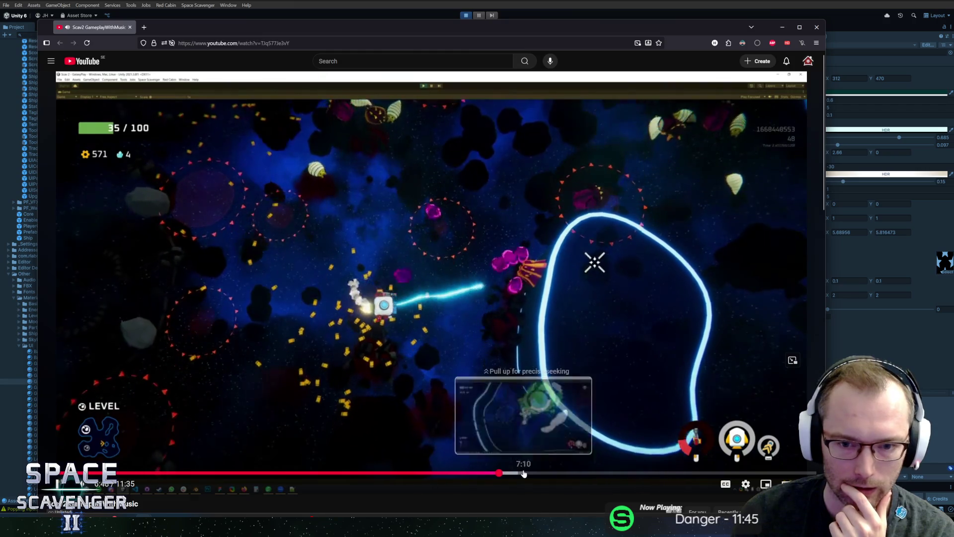
{"action": "right_click", "coordinate": [524, 473]}
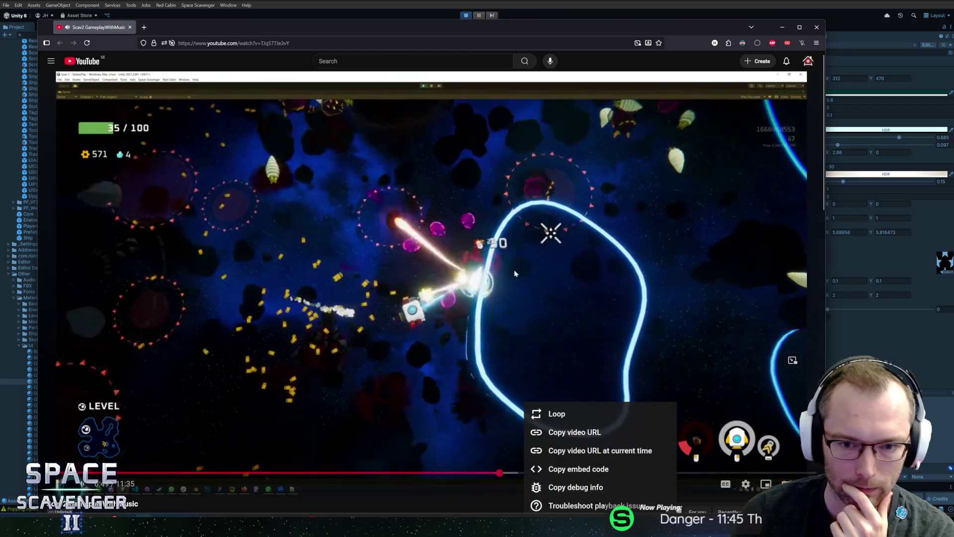
- Dismiss the player menu, toggle playback, and drag the Event Horizon 2016-07-03 window into view
{"action": "left_click", "coordinate": [535, 241]}
{"action": "left_click", "coordinate": [706, 294]}
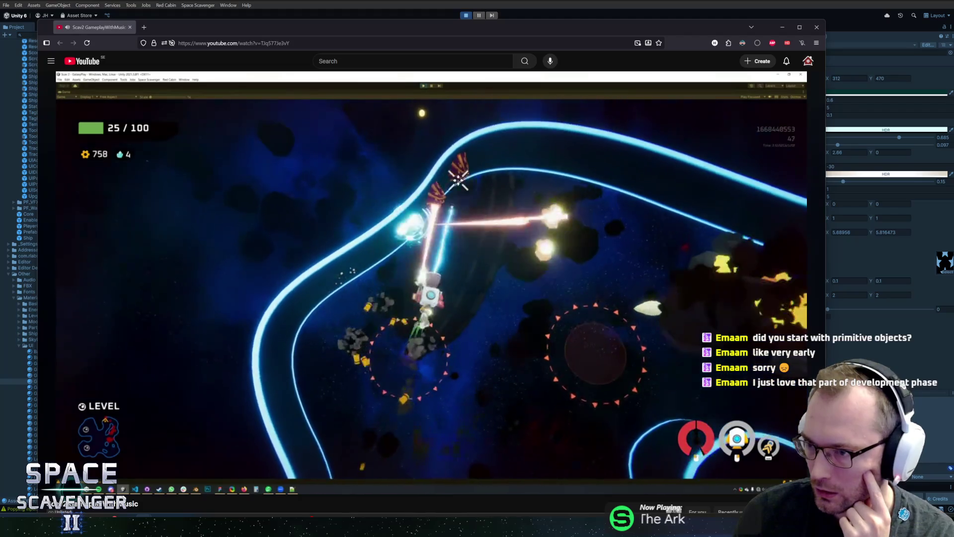
{"action": "mouse_move", "coordinate": [429, 281]}
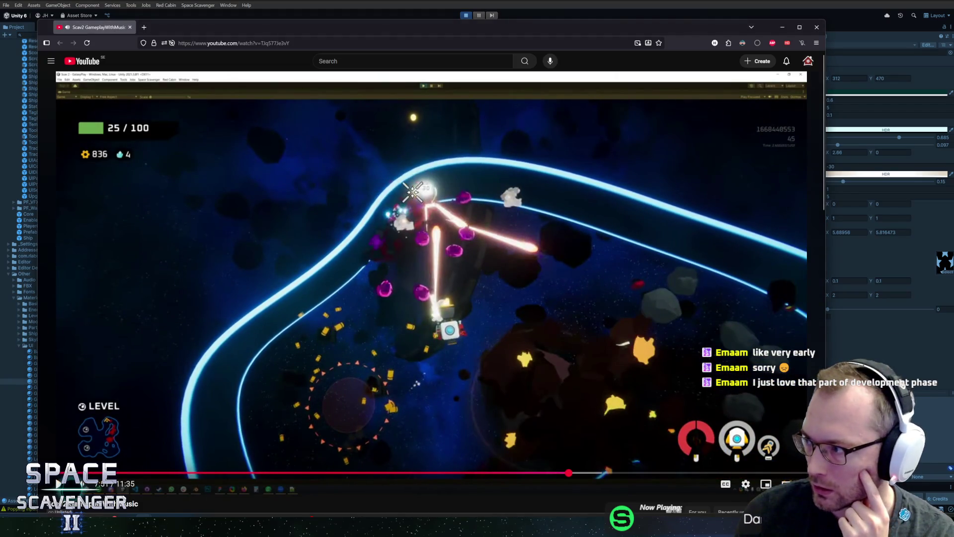
{"action": "mouse_move", "coordinate": [5, 96]}
{"action": "left_mouse_down"}
{"action": "mouse_move", "coordinate": [278, 99]}
{"action": "mouse_move", "coordinate": [376, 111]}
{"action": "left_mouse_up"}
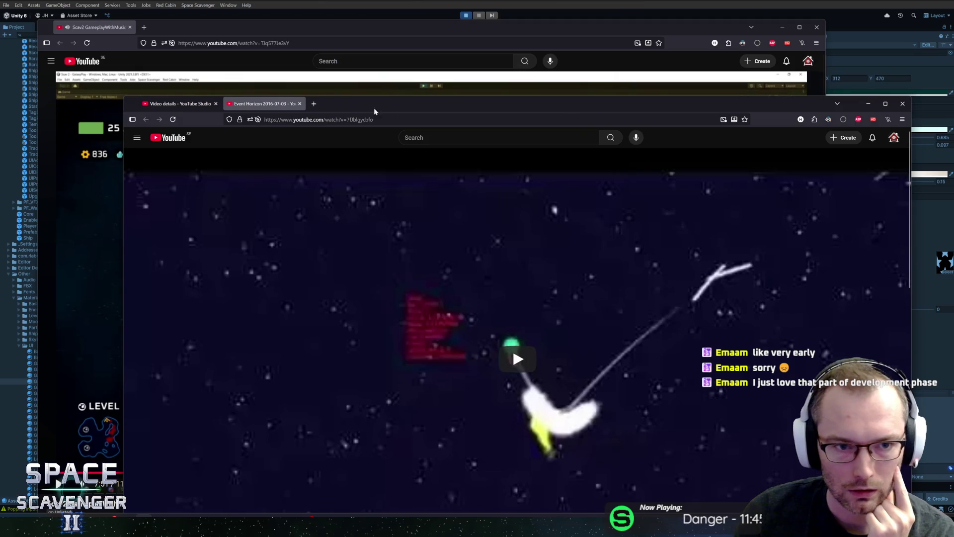
- Merge the Event Horizon tab into the main window, play it, and scrub ahead to the planet footage
{"action": "left_click_drag", "start_coordinate": [252, 93], "coordinate": [252, 31]}
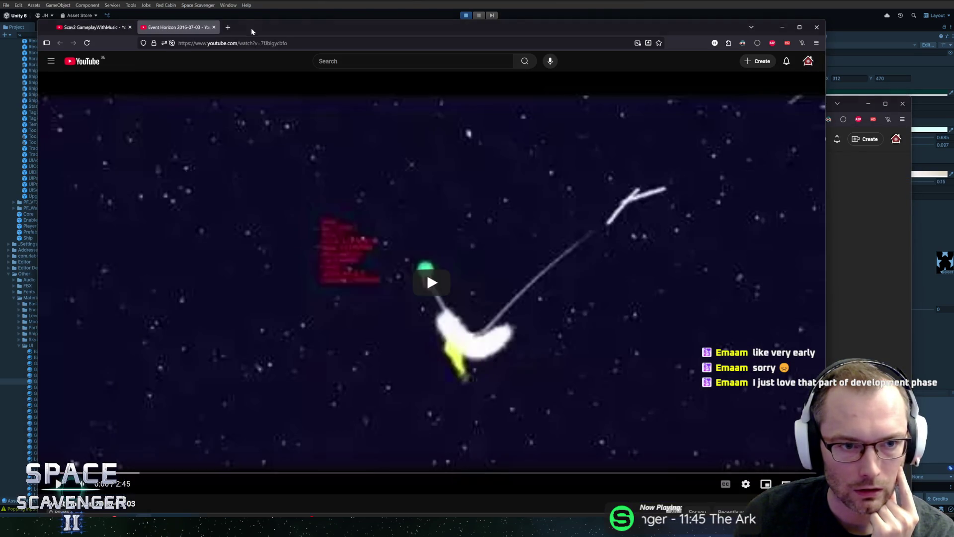
{"action": "left_click", "coordinate": [472, 261]}
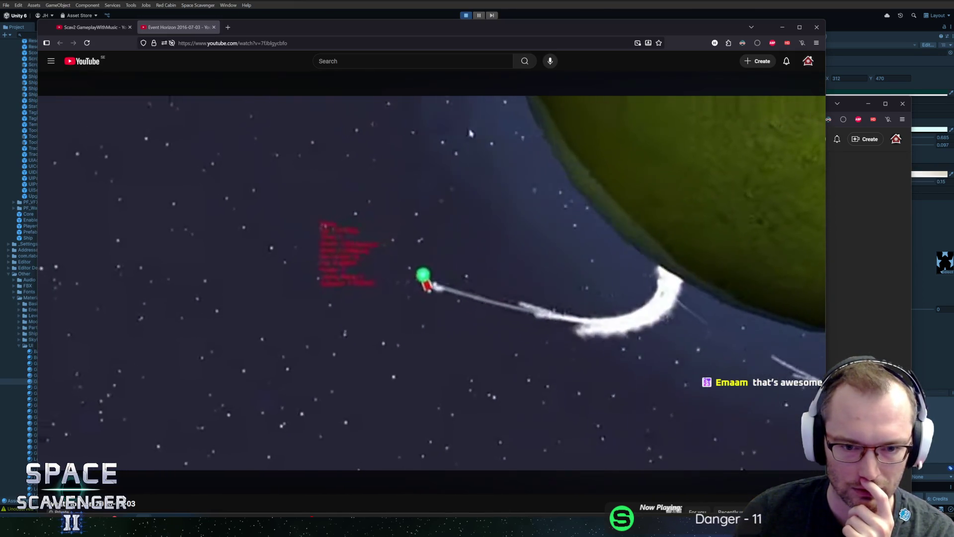
{"action": "mouse_move", "coordinate": [523, 366]}
{"action": "left_click_drag", "start_coordinate": [406, 476], "coordinate": [598, 475]}
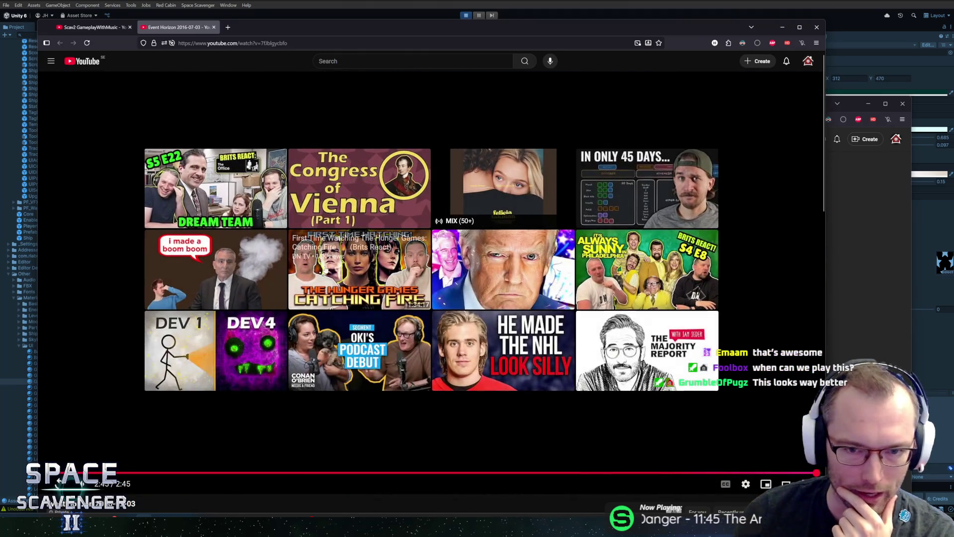
{"action": "left_click_drag", "start_coordinate": [398, 37], "coordinate": [953, 38]}
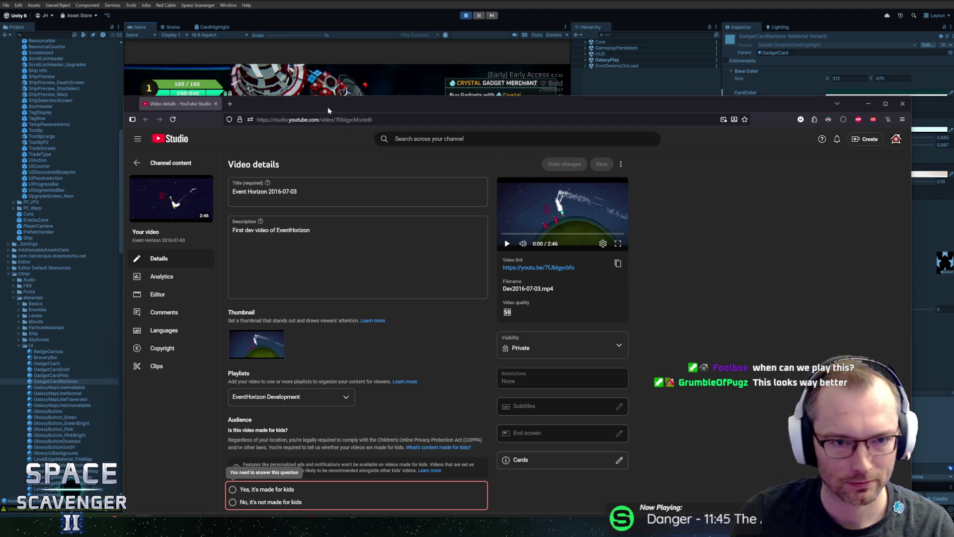
- Open the Dev2016 12 19 video's youtu.be link from Video details in a new tab and play it
{"action": "left_click", "coordinate": [137, 163]}
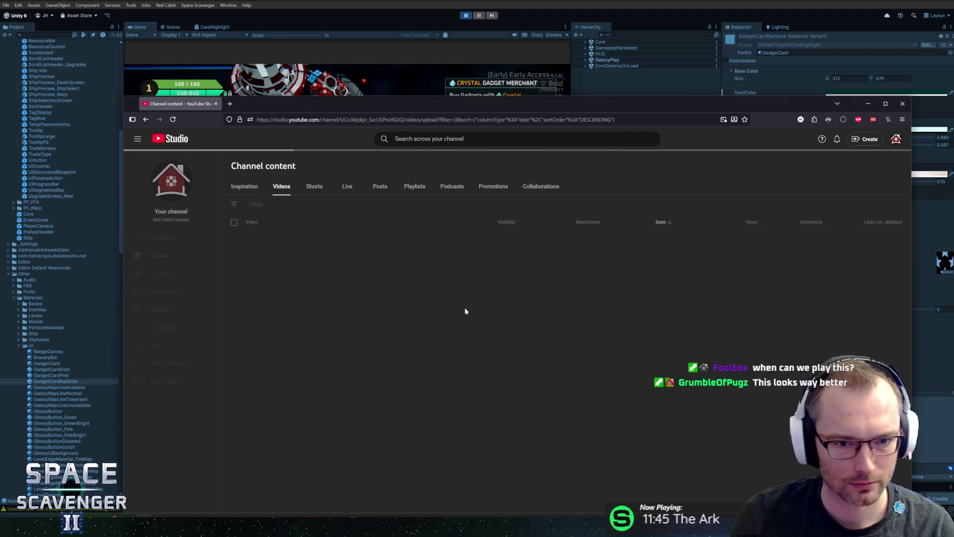
{"action": "left_click_drag", "start_coordinate": [243, 103], "coordinate": [944, 84]}
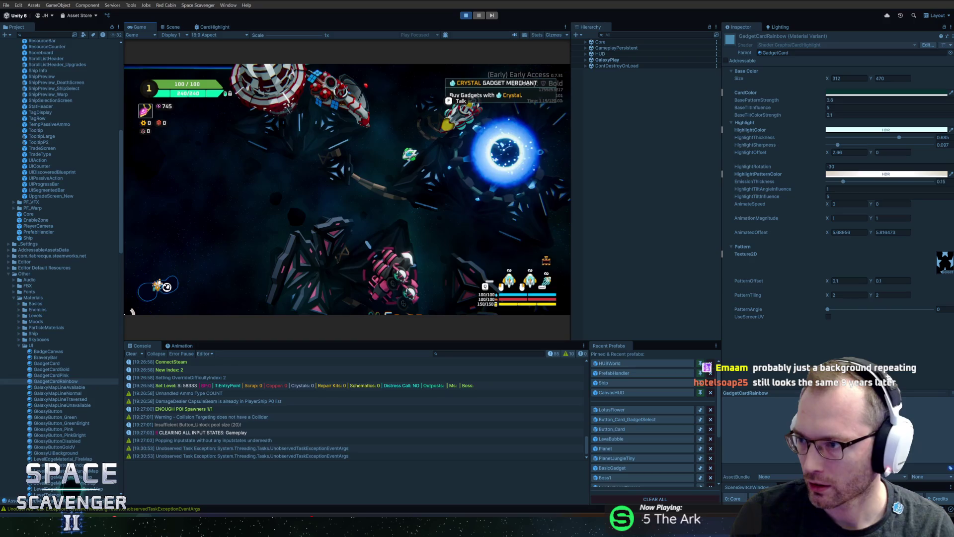
{"action": "key", "text": "alt+Tab"}
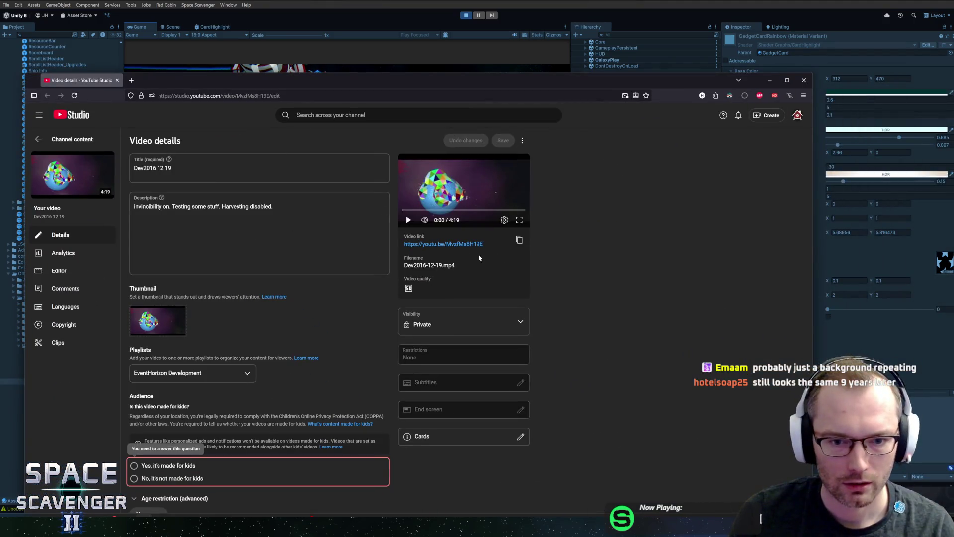
{"action": "left_click", "coordinate": [460, 246]}
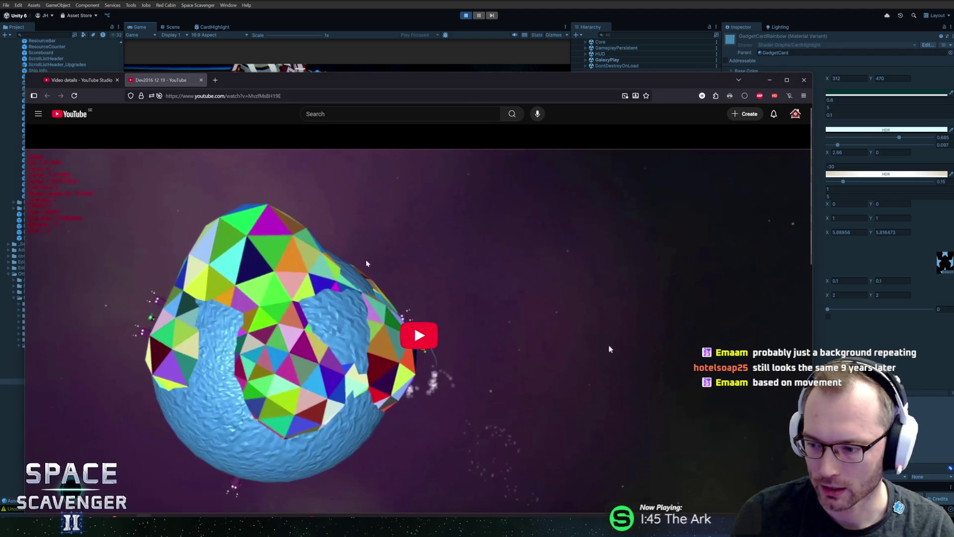
{"action": "left_click", "coordinate": [402, 301]}
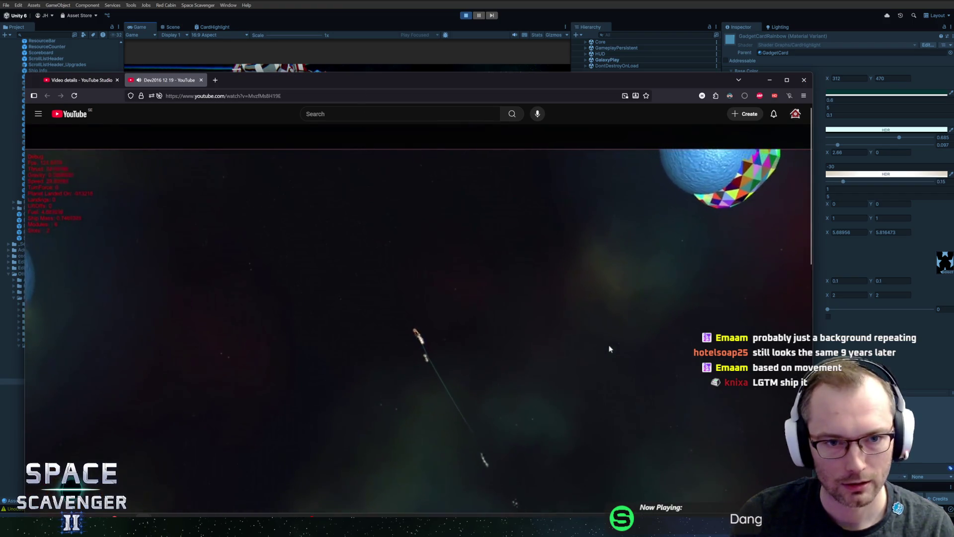
- Raise the browser window and skim the Dev2016 12 19 video ahead to about 1:27, 2:16 and 2:46
{"action": "left_click_drag", "start_coordinate": [360, 85], "coordinate": [366, 30]}
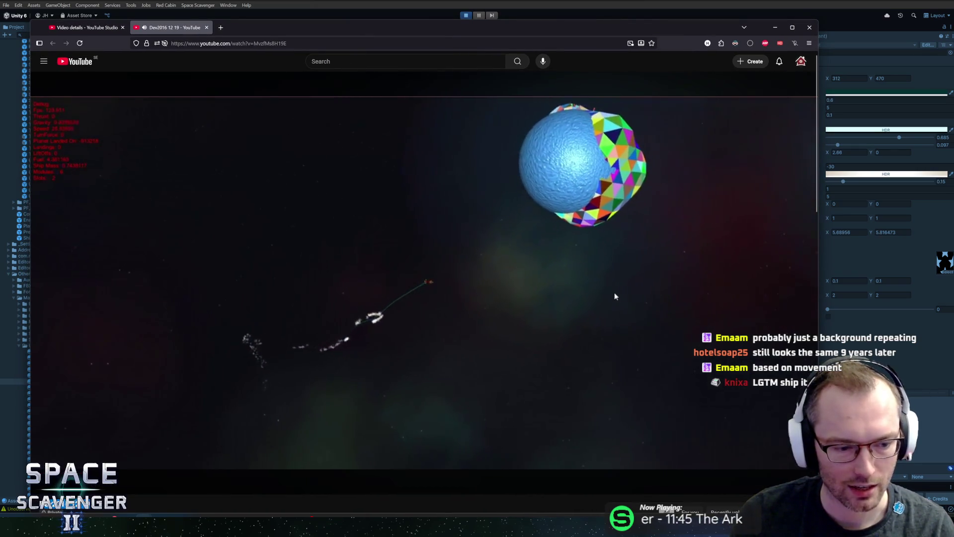
{"action": "mouse_move", "coordinate": [118, 462]}
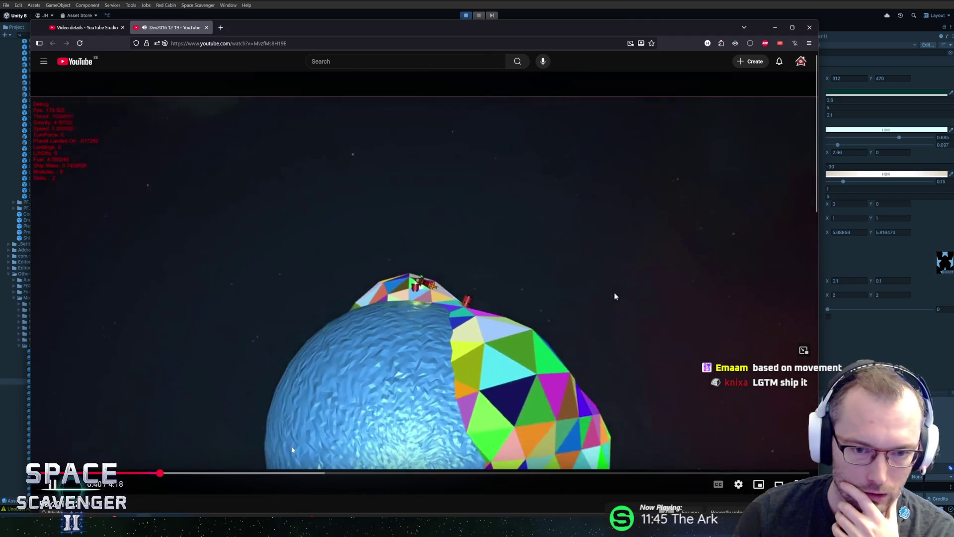
{"action": "left_click_drag", "start_coordinate": [157, 473], "coordinate": [298, 476]}
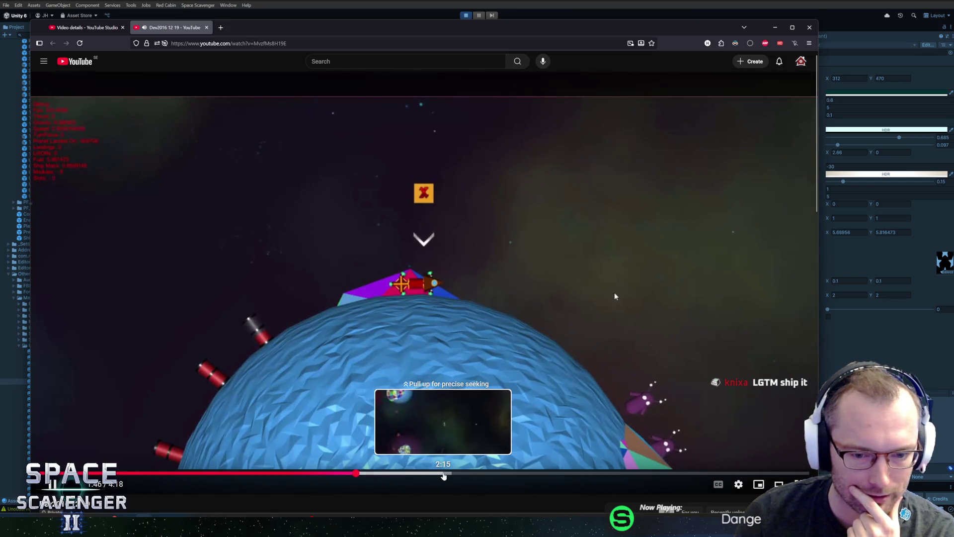
{"action": "left_click", "coordinate": [443, 477]}
{"action": "left_click", "coordinate": [534, 477]}
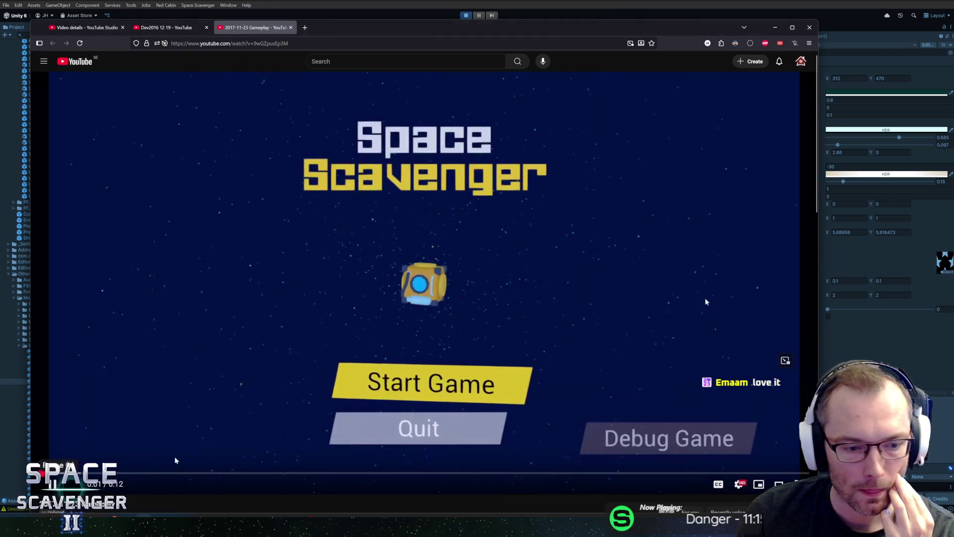
- Pause the 2017-11-23 gameplay video, then skip it past the first minute to about 2:53
{"action": "left_click", "coordinate": [705, 301]}
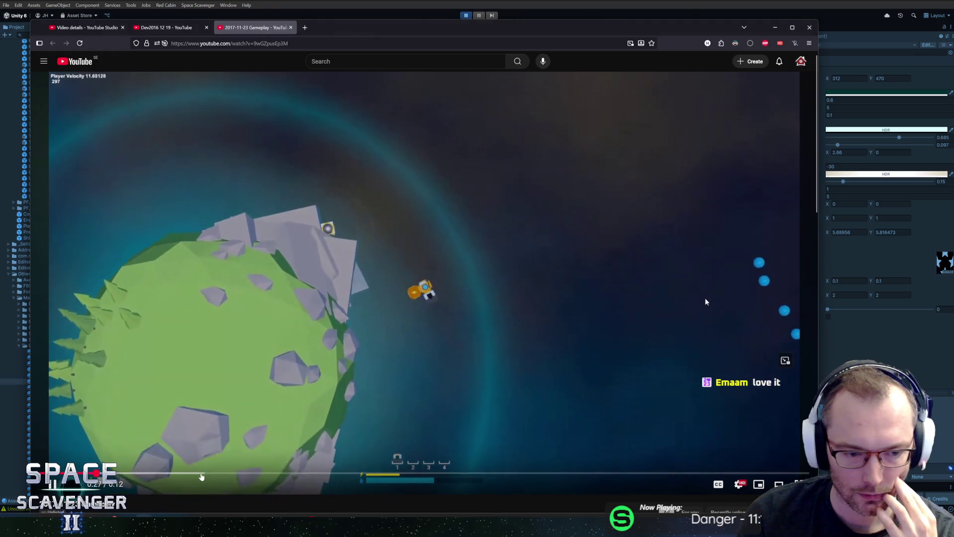
{"action": "left_click_drag", "start_coordinate": [208, 473], "coordinate": [249, 475]}
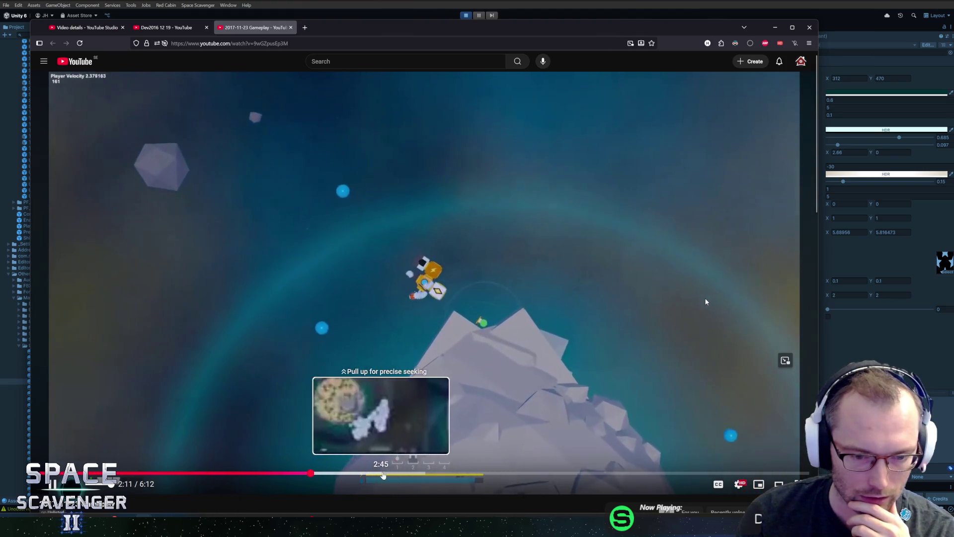
{"action": "left_click", "coordinate": [412, 473]}
- Jump to the tree planet scene, nudge playback back and forward a few seconds, then return to Unity
{"action": "left_click", "coordinate": [399, 473]}
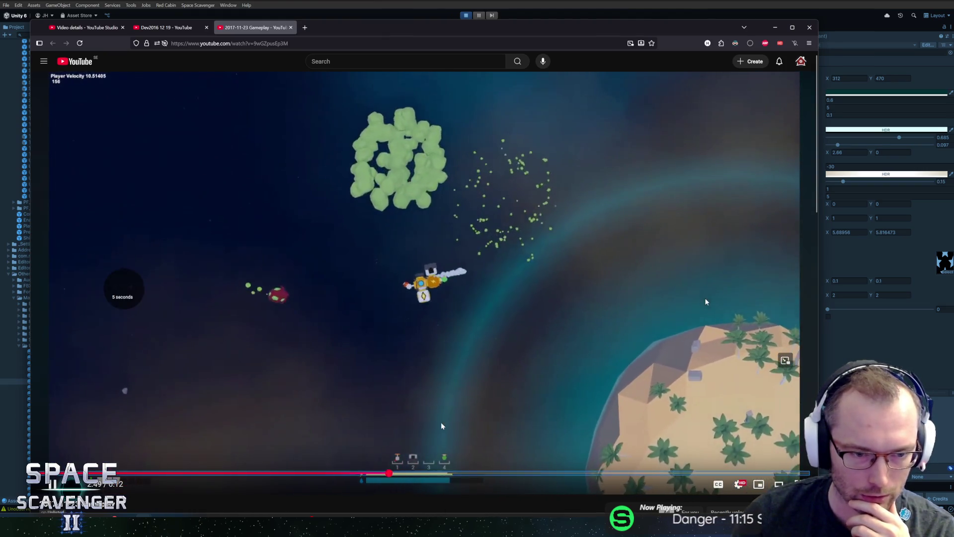
{"action": "key", "text": "Left"}
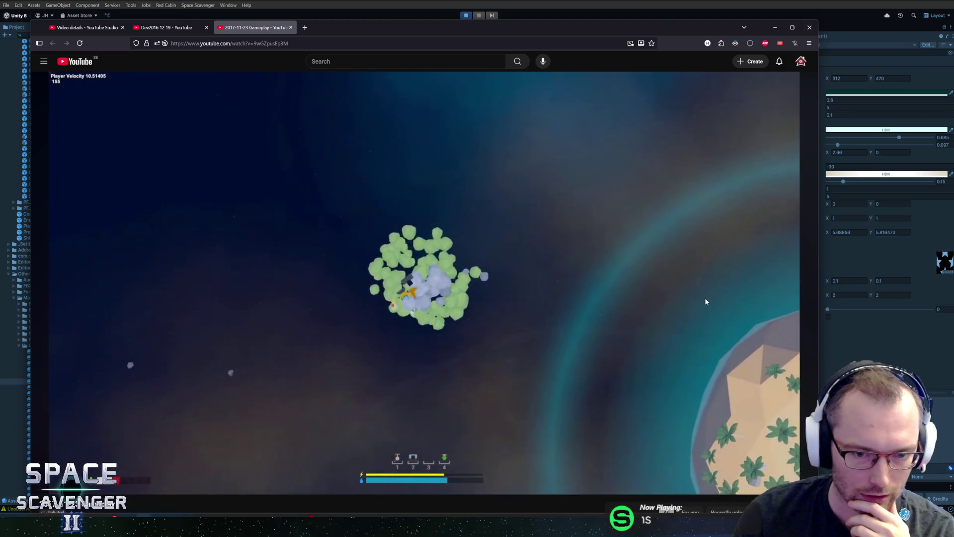
{"action": "key", "text": "Right"}
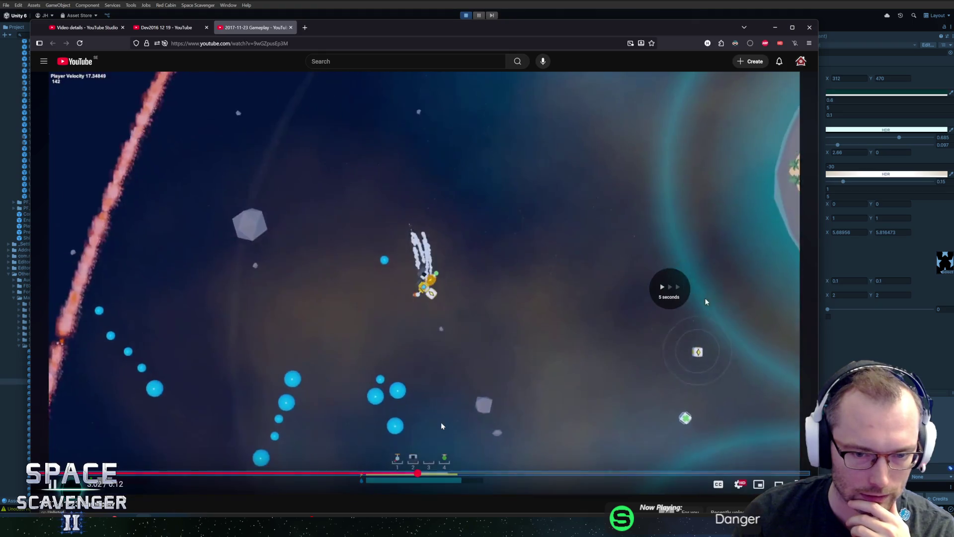
{"action": "key", "text": "Right"}
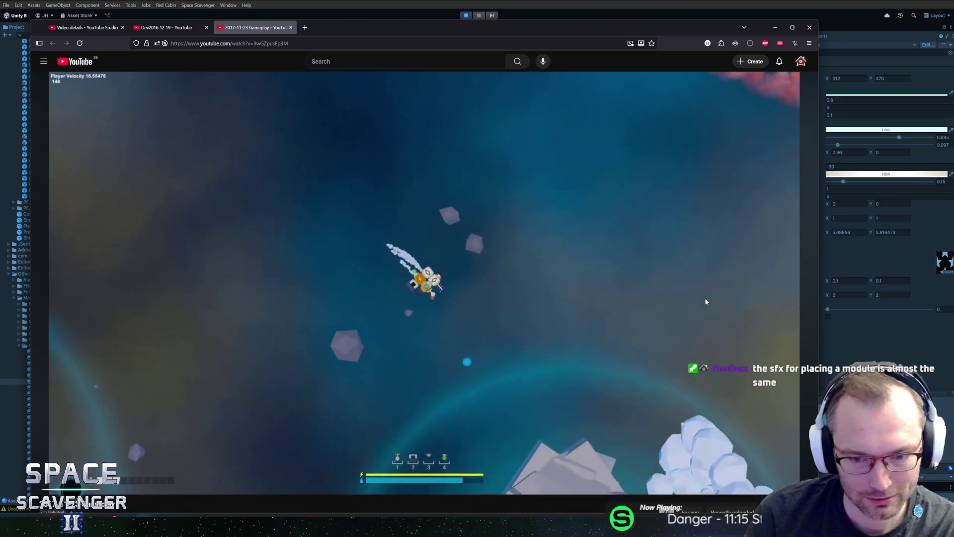
{"action": "mouse_move", "coordinate": [502, 255]}
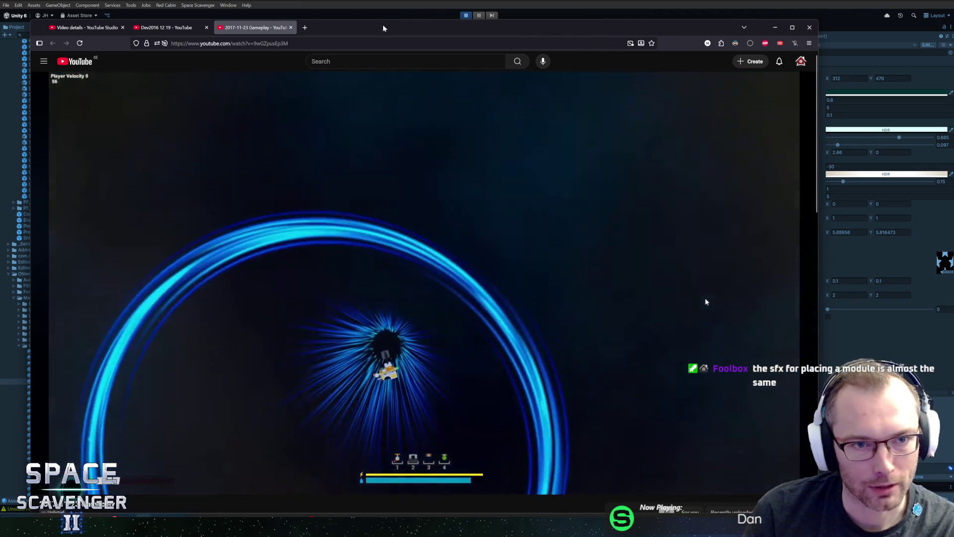
{"action": "key", "text": "alt+Tab"}
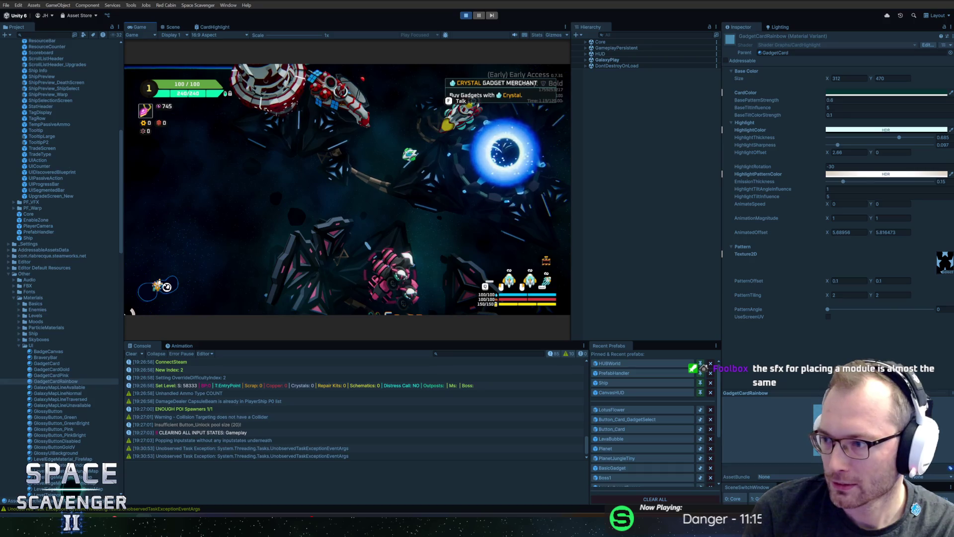
- Talk to the merchant with F, then select the gadget card's GlossyBG and show its material properties
{"action": "key", "text": "f"}
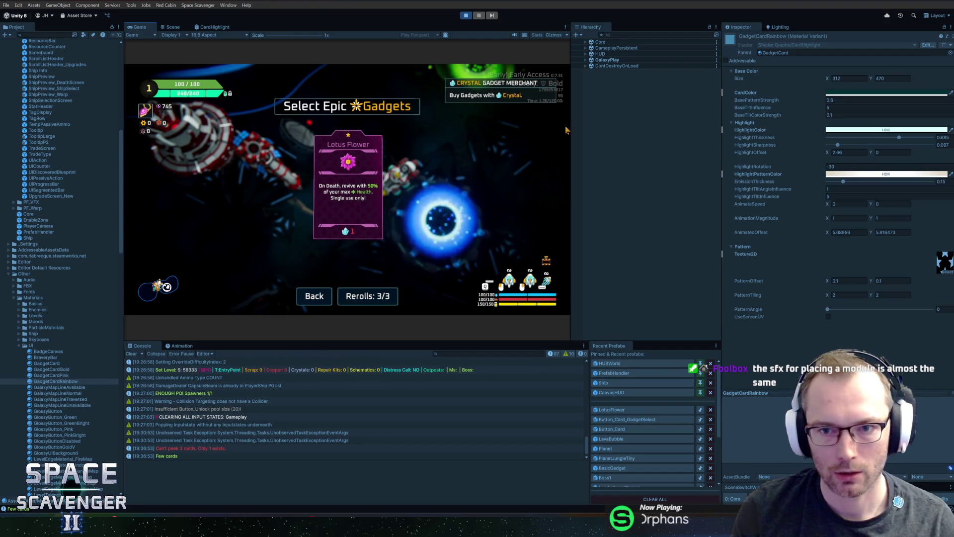
{"action": "left_click", "coordinate": [626, 128]}
{"action": "type", "text": "card"}
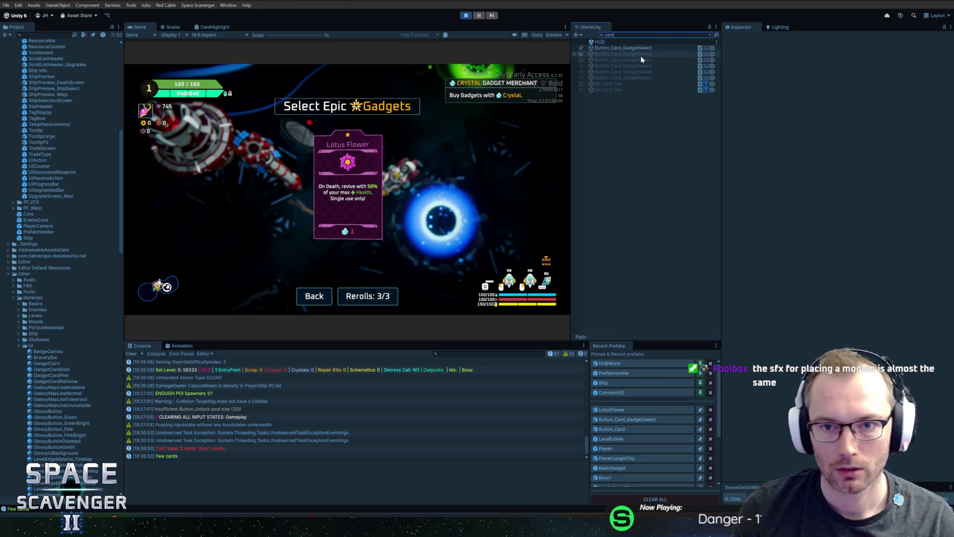
{"action": "left_click", "coordinate": [622, 49]}
{"action": "key", "text": "Right"}
{"action": "key", "text": "Right"}
{"action": "key", "text": "Right"}
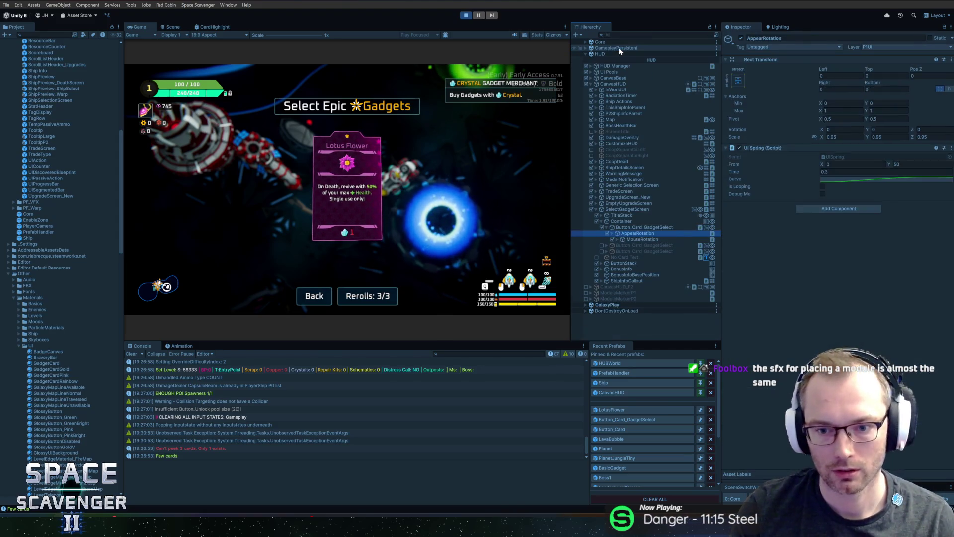
{"action": "key", "text": "Down"}
{"action": "key", "text": "Down"}
{"action": "key", "text": "Right"}
{"action": "key", "text": "Down"}
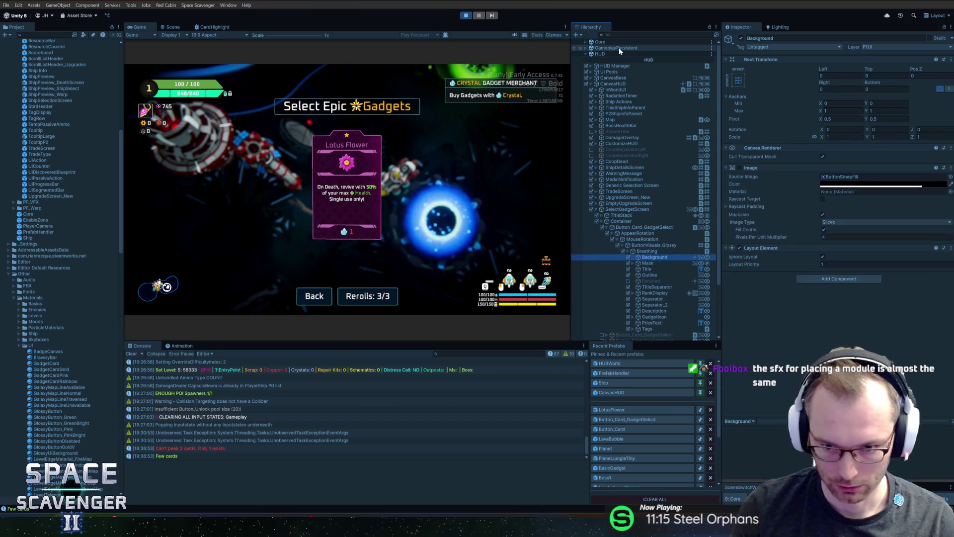
{"action": "left_click", "coordinate": [726, 275]}
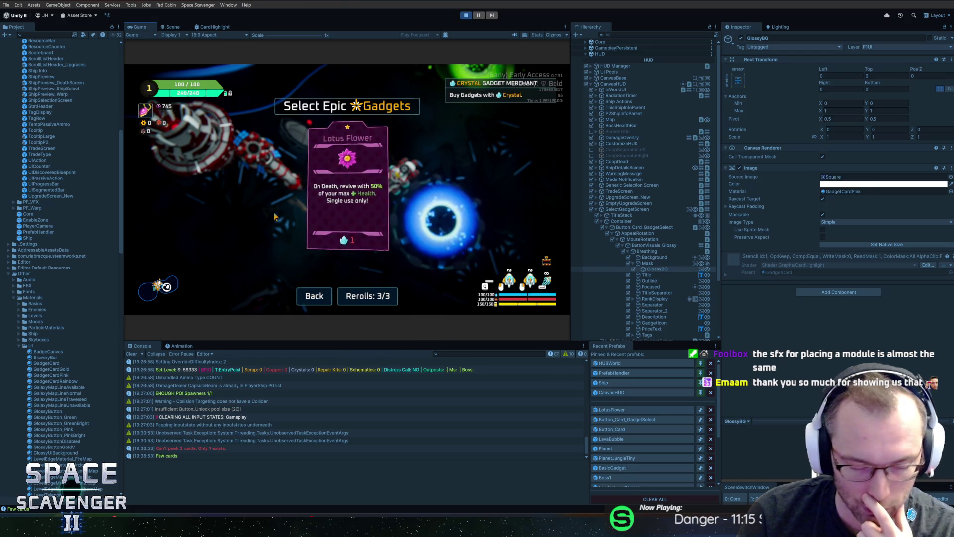
- Set GadgetCardRainbow's HighlightPatternColor to a pink-purple shade and stop play mode
{"action": "left_click", "coordinate": [55, 382]}
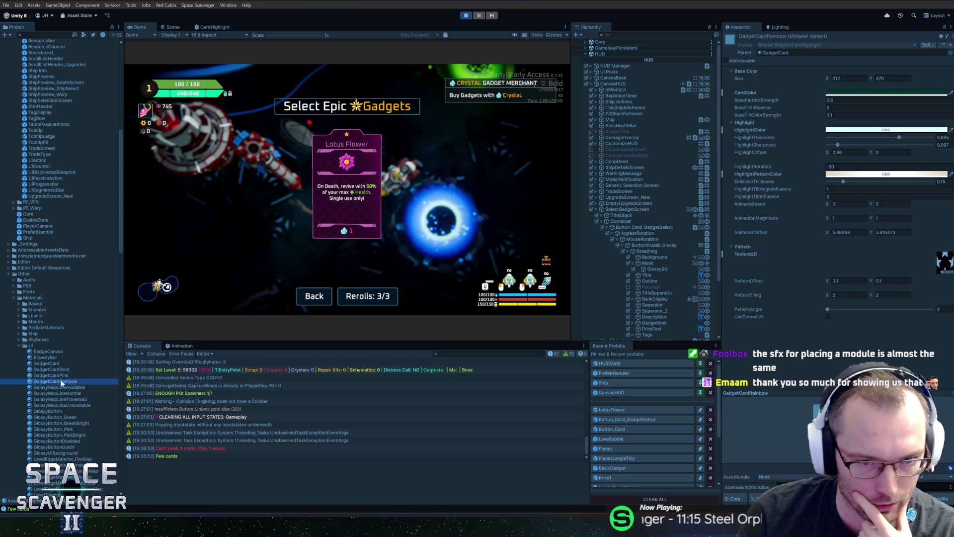
{"action": "left_click", "coordinate": [886, 174]}
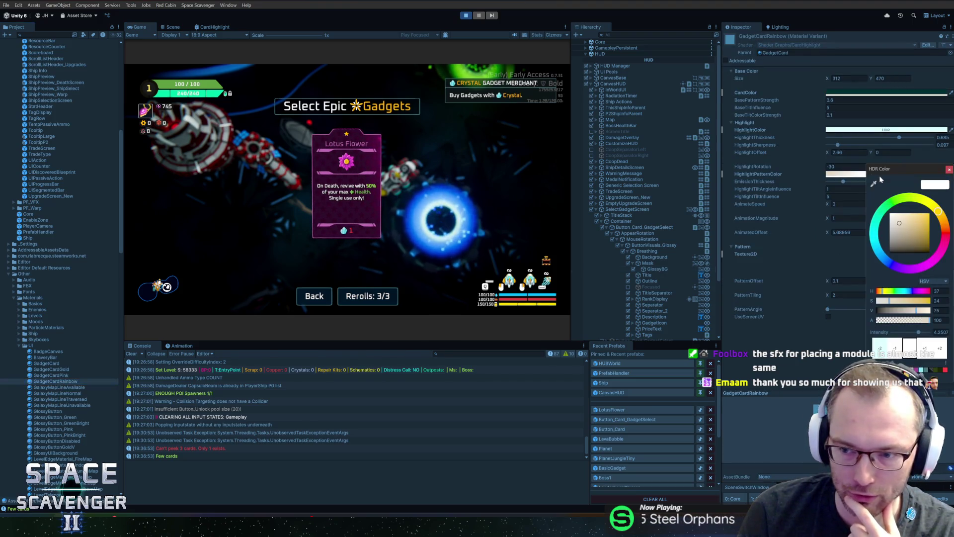
{"action": "left_click", "coordinate": [916, 269]}
{"action": "left_click", "coordinate": [911, 217]}
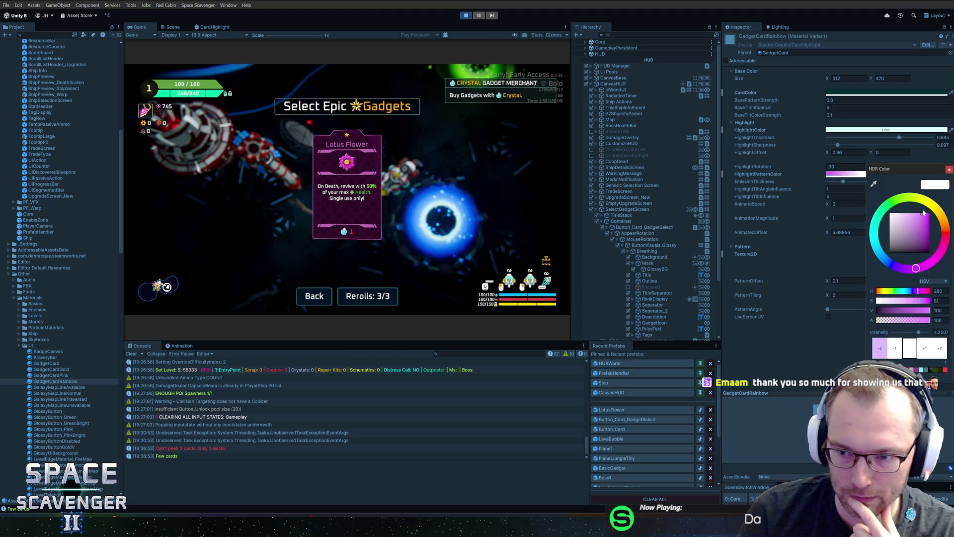
{"action": "left_click", "coordinate": [948, 170]}
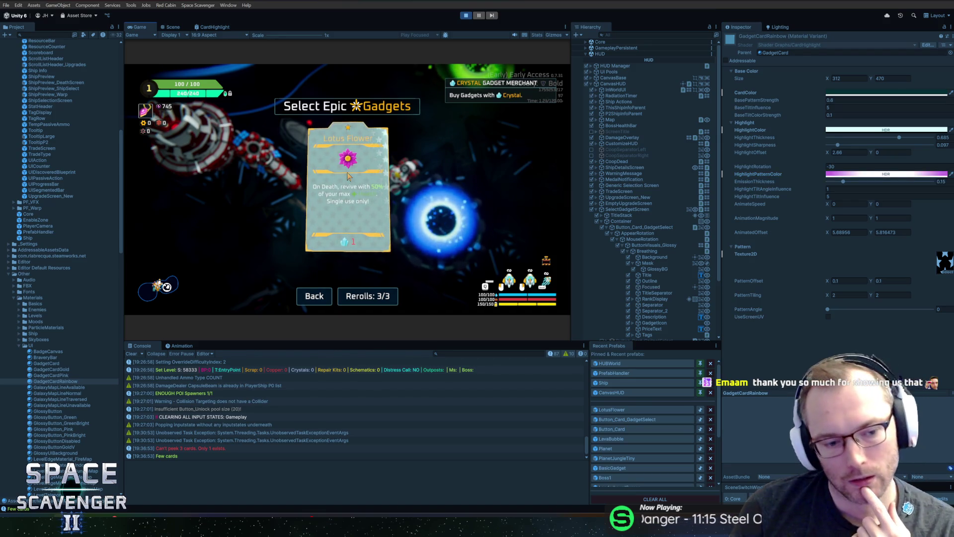
{"action": "left_click", "coordinate": [471, 16]}
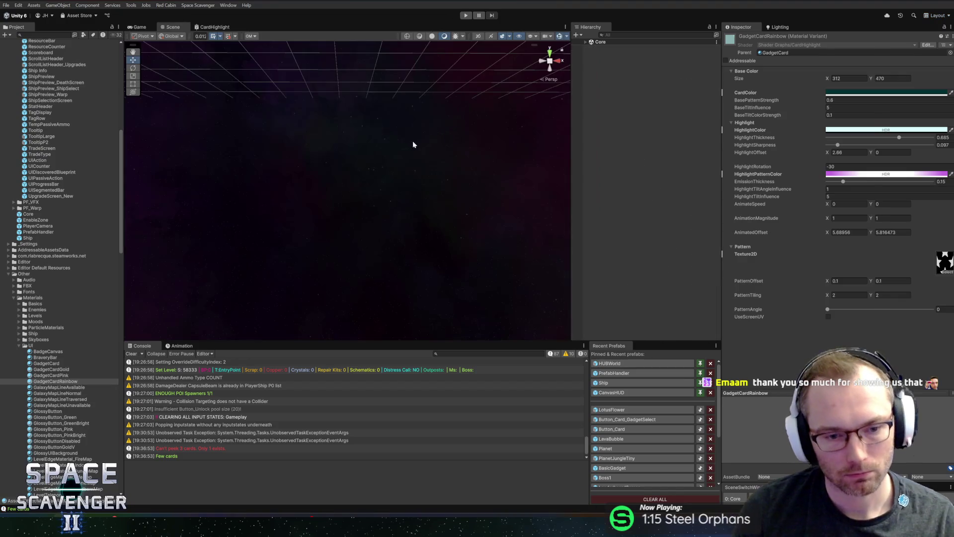
- Back in Unity, open the Button_Card_GadgetSelect prefab from Recent Prefabs
{"action": "key", "text": "alt+Tab"}
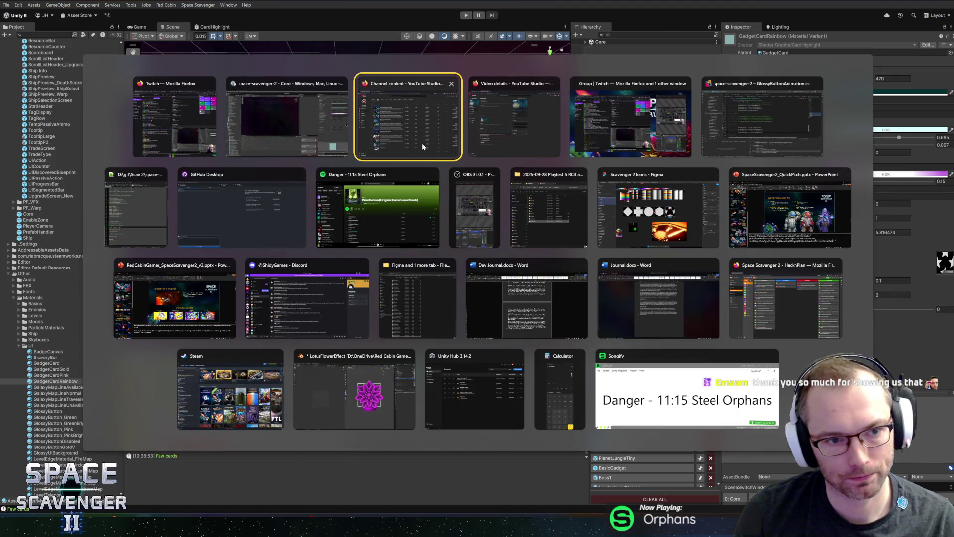
{"action": "left_click", "coordinate": [282, 128]}
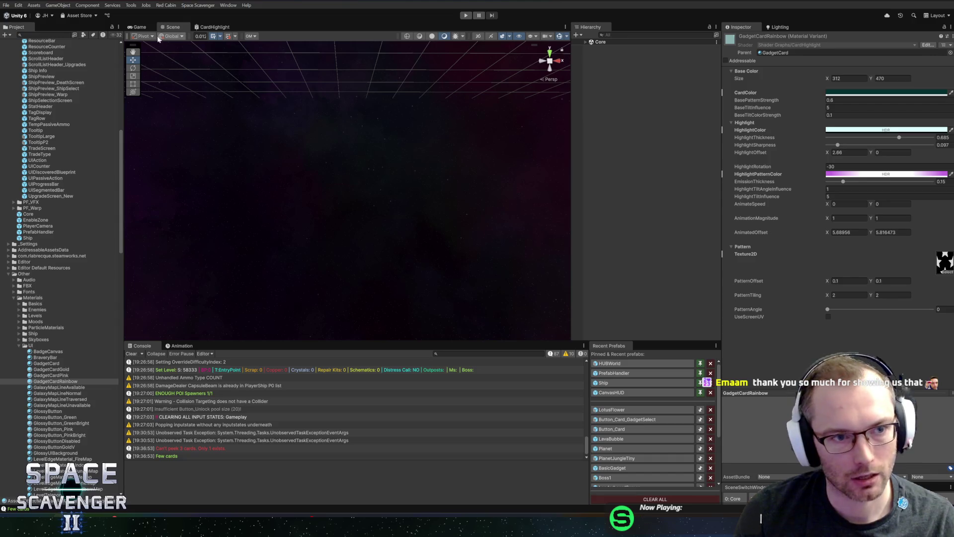
{"action": "left_click", "coordinate": [627, 429]}
{"action": "left_click", "coordinate": [628, 427]}
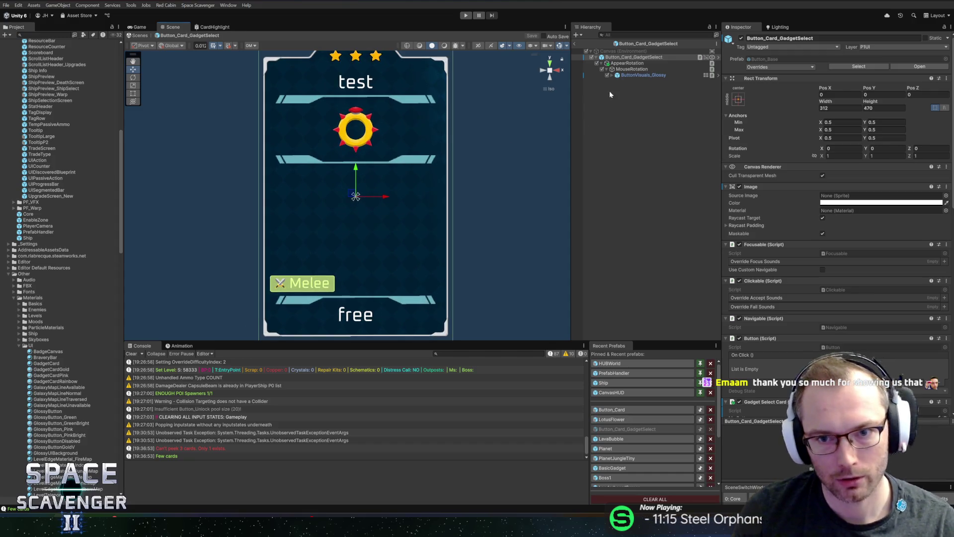
- Try GadgetCardRainbow on GlossyBG's material, then undo back to GadgetCard
{"action": "left_click", "coordinate": [613, 75]}
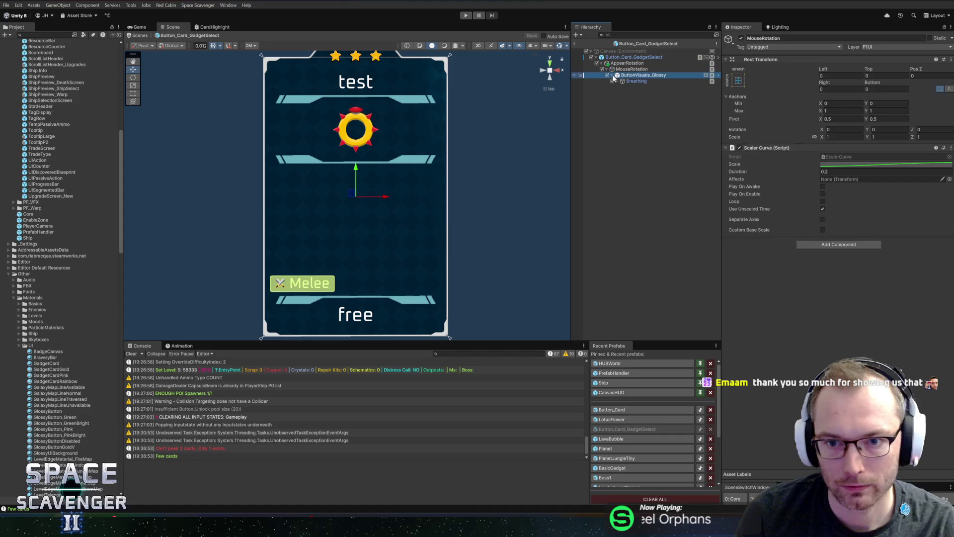
{"action": "left_click", "coordinate": [618, 81]}
{"action": "left_click", "coordinate": [646, 99]}
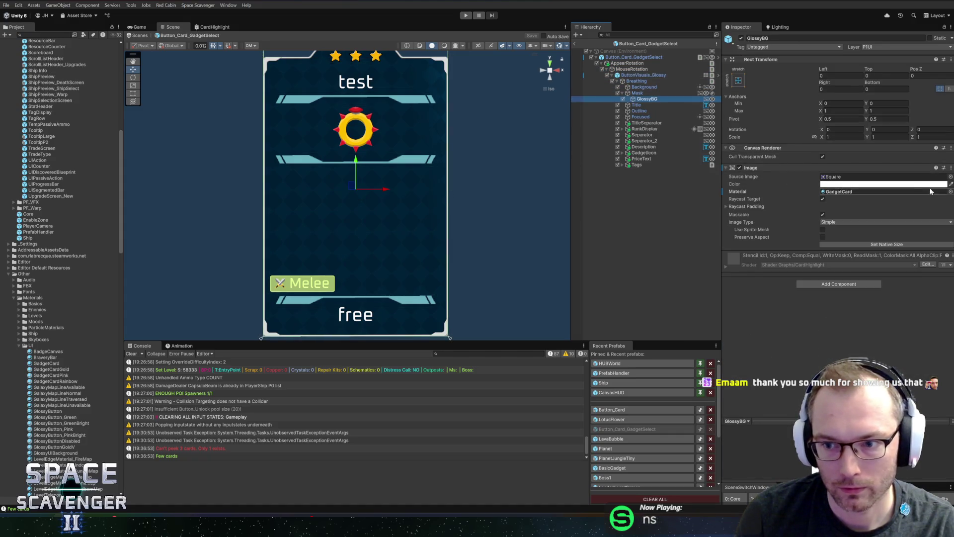
{"action": "left_click", "coordinate": [949, 192]}
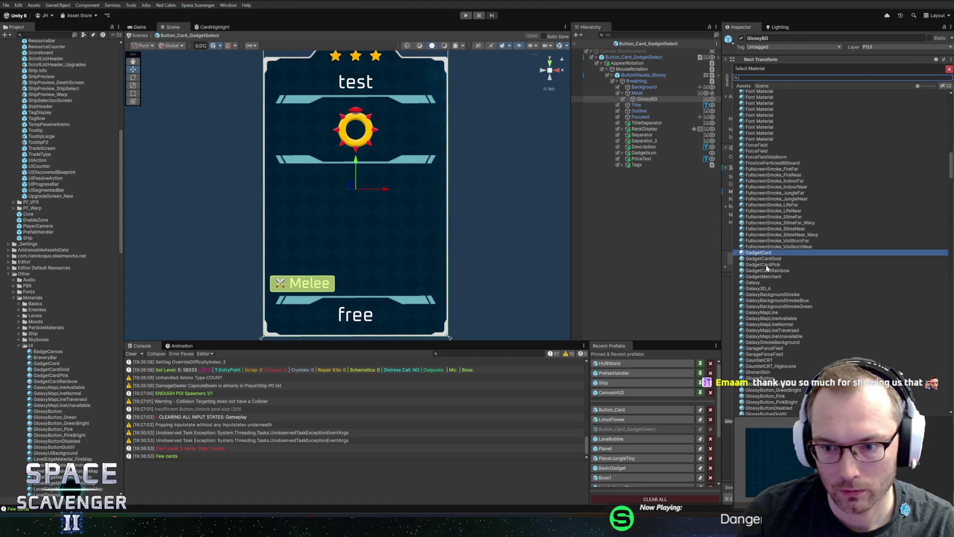
{"action": "double_click", "coordinate": [768, 271]}
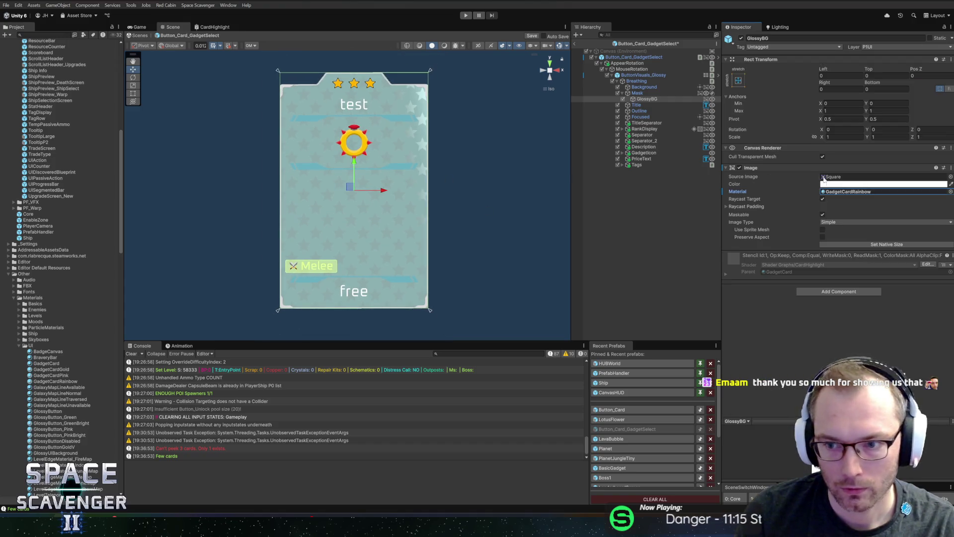
{"action": "left_click", "coordinate": [725, 272]}
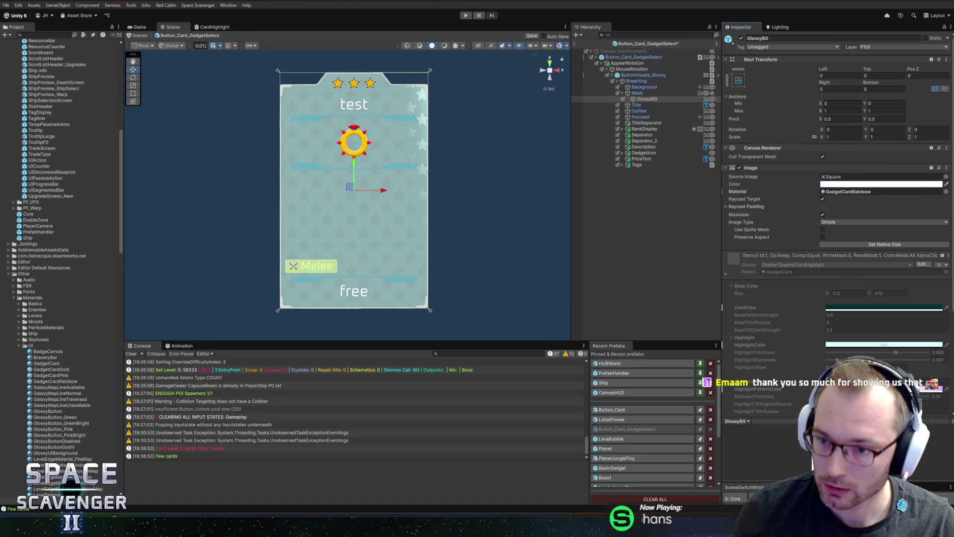
{"action": "key", "text": "ctrl+z"}
{"action": "left_click", "coordinate": [727, 267]}
- Show the GadgetCard material's properties and widen the Inspector
{"action": "left_click", "coordinate": [842, 192]}
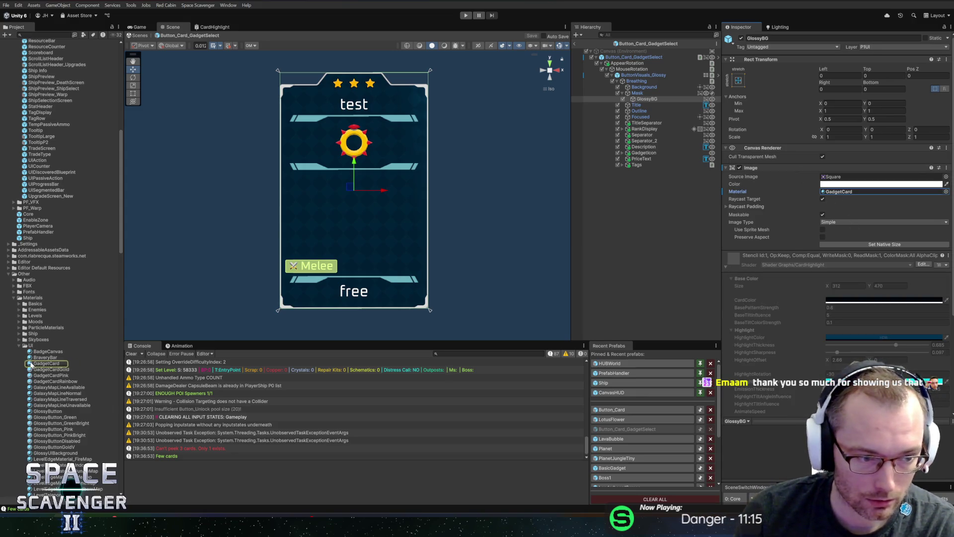
{"action": "left_click_drag", "start_coordinate": [722, 228], "coordinate": [669, 232]}
{"action": "scroll", "coordinate": [737, 288], "scroll_direction": "down", "scroll_amount": 5}
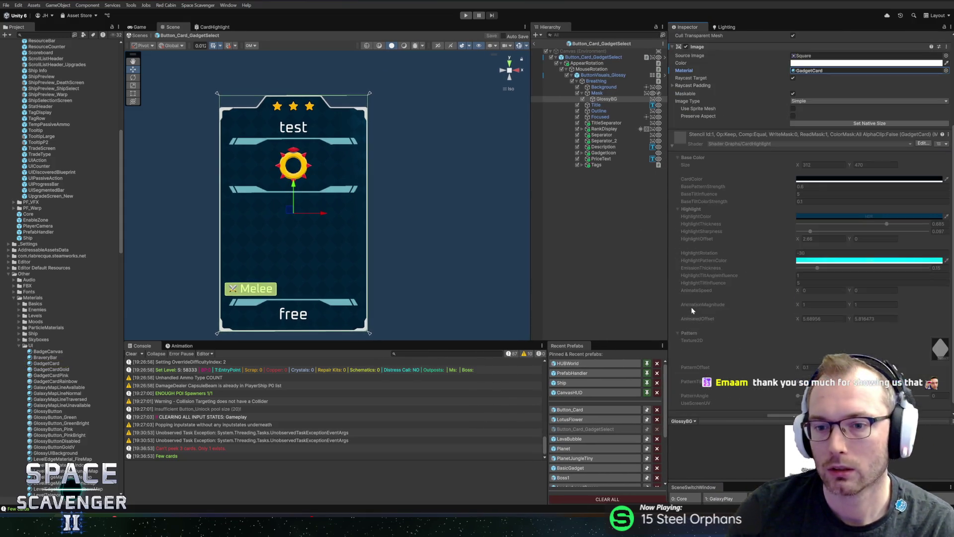
{"action": "scroll", "coordinate": [695, 308], "scroll_direction": "down", "scroll_amount": 1}
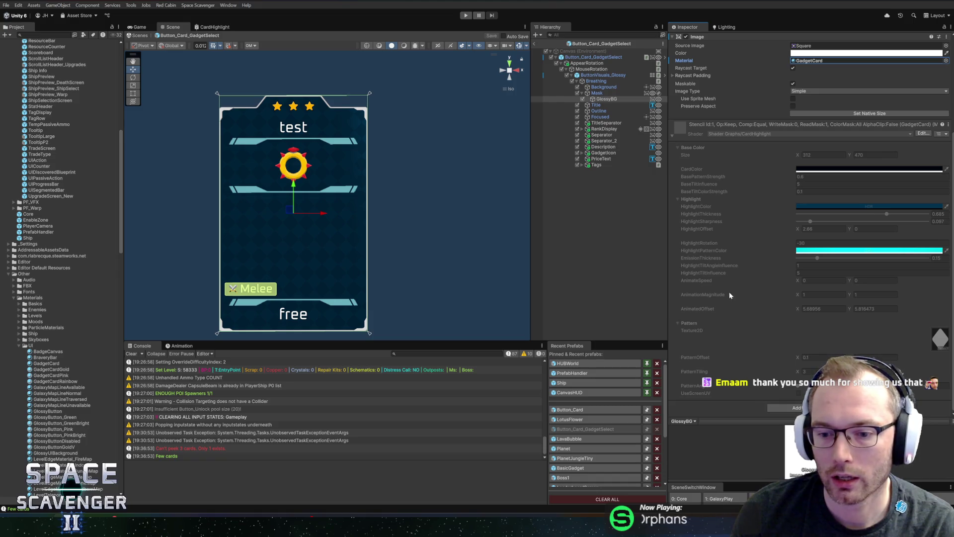
{"action": "scroll", "coordinate": [733, 293], "scroll_direction": "up", "scroll_amount": 5}
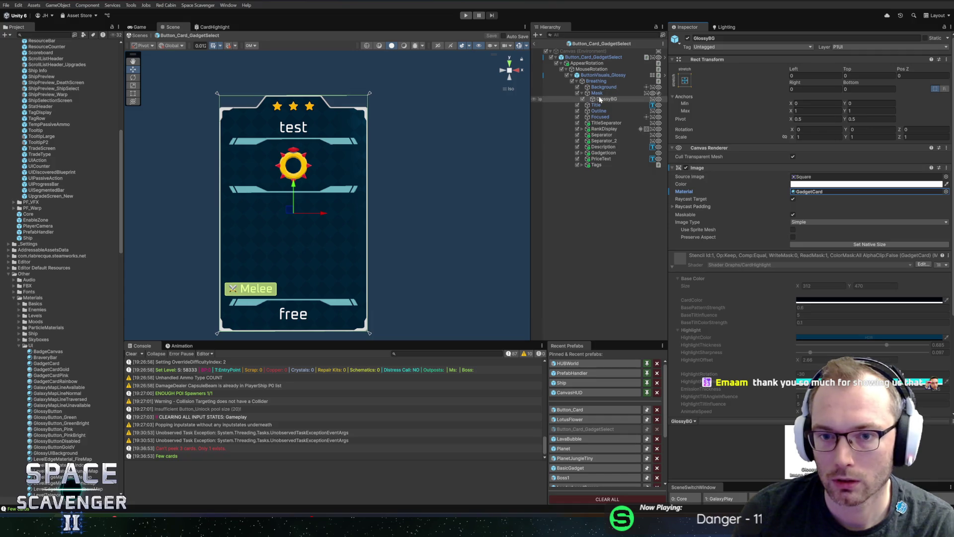
- Duplicate GlossyBG and move the copy, GlossyBG_1, below Tags, comparing it with the original
{"action": "key", "text": "ctrl+d"}
{"action": "left_click_drag", "start_coordinate": [605, 109], "coordinate": [603, 177]}
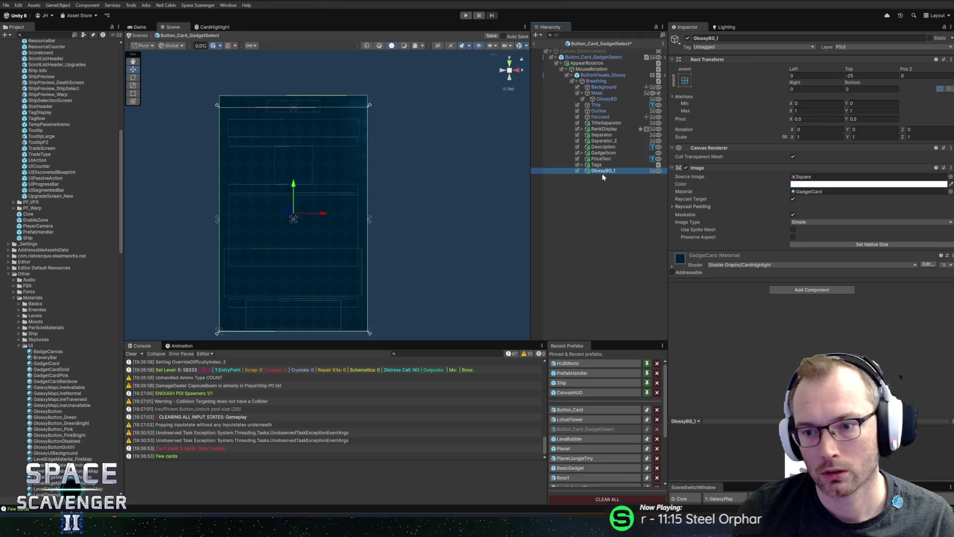
{"action": "left_click", "coordinate": [674, 258]}
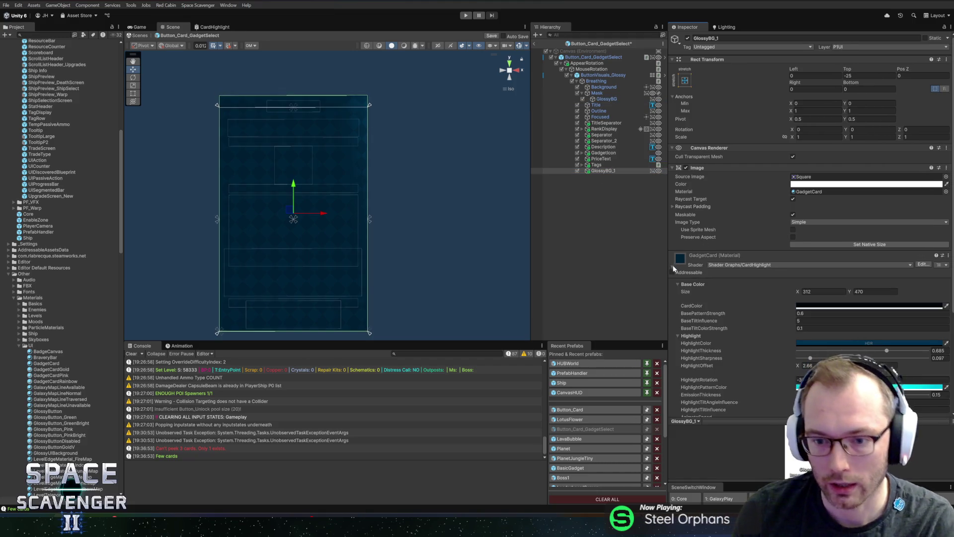
{"action": "left_click", "coordinate": [598, 94]}
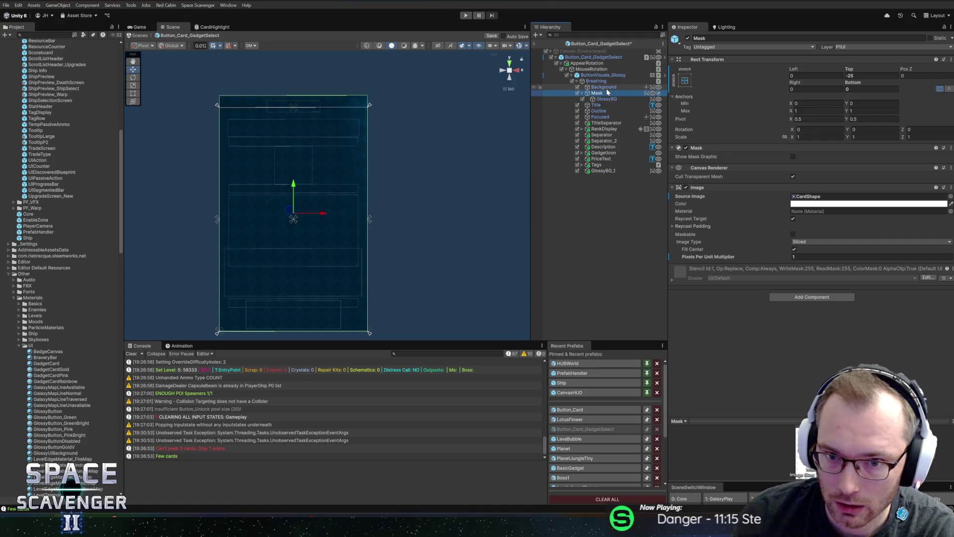
{"action": "left_click", "coordinate": [607, 99]}
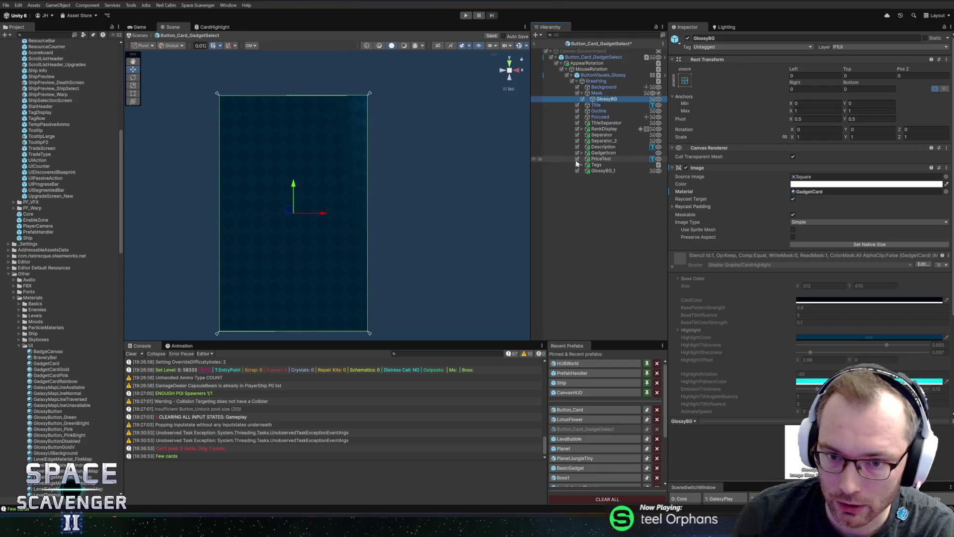
{"action": "left_click", "coordinate": [601, 171]}
{"action": "scroll", "coordinate": [758, 297], "scroll_direction": "down", "scroll_amount": 2}
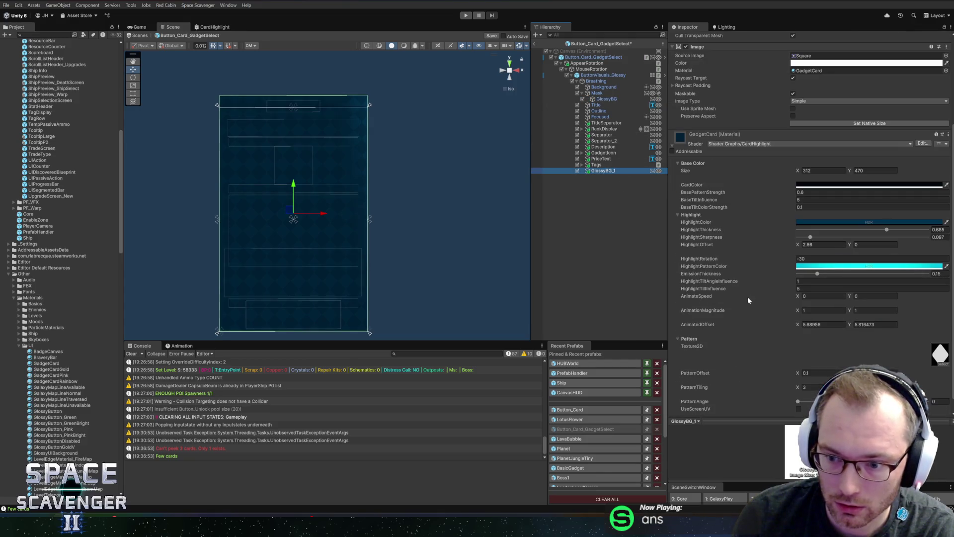
{"action": "left_click", "coordinate": [946, 152]}
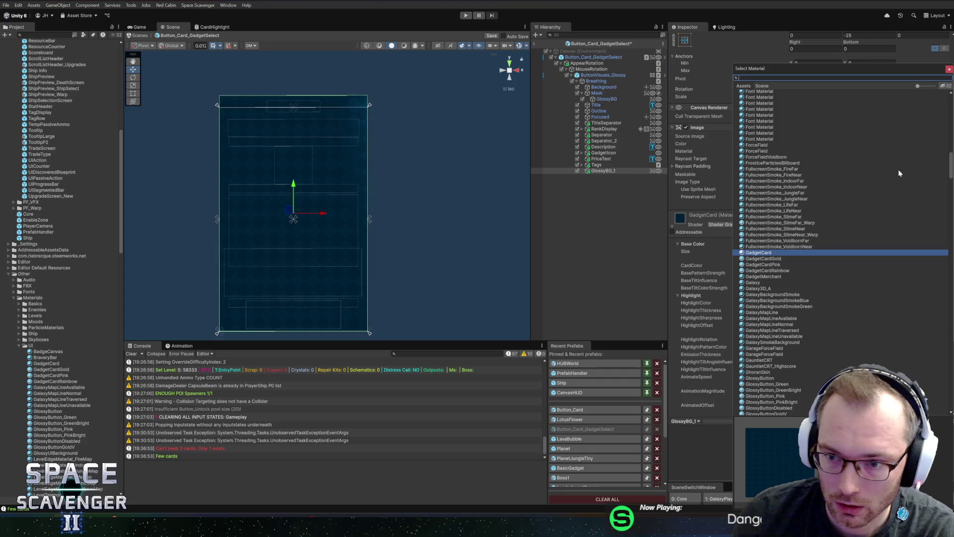
- Apply GadgetCardRainbow to GlossyBG_1 and, after trying cyan, set its HighlightColor to zero-saturation white
{"action": "double_click", "coordinate": [783, 270]}
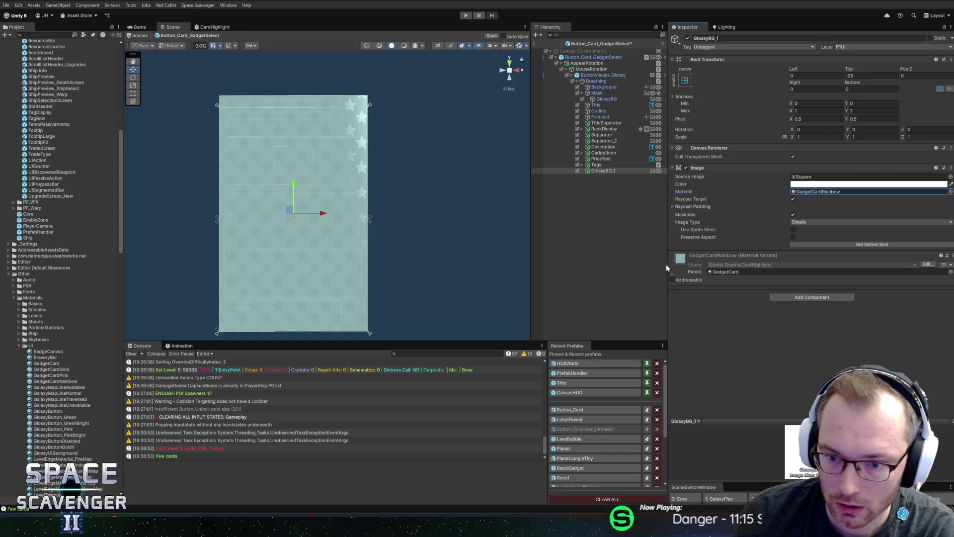
{"action": "scroll", "coordinate": [716, 261], "scroll_direction": "down", "scroll_amount": 5}
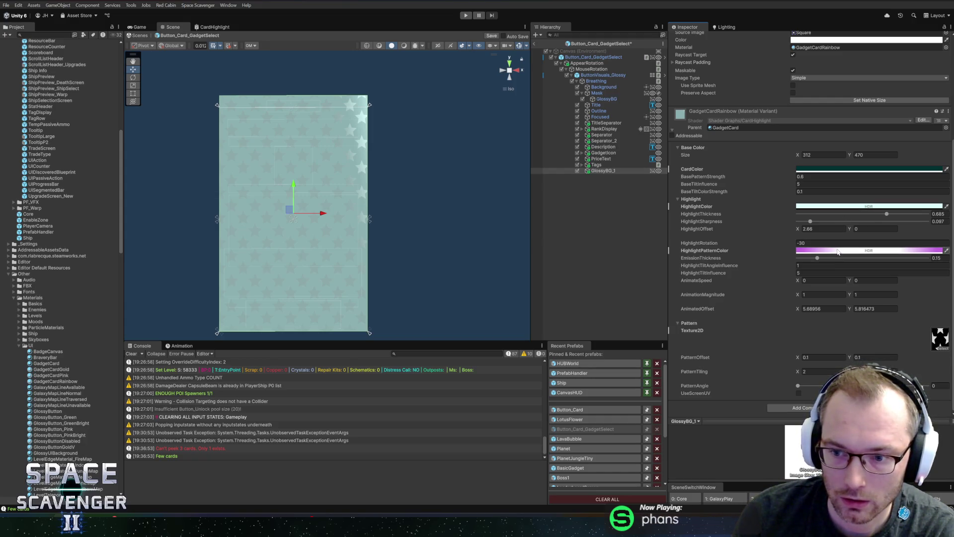
{"action": "left_click", "coordinate": [834, 252]}
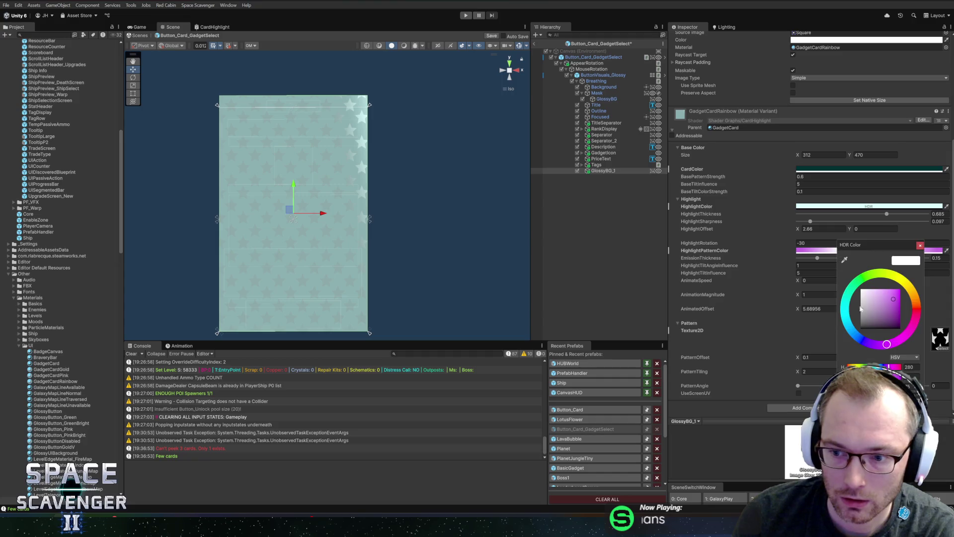
{"action": "left_click", "coordinate": [920, 245]}
{"action": "left_click", "coordinate": [869, 206]}
{"action": "left_click_drag", "start_coordinate": [895, 250], "coordinate": [932, 243]}
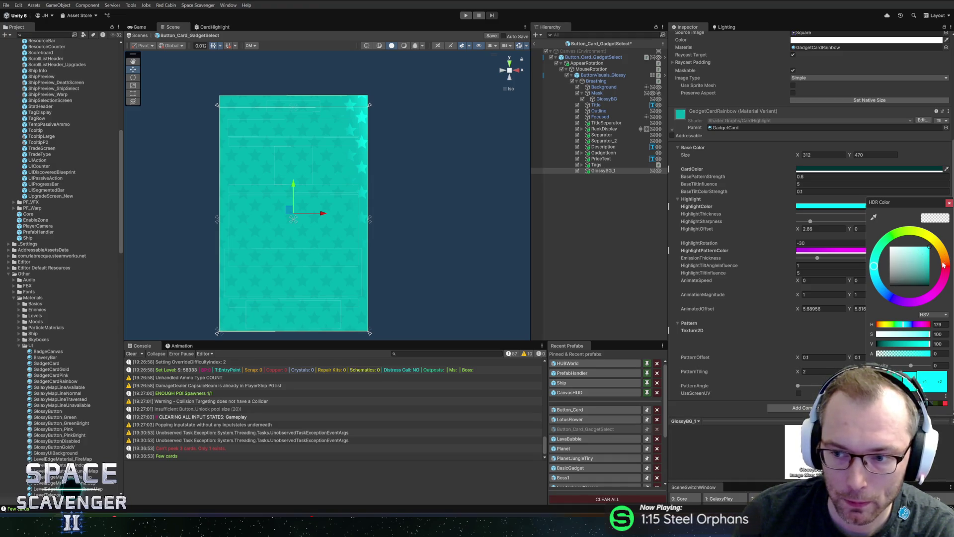
{"action": "left_click_drag", "start_coordinate": [928, 247], "coordinate": [874, 245]}
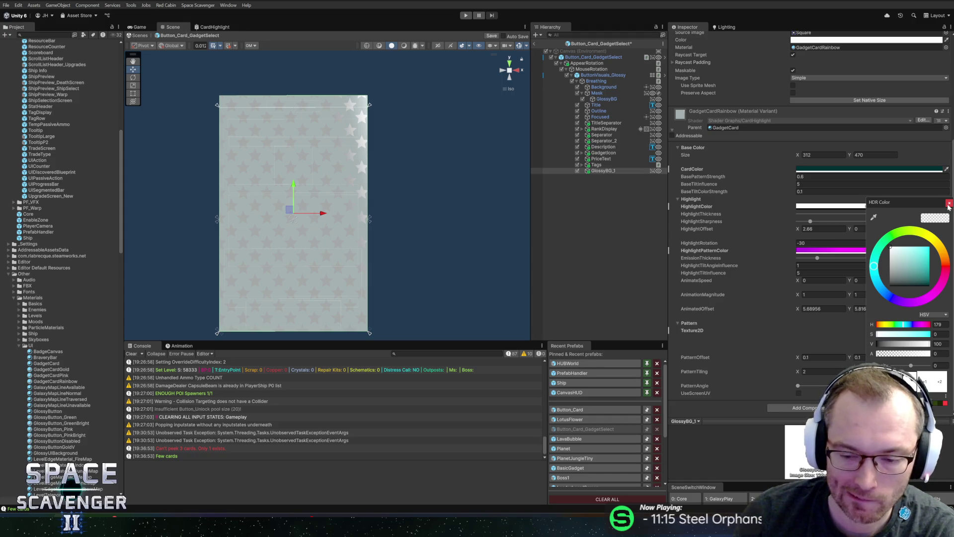
{"action": "left_click", "coordinate": [948, 203]}
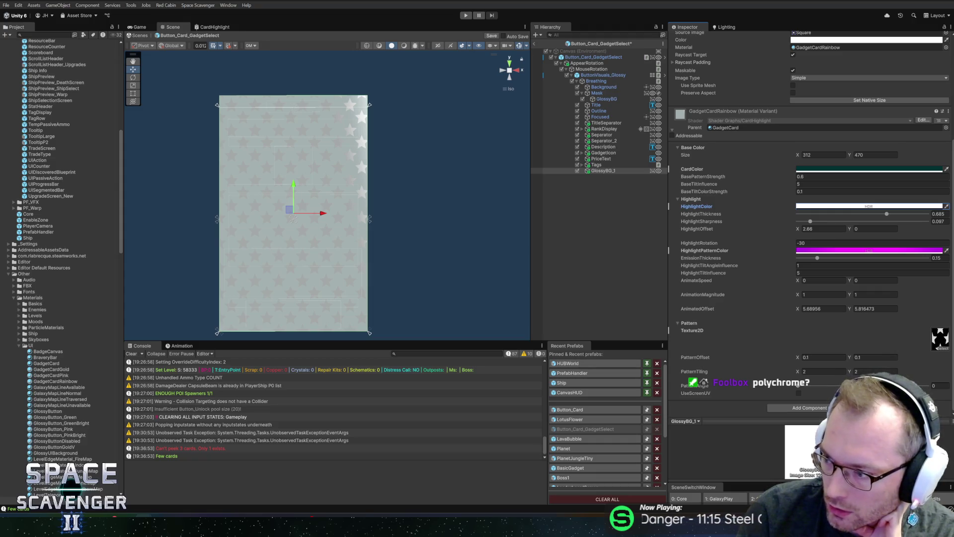
- Search DuckDuckGo images for 'polychrome card shader', preview the Wheel of Fortune card, then return to Unity
{"action": "key", "text": "alt+Tab"}
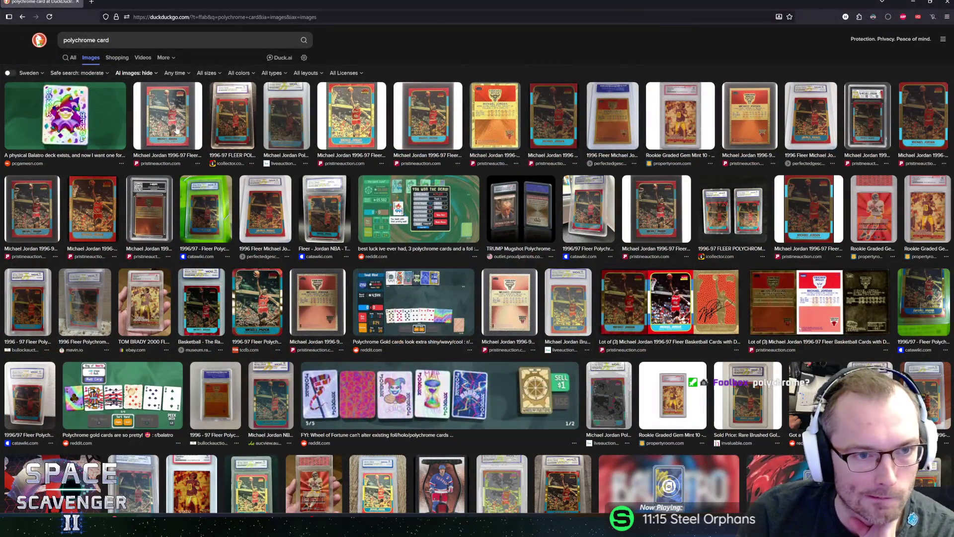
{"action": "left_click", "coordinate": [130, 40]}
{"action": "type", "text": "shad"}
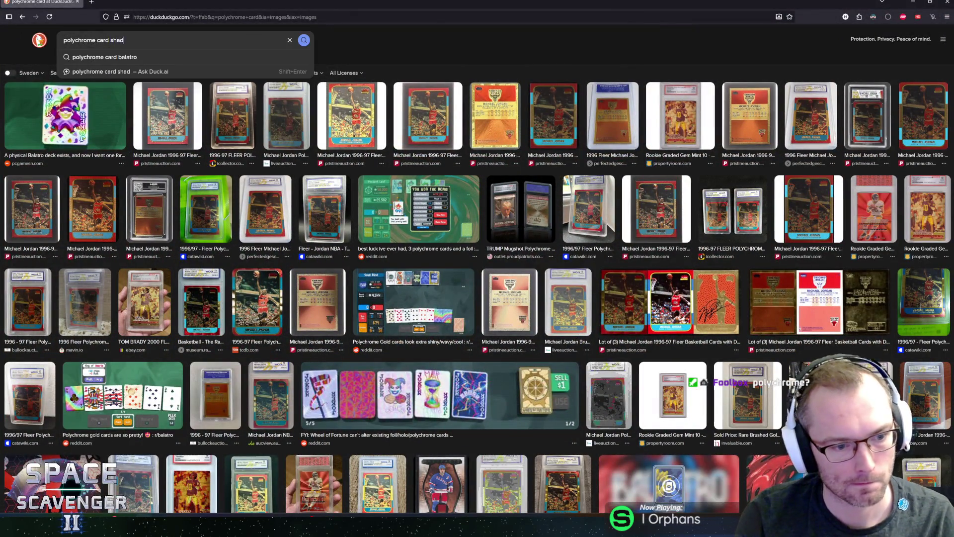
{"action": "type", "text": "er"}
{"action": "key", "text": "Return"}
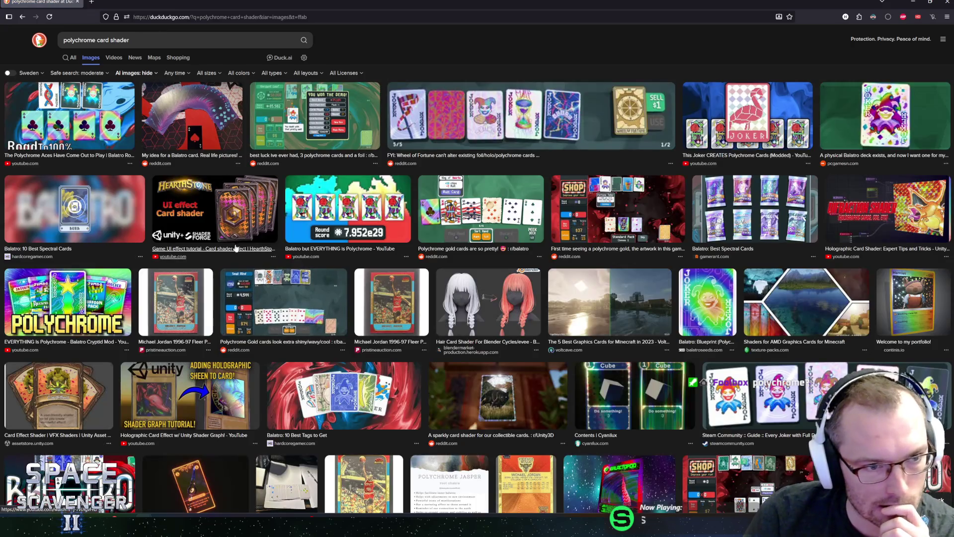
{"action": "left_click", "coordinate": [470, 127]}
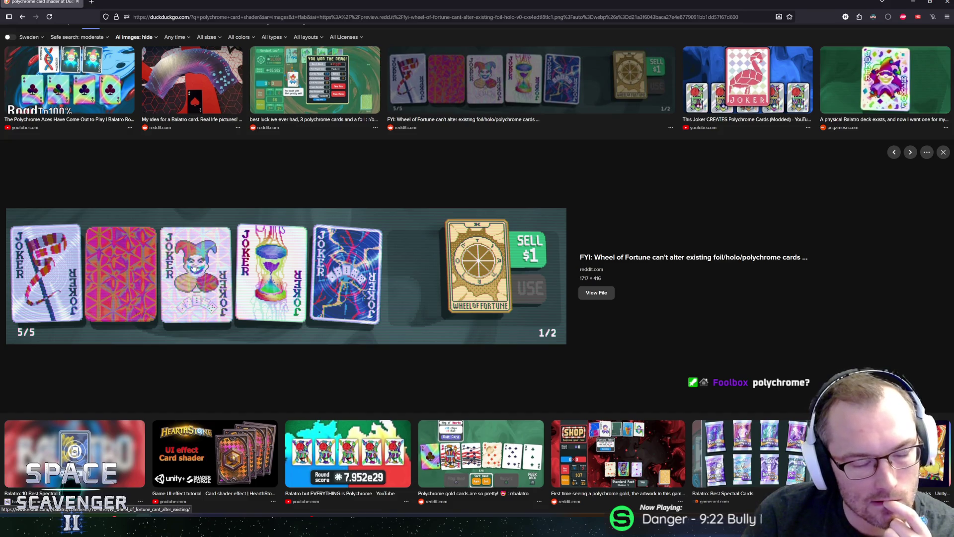
{"action": "key", "text": "Escape"}
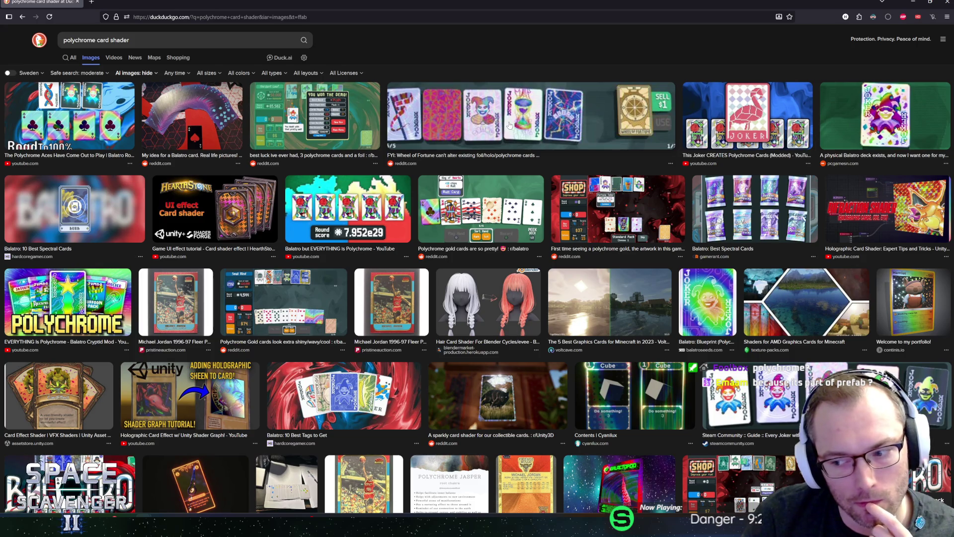
{"action": "key", "text": "alt+Tab"}
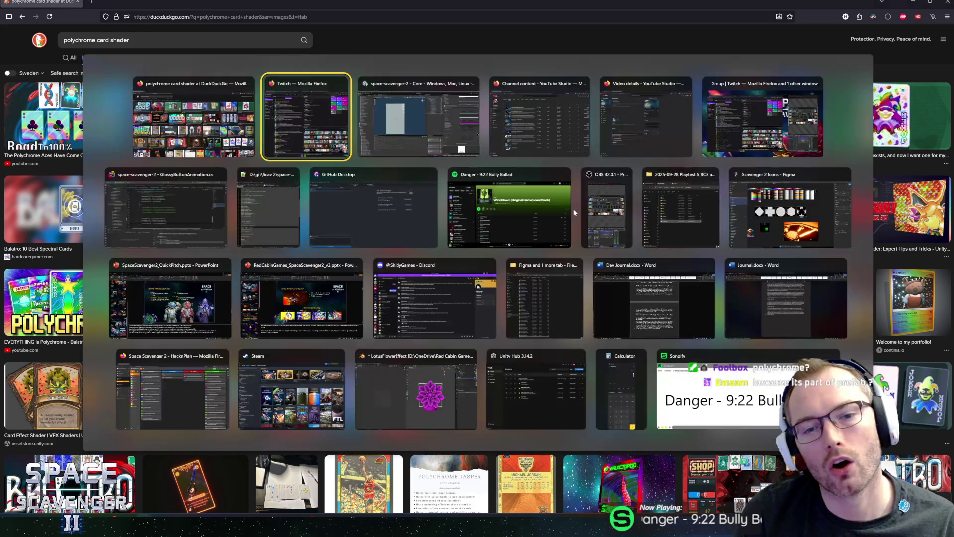
{"action": "key", "text": "alt+Tab"}
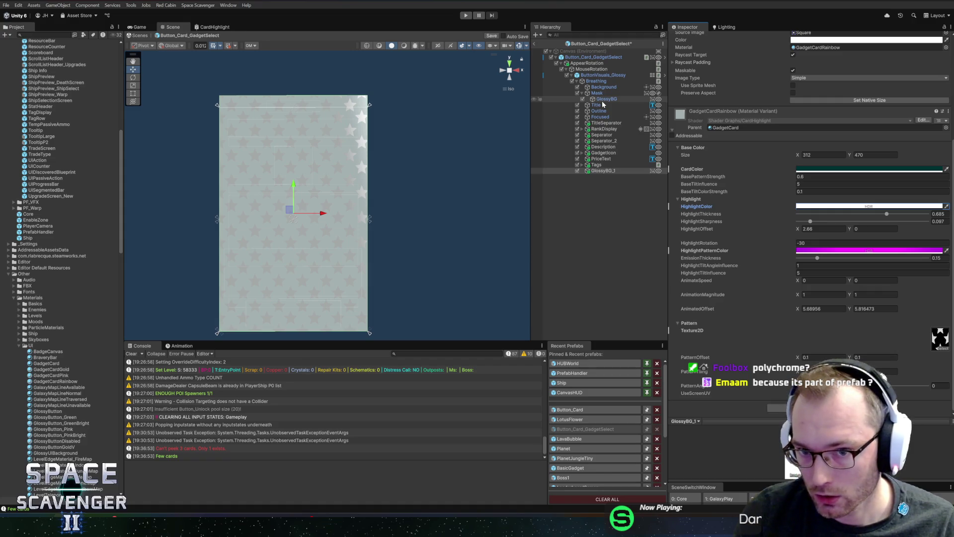
- Review GlossyBG's GadgetCard material properties, then request the ButtonVisuals_Glossy prefab for editing
{"action": "left_click", "coordinate": [604, 99]}
{"action": "scroll", "coordinate": [727, 188], "scroll_direction": "up", "scroll_amount": 2}
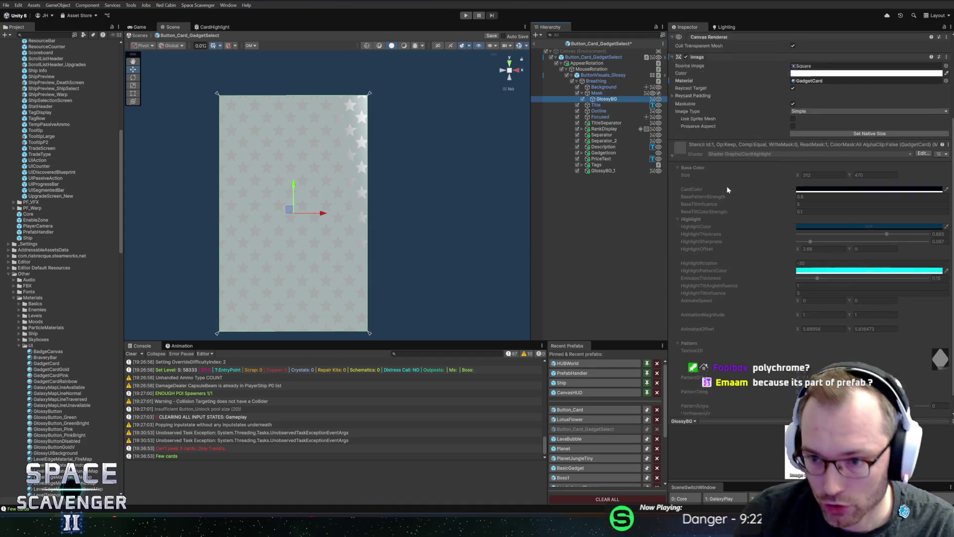
{"action": "scroll", "coordinate": [735, 205], "scroll_direction": "up", "scroll_amount": 3}
{"action": "scroll", "coordinate": [741, 201], "scroll_direction": "down", "scroll_amount": 2}
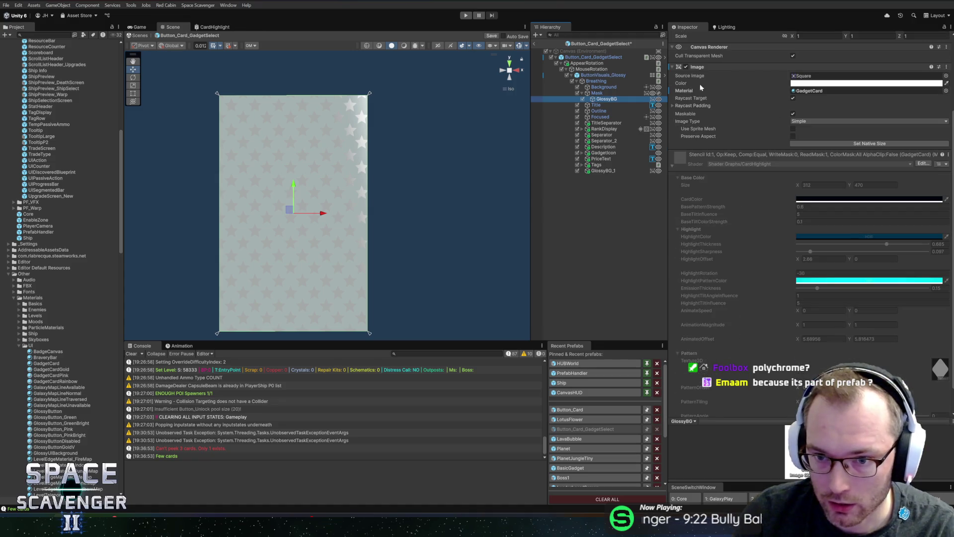
{"action": "left_click", "coordinate": [681, 159]}
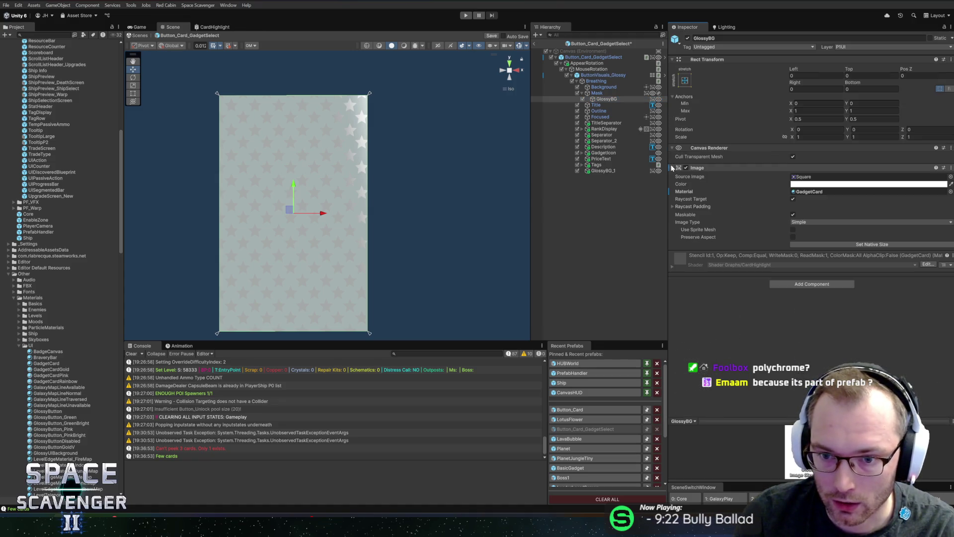
{"action": "left_click", "coordinate": [672, 266]}
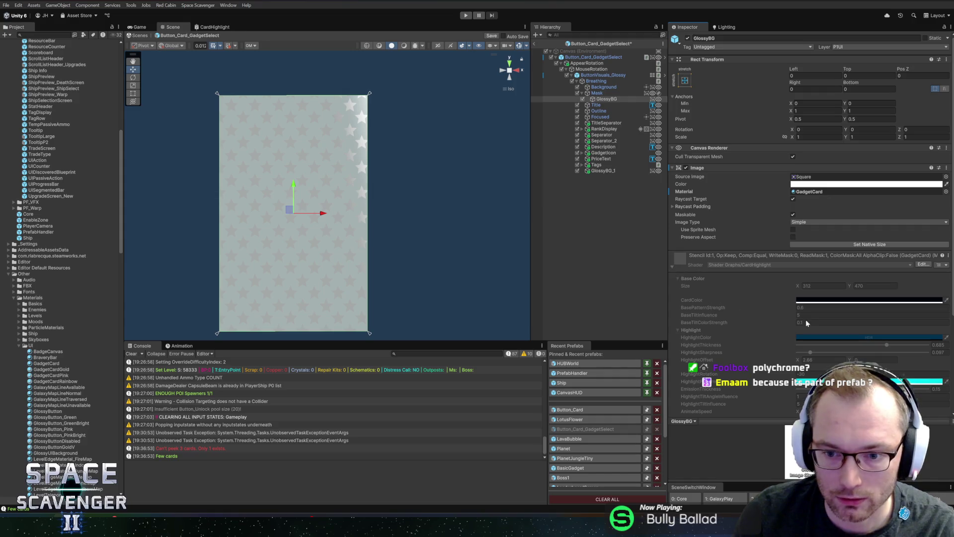
{"action": "scroll", "coordinate": [776, 318], "scroll_direction": "down", "scroll_amount": 5}
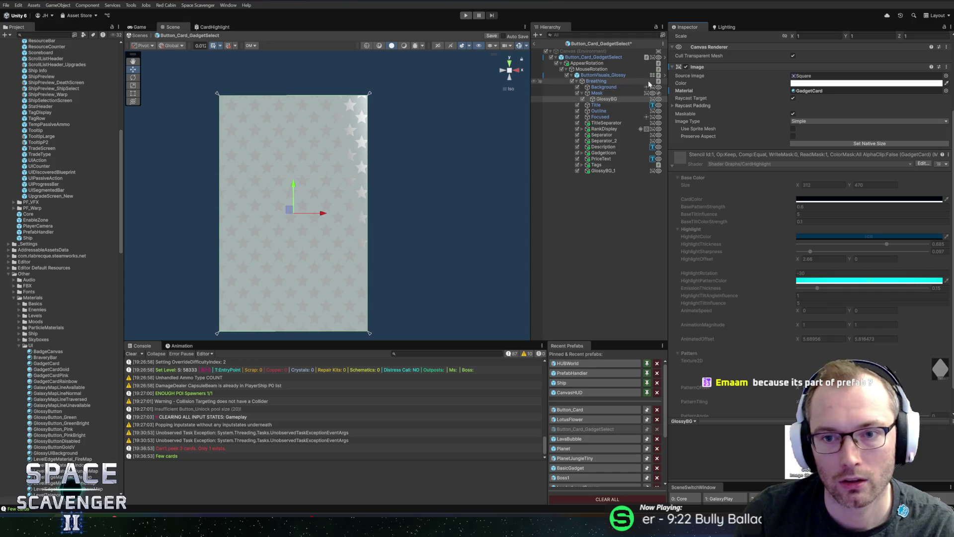
{"action": "left_click", "coordinate": [665, 75]}
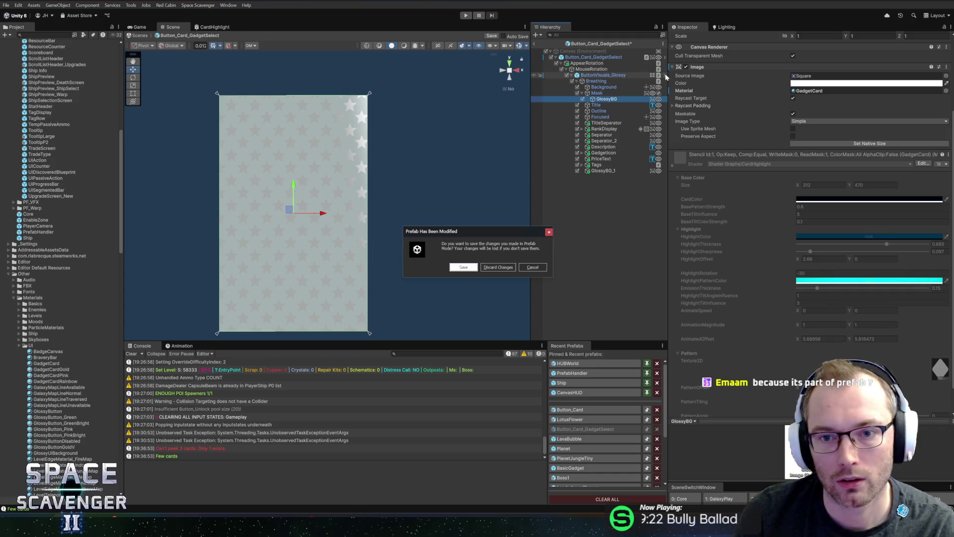
- Save the pending prefab changes and review the GlossyBG material's shader properties
{"action": "left_click", "coordinate": [466, 268]}
{"action": "left_click", "coordinate": [688, 263]}
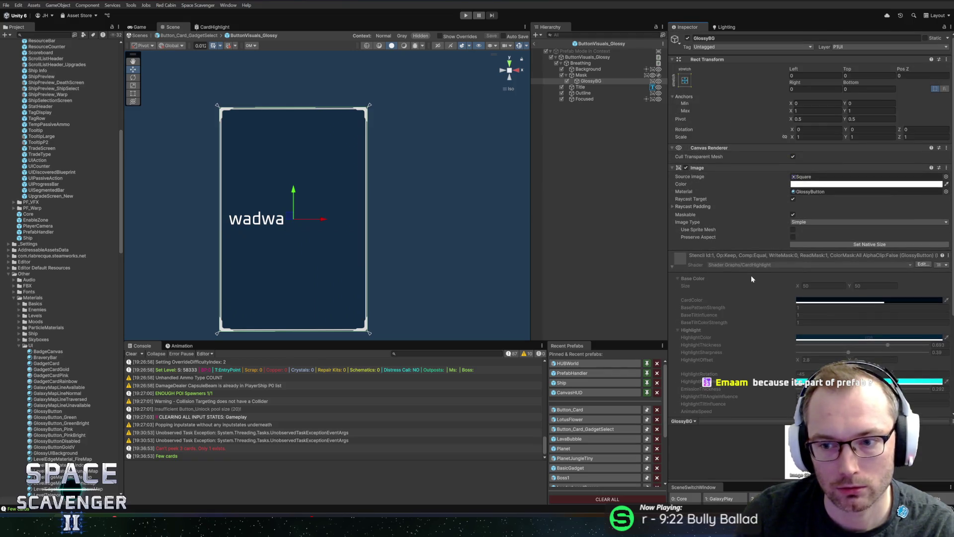
{"action": "left_click", "coordinate": [671, 267]}
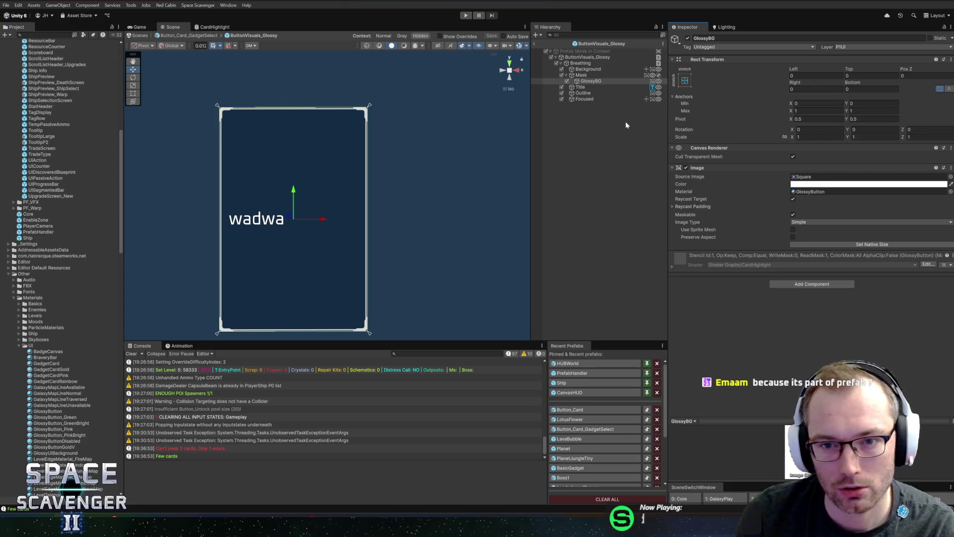
- Back in Button_Card_GadgetSelect, toggle GlossyBG_1's rainbow Image off and on to compare
{"action": "left_click", "coordinate": [534, 44]}
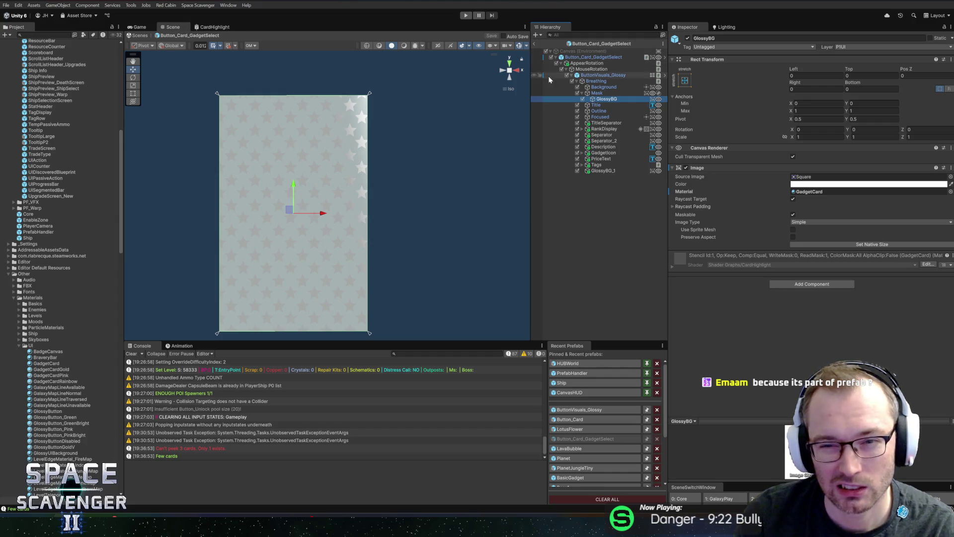
{"action": "left_click", "coordinate": [603, 171]}
{"action": "left_click", "coordinate": [602, 99]}
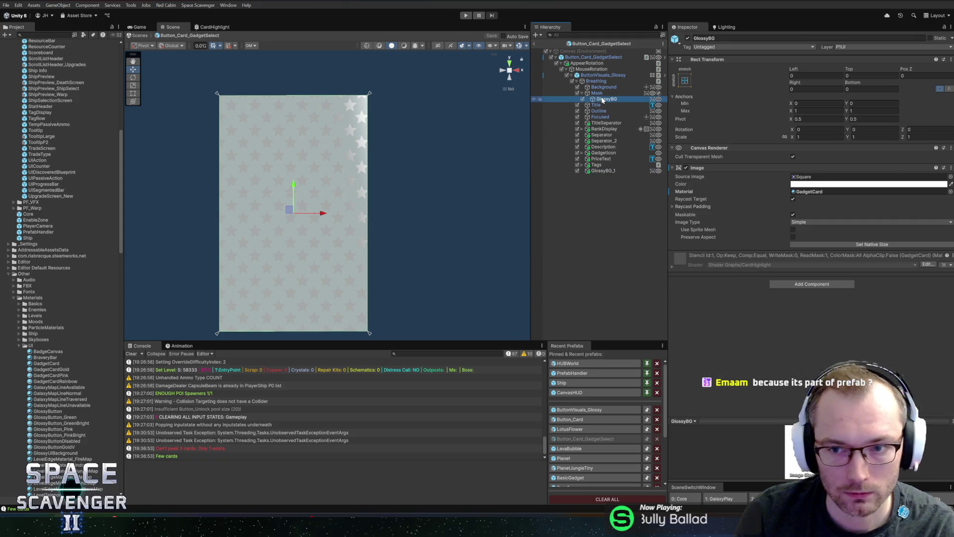
{"action": "left_click", "coordinate": [687, 168]}
{"action": "left_click", "coordinate": [687, 168]}
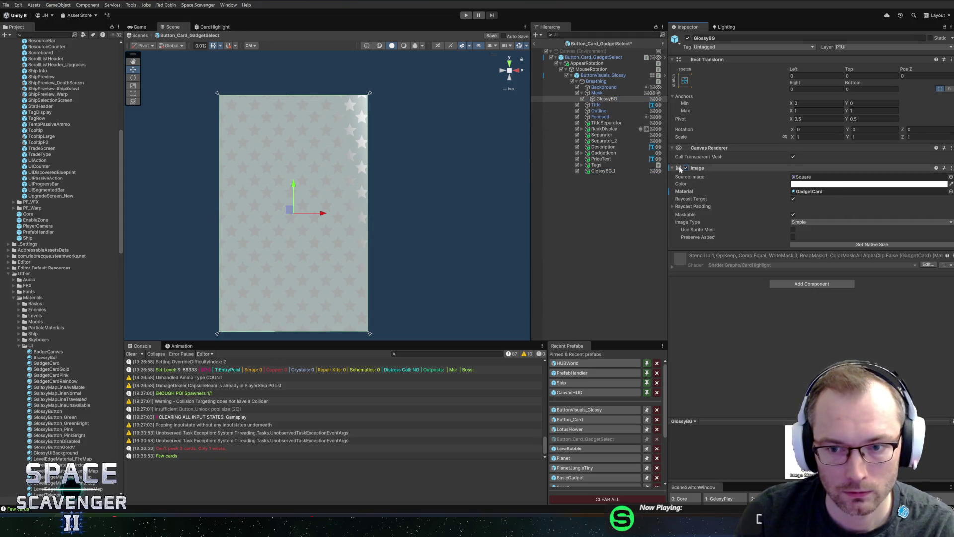
{"action": "left_click", "coordinate": [603, 170]}
{"action": "left_click", "coordinate": [686, 168]}
{"action": "left_click", "coordinate": [686, 168]}
{"action": "scroll", "coordinate": [725, 224], "scroll_direction": "down", "scroll_amount": 5}
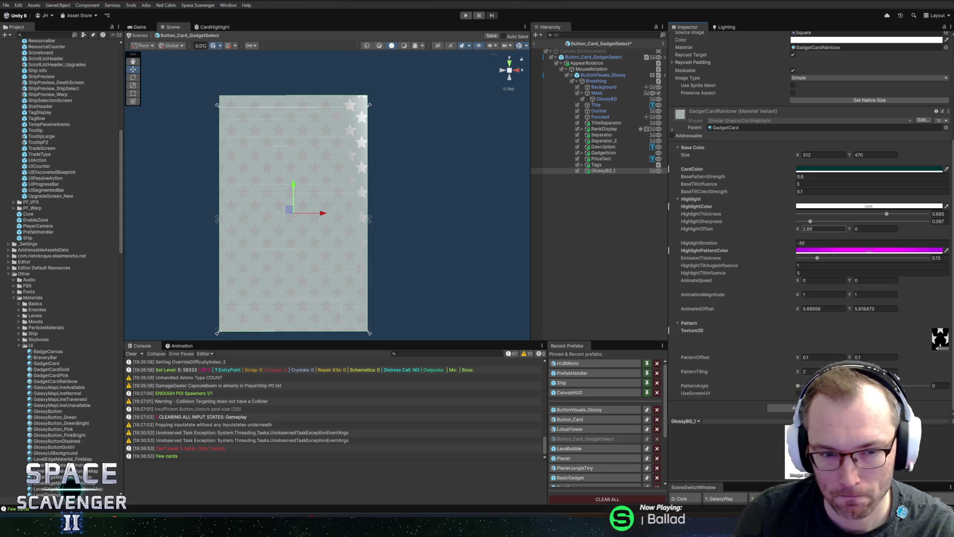
{"action": "left_click", "coordinate": [204, 29]}
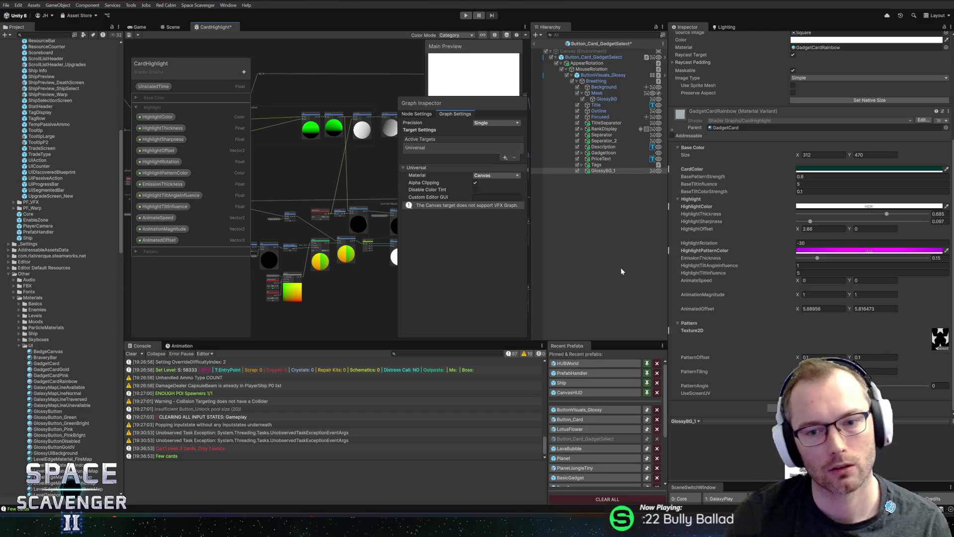
- Enlarge the shader graph workspace and look over the Base Color properties like BasePatternStrength
{"action": "left_click_drag", "start_coordinate": [667, 267], "coordinate": [724, 267]}
{"action": "mouse_move", "coordinate": [305, 141]}
{"action": "left_mouse_down"}
{"action": "mouse_move", "coordinate": [367, 178]}
{"action": "mouse_move", "coordinate": [495, 183]}
{"action": "left_mouse_up"}
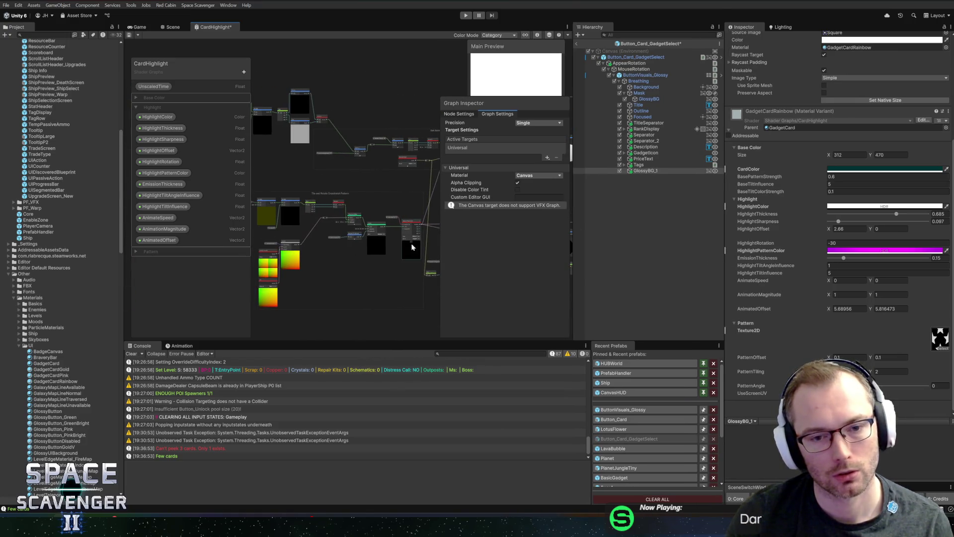
{"action": "left_click_drag", "start_coordinate": [124, 266], "coordinate": [112, 268]}
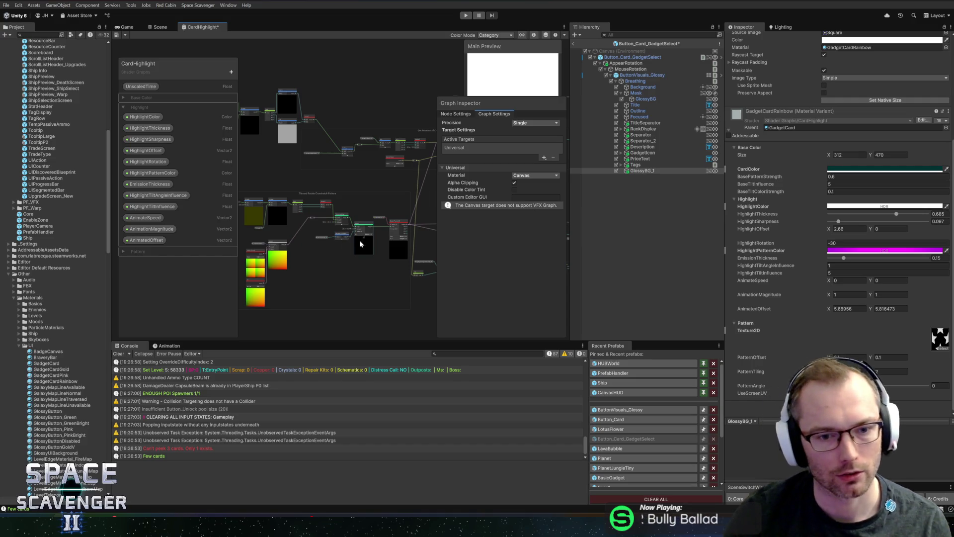
{"action": "key", "text": "f"}
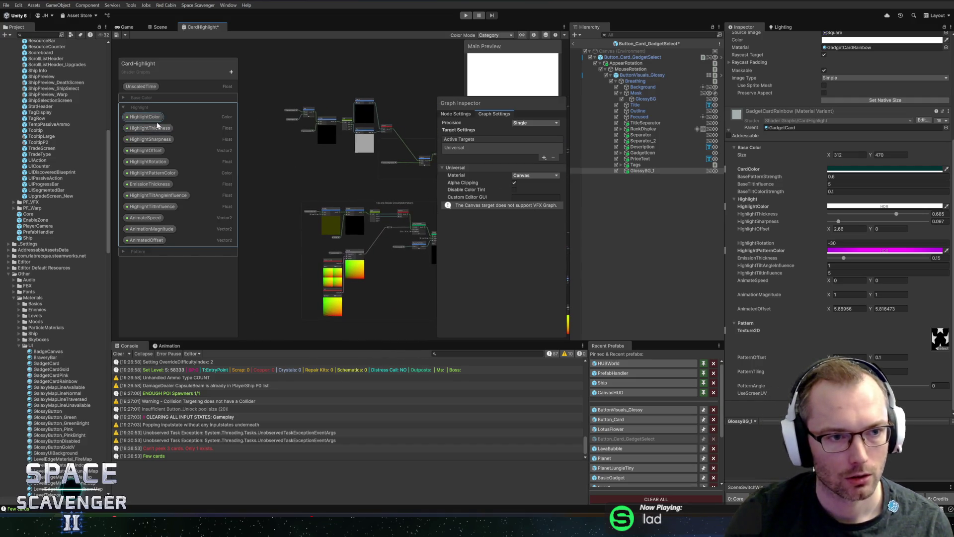
{"action": "left_click", "coordinate": [133, 99]}
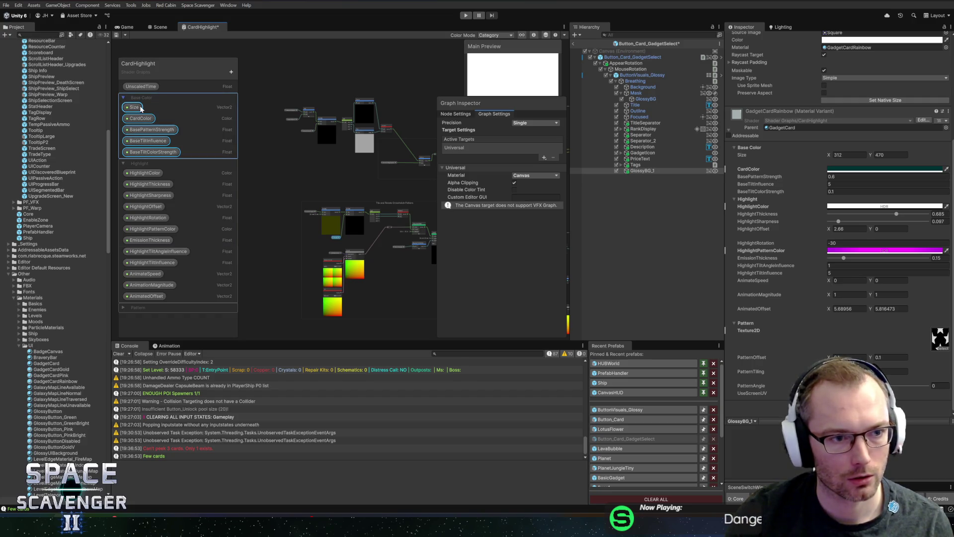
{"action": "left_click", "coordinate": [137, 128]}
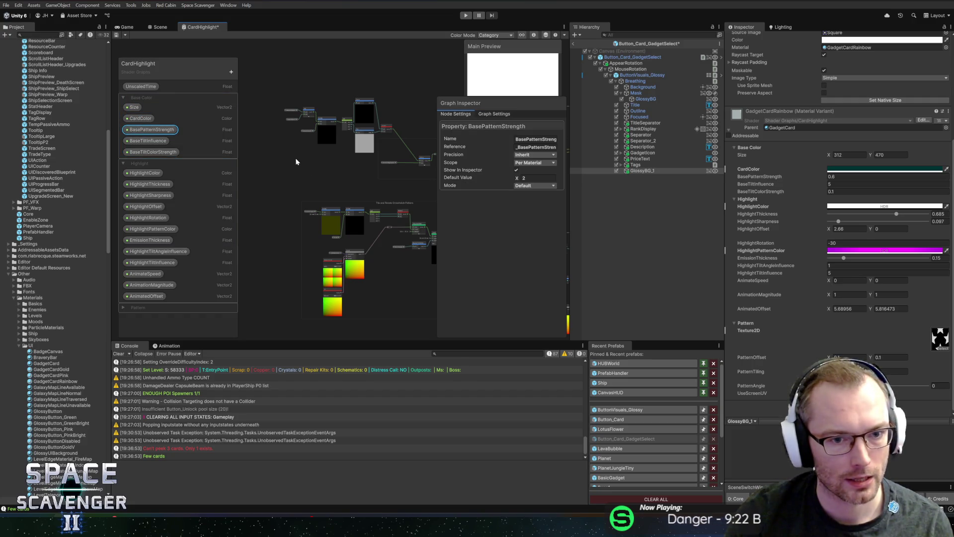
{"action": "key", "text": "a"}
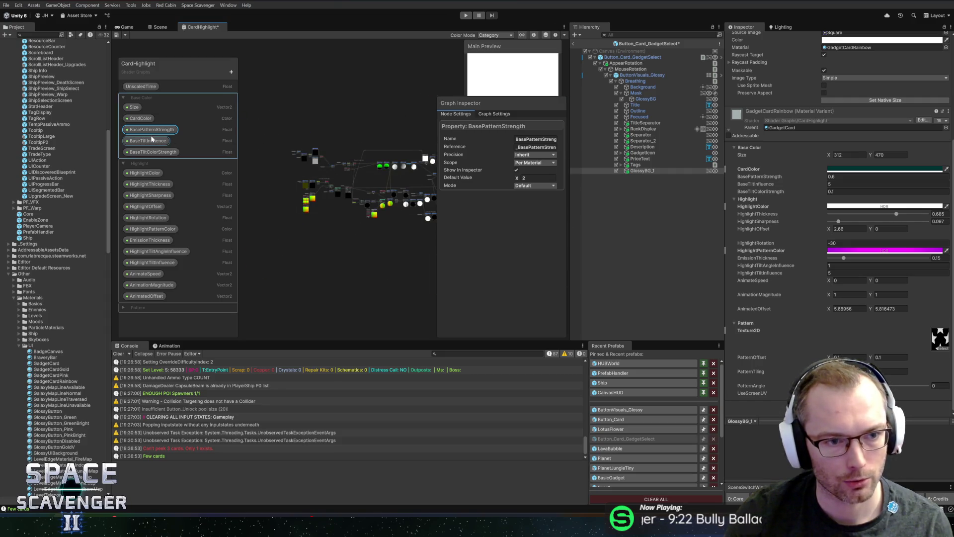
- Set the Rotate node's preview mode to Preview 2D
{"action": "left_click", "coordinate": [290, 147]}
{"action": "key", "text": "f"}
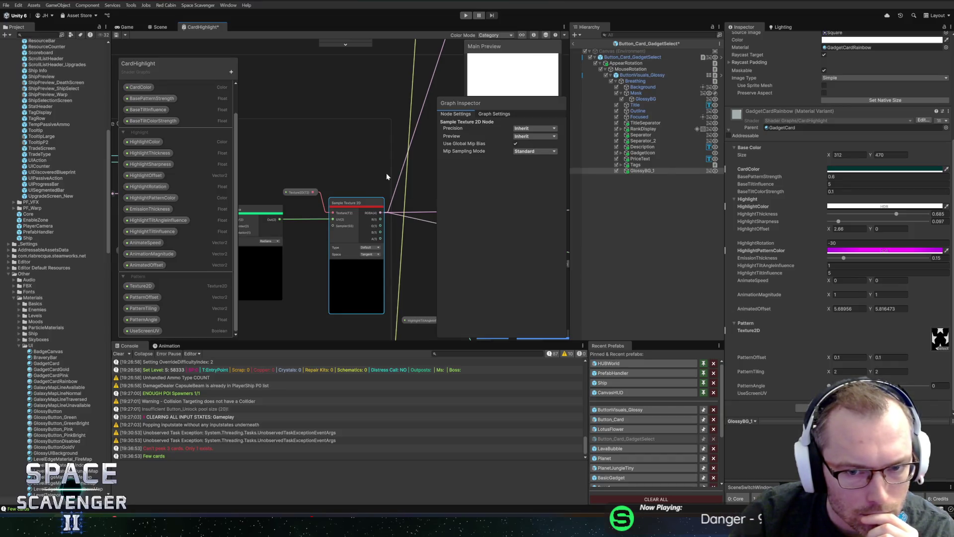
{"action": "mouse_move", "coordinate": [324, 172]}
{"action": "left_mouse_down"}
{"action": "mouse_move", "coordinate": [402, 178]}
{"action": "mouse_move", "coordinate": [377, 204]}
{"action": "left_mouse_up"}
{"action": "left_click", "coordinate": [377, 203]}
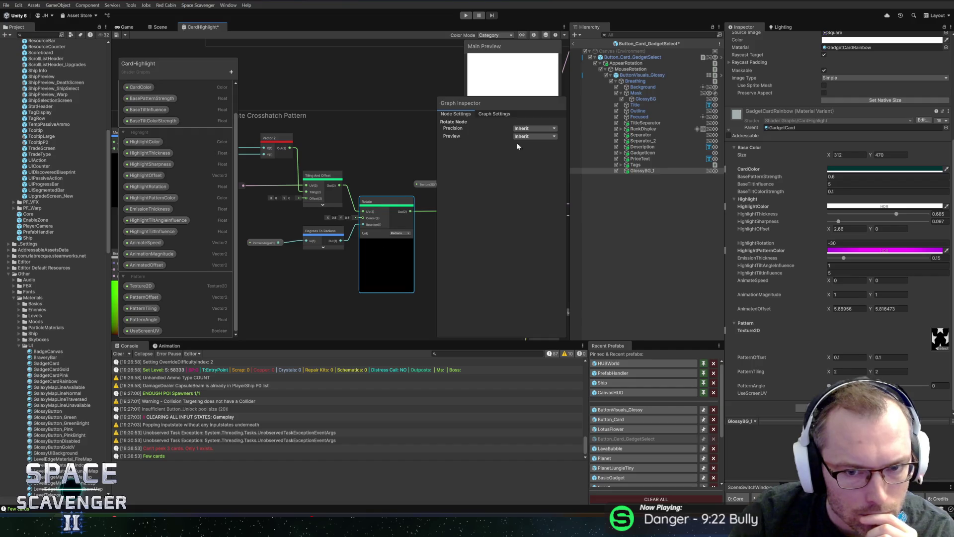
{"action": "left_click", "coordinate": [538, 154]}
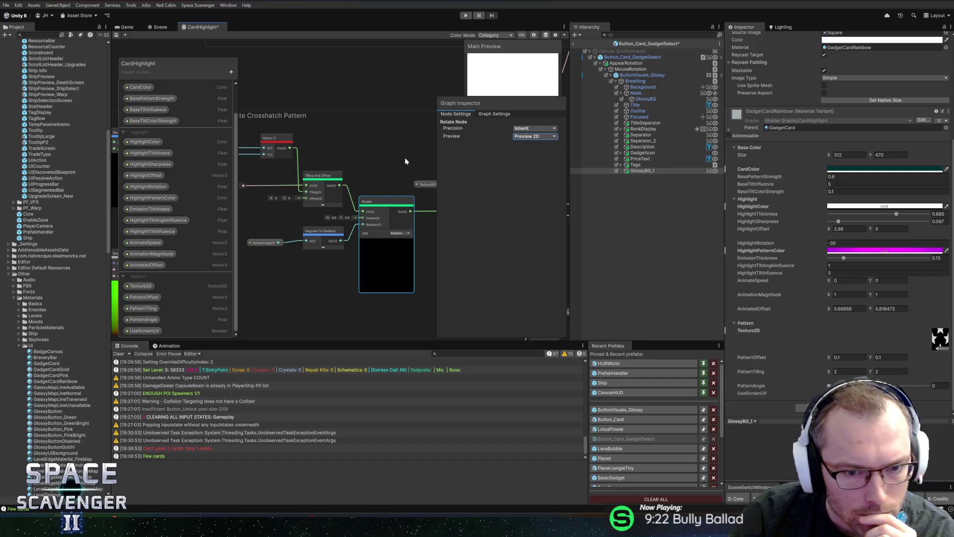
{"action": "left_click_drag", "start_coordinate": [405, 157], "coordinate": [312, 217]}
- Inspect the crosshatch group's UseScreenUV and UV node settings, glancing at the card in the scene
{"action": "left_click_drag", "start_coordinate": [363, 237], "coordinate": [537, 212]}
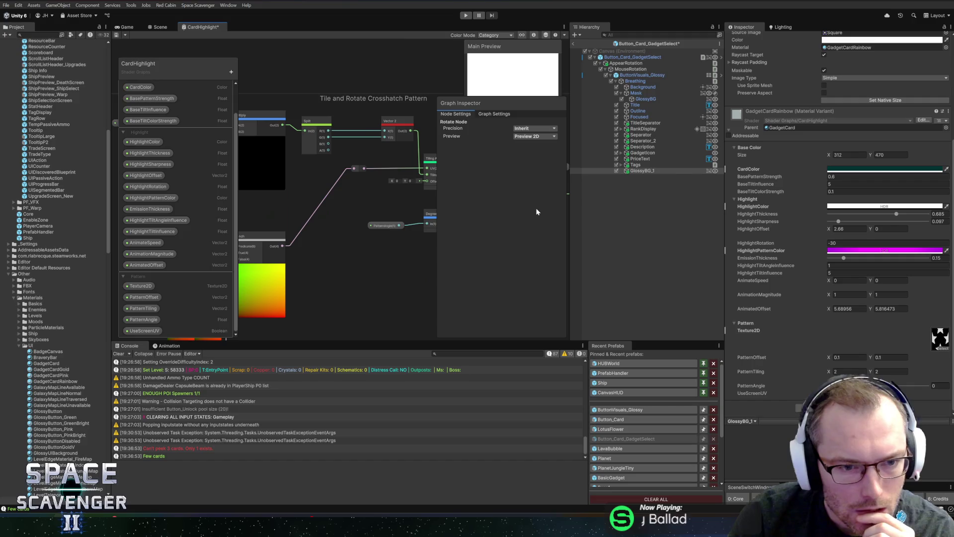
{"action": "mouse_move", "coordinate": [344, 211]}
{"action": "left_mouse_down"}
{"action": "mouse_move", "coordinate": [520, 264]}
{"action": "mouse_move", "coordinate": [491, 263]}
{"action": "mouse_move", "coordinate": [449, 230]}
{"action": "mouse_move", "coordinate": [451, 202]}
{"action": "left_mouse_up"}
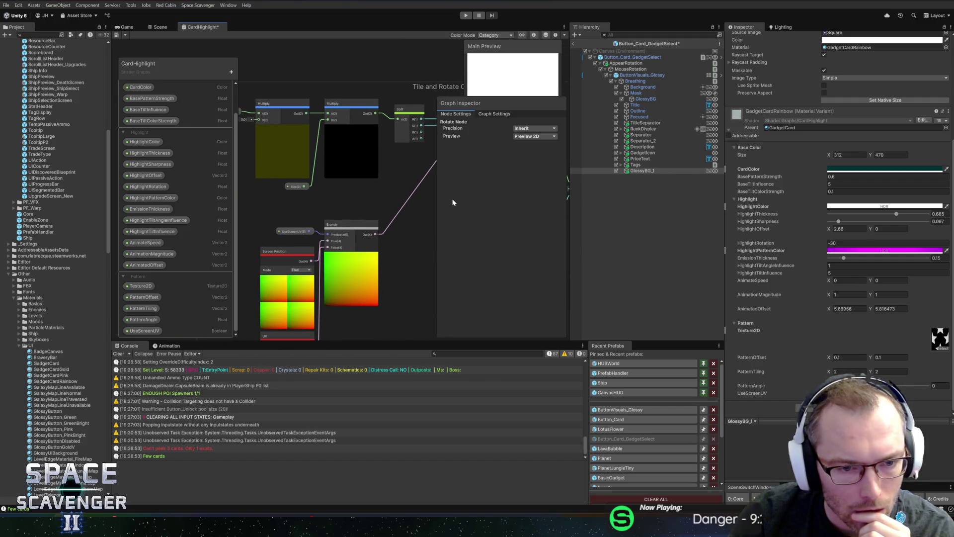
{"action": "left_click", "coordinate": [290, 231]}
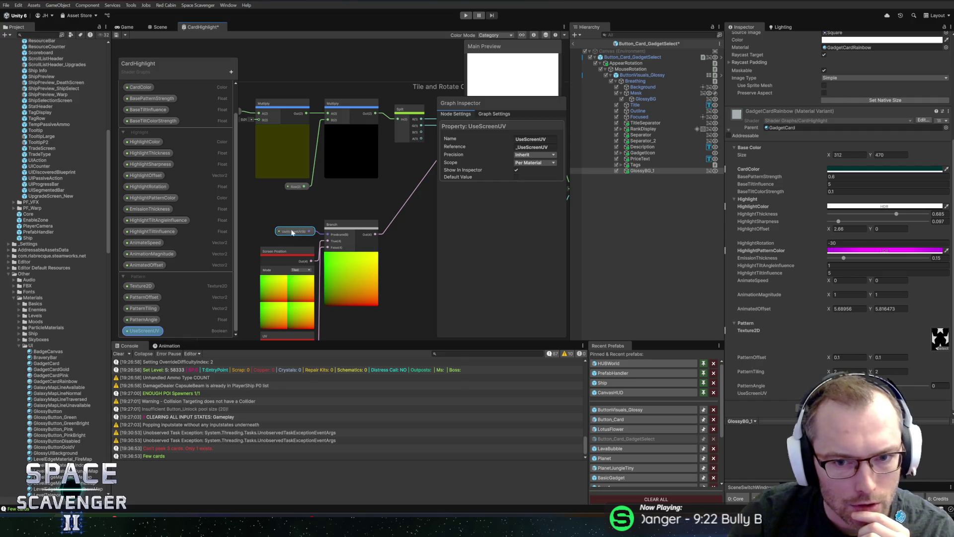
{"action": "scroll", "coordinate": [412, 221], "scroll_direction": "down", "scroll_amount": 3}
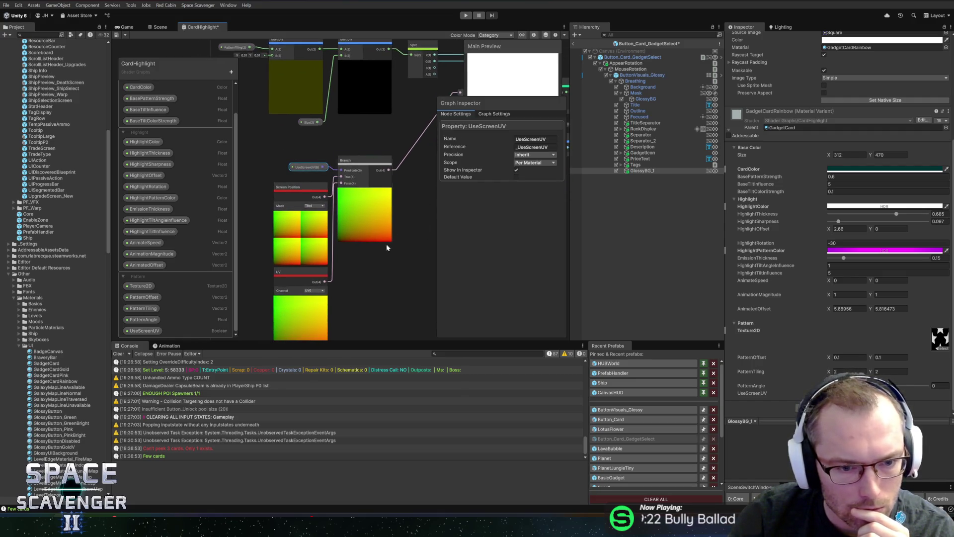
{"action": "left_click", "coordinate": [303, 303]}
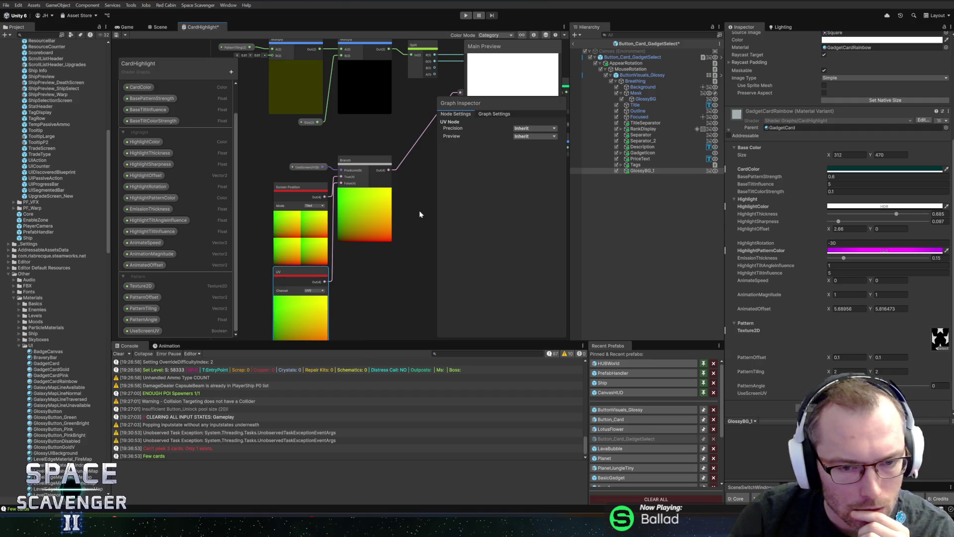
{"action": "scroll", "coordinate": [419, 210], "scroll_direction": "right", "scroll_amount": 4}
{"action": "scroll", "coordinate": [383, 204], "scroll_direction": "right", "scroll_amount": 3}
{"action": "left_click", "coordinate": [160, 28]}
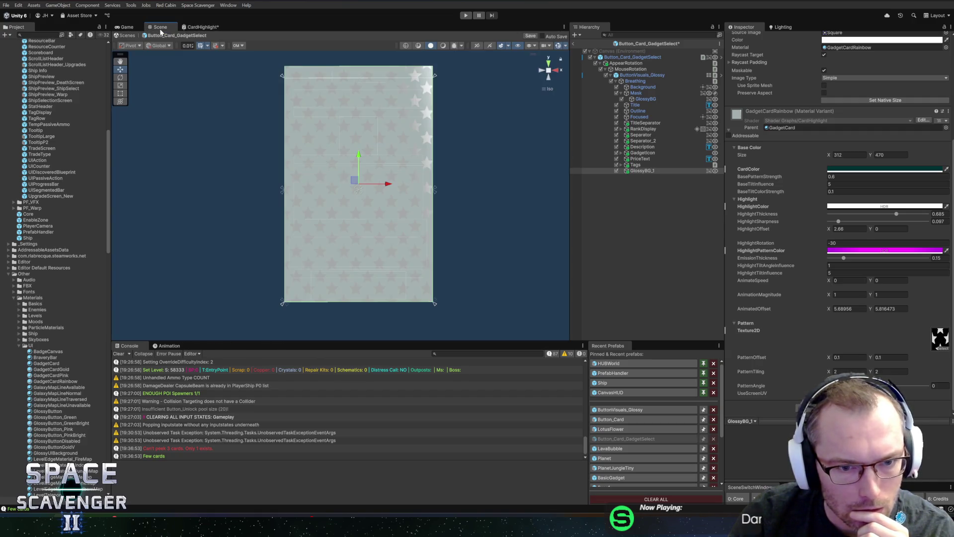
{"action": "left_click", "coordinate": [200, 28]}
- Examine the Sample Texture 2D, Degrees To Radians and Tiling And Offset node previews
{"action": "left_click_drag", "start_coordinate": [356, 190], "coordinate": [199, 178]}
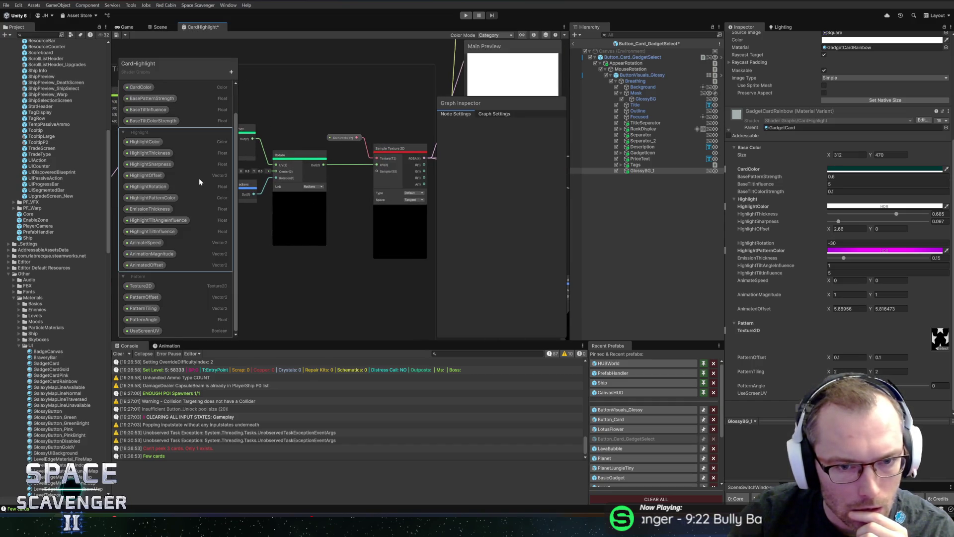
{"action": "mouse_move", "coordinate": [360, 192]}
{"action": "left_mouse_down"}
{"action": "mouse_move", "coordinate": [264, 189]}
{"action": "mouse_move", "coordinate": [427, 173]}
{"action": "mouse_move", "coordinate": [335, 171]}
{"action": "left_mouse_up"}
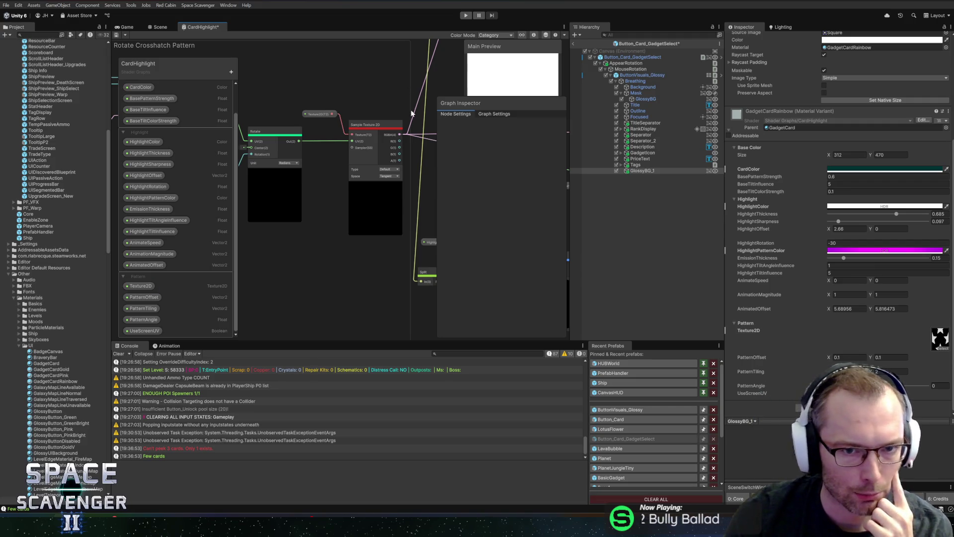
{"action": "left_click", "coordinate": [385, 127]}
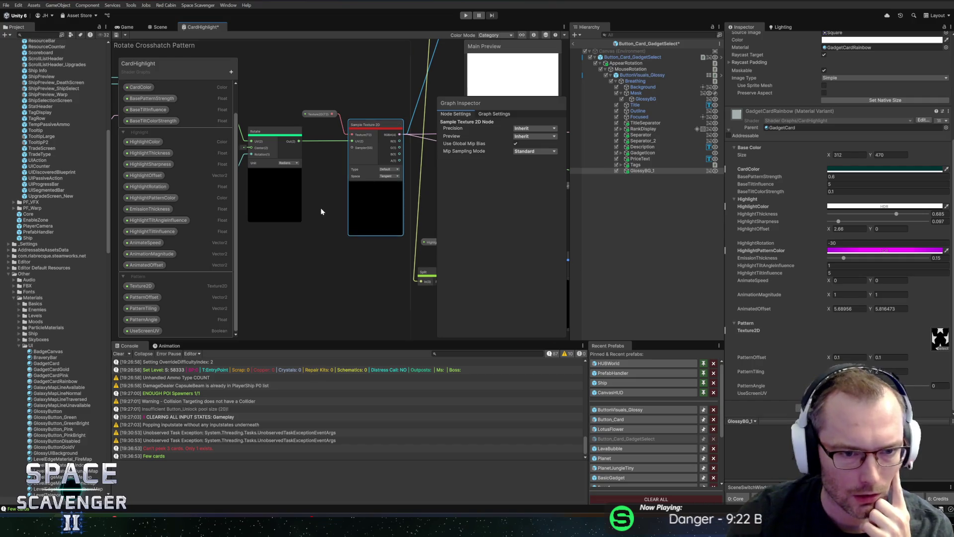
{"action": "scroll", "coordinate": [321, 207], "scroll_direction": "down", "scroll_amount": 3}
{"action": "scroll", "coordinate": [352, 186], "scroll_direction": "up", "scroll_amount": 4}
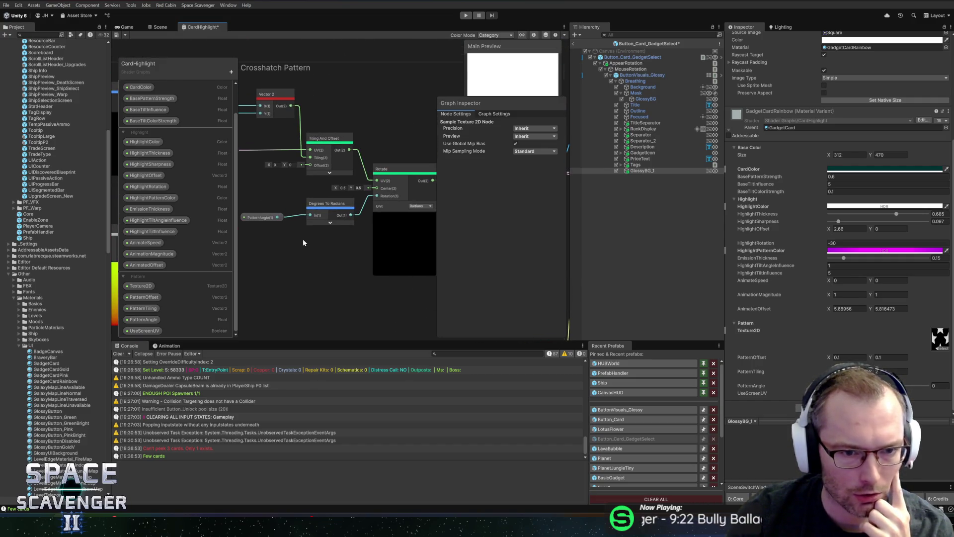
{"action": "left_click", "coordinate": [330, 222]}
{"action": "left_click", "coordinate": [337, 226]}
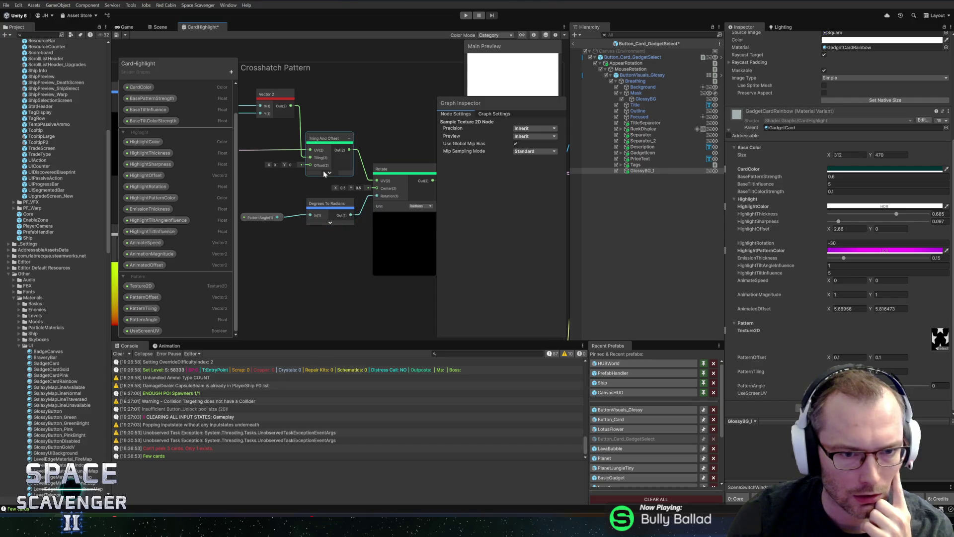
{"action": "left_click", "coordinate": [329, 172]}
{"action": "left_click", "coordinate": [315, 182]}
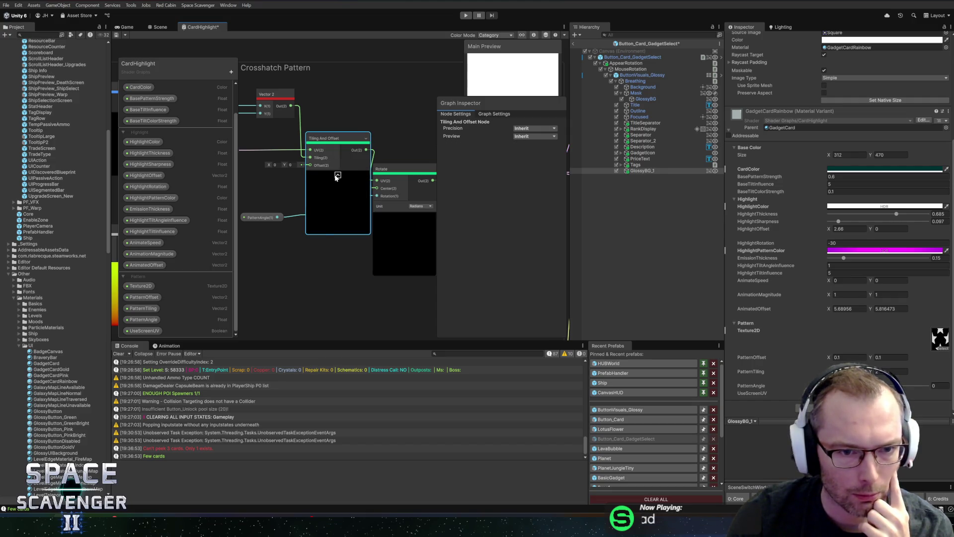
{"action": "scroll", "coordinate": [315, 184], "scroll_direction": "down", "scroll_amount": 2}
{"action": "scroll", "coordinate": [381, 178], "scroll_direction": "up", "scroll_amount": 2}
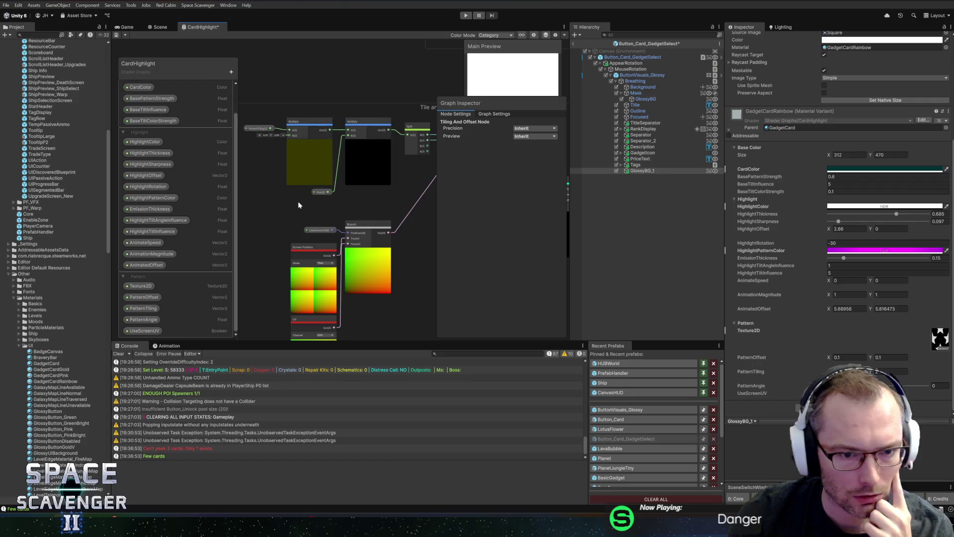
- Inspect the Texture2D property node's settings and paste a duplicate of it
{"action": "mouse_move", "coordinate": [369, 204]}
{"action": "left_mouse_down"}
{"action": "mouse_move", "coordinate": [270, 207]}
{"action": "mouse_move", "coordinate": [395, 219]}
{"action": "mouse_move", "coordinate": [343, 221]}
{"action": "left_mouse_up"}
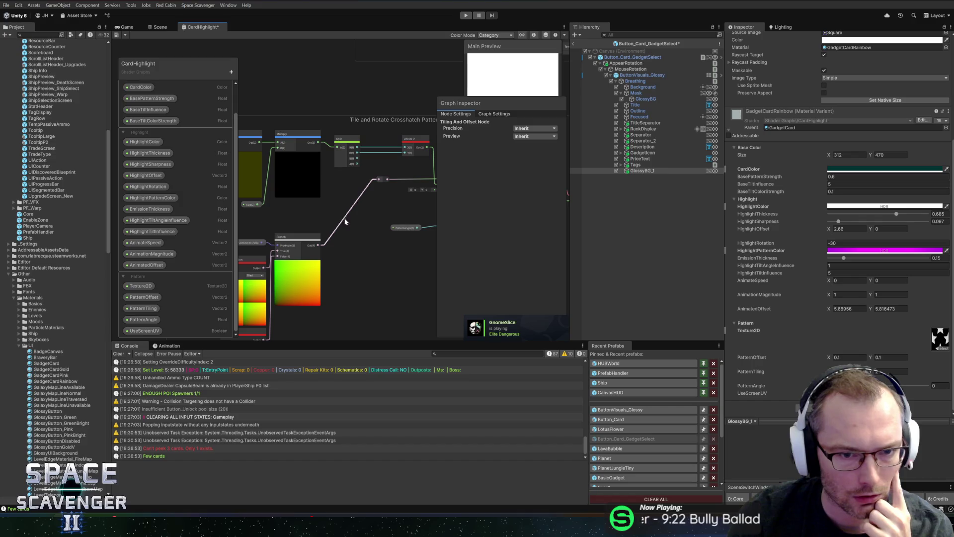
{"action": "scroll", "coordinate": [394, 224], "scroll_direction": "up", "scroll_amount": 3}
{"action": "left_click", "coordinate": [328, 198]}
{"action": "left_click", "coordinate": [322, 200]}
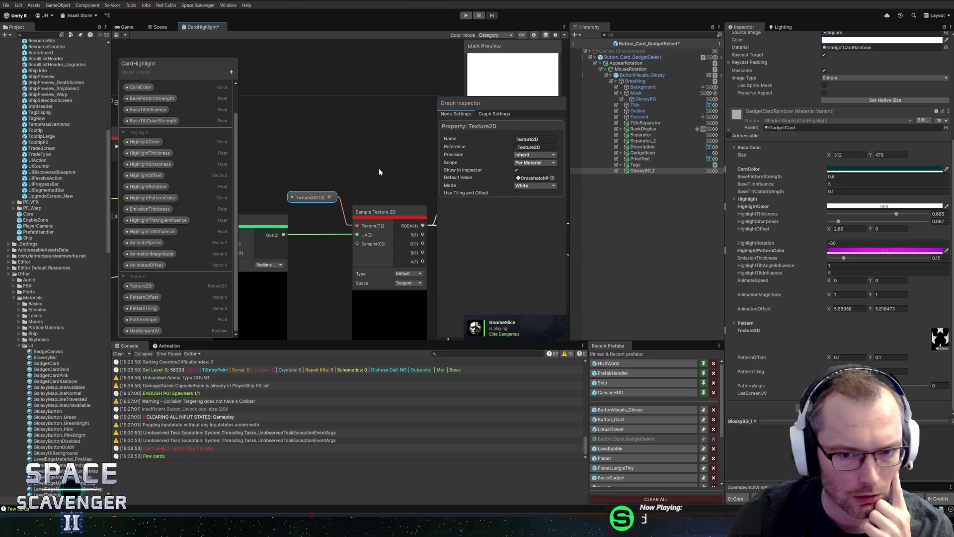
{"action": "left_click_drag", "start_coordinate": [380, 167], "coordinate": [336, 136]}
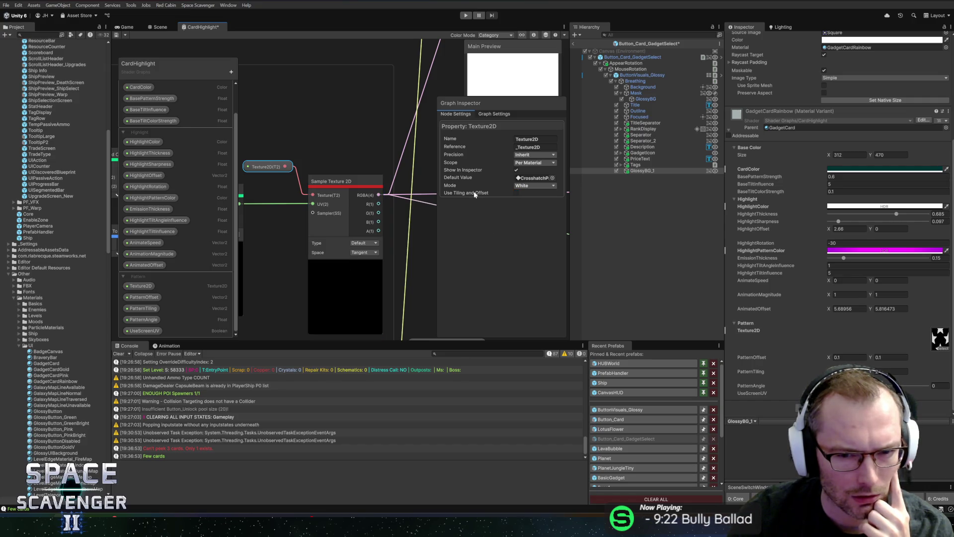
{"action": "scroll", "coordinate": [364, 177], "scroll_direction": "down", "scroll_amount": 5}
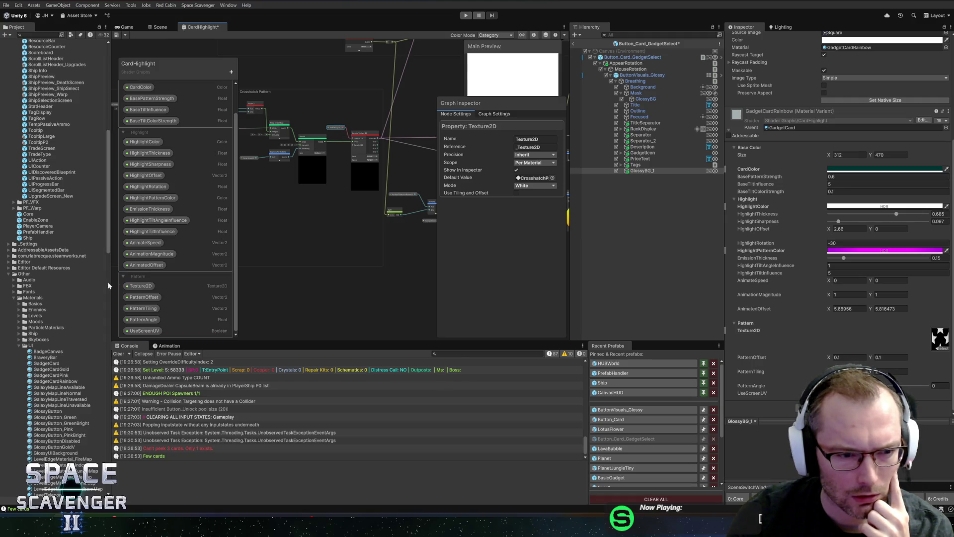
{"action": "key", "text": "ctrl+v"}
- Add a Sample Texture 2D node fed by the copied texture and remove its UV wire
{"action": "left_click_drag", "start_coordinate": [274, 293], "coordinate": [328, 284]}
{"action": "type", "text": "sam"}
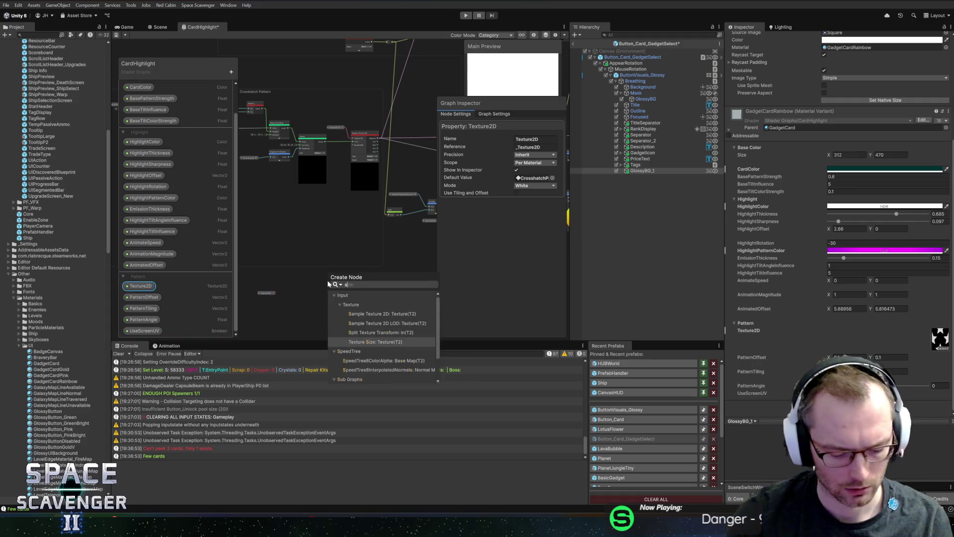
{"action": "key", "text": "Return"}
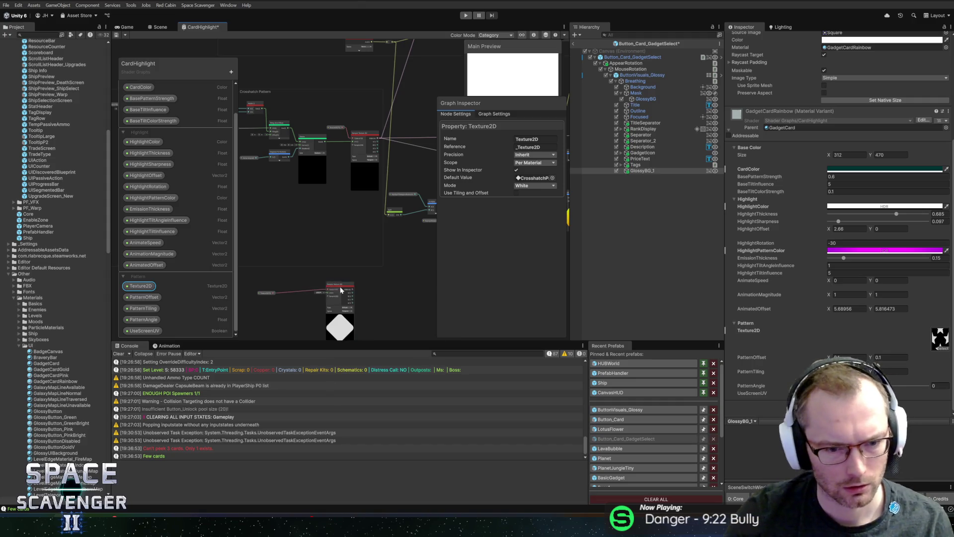
{"action": "scroll", "coordinate": [362, 154], "scroll_direction": "up", "scroll_amount": 5}
{"action": "left_click_drag", "start_coordinate": [310, 142], "coordinate": [306, 121]}
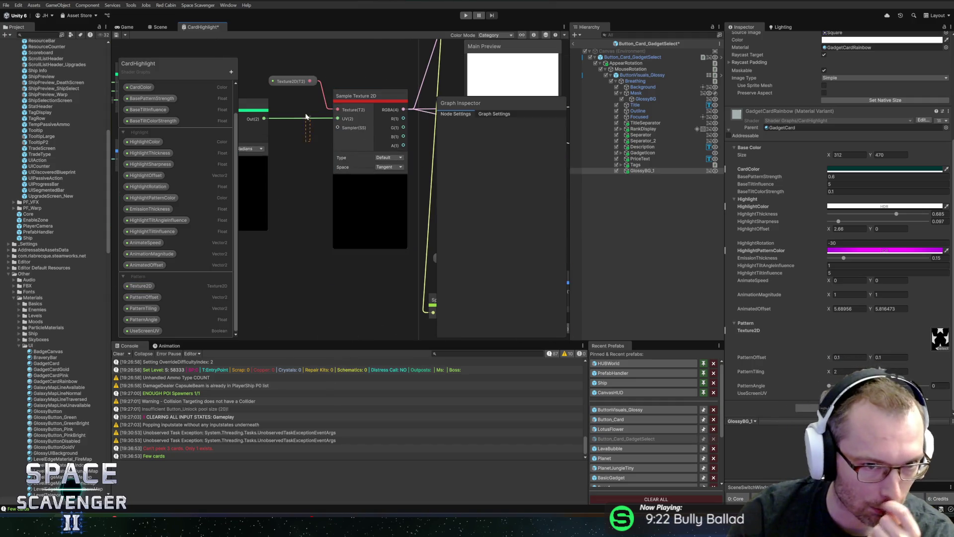
{"action": "key", "text": "Delete"}
{"action": "left_click", "coordinate": [258, 114]}
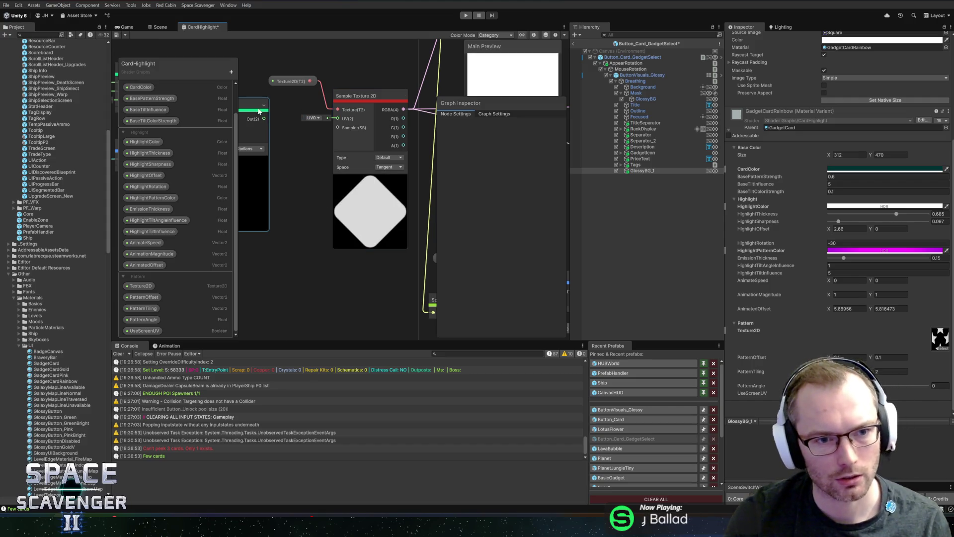
- Wire the Rotate output and the gradient output into the new Sample Texture 2D node
{"action": "left_click_drag", "start_coordinate": [163, 185], "coordinate": [287, 200]}
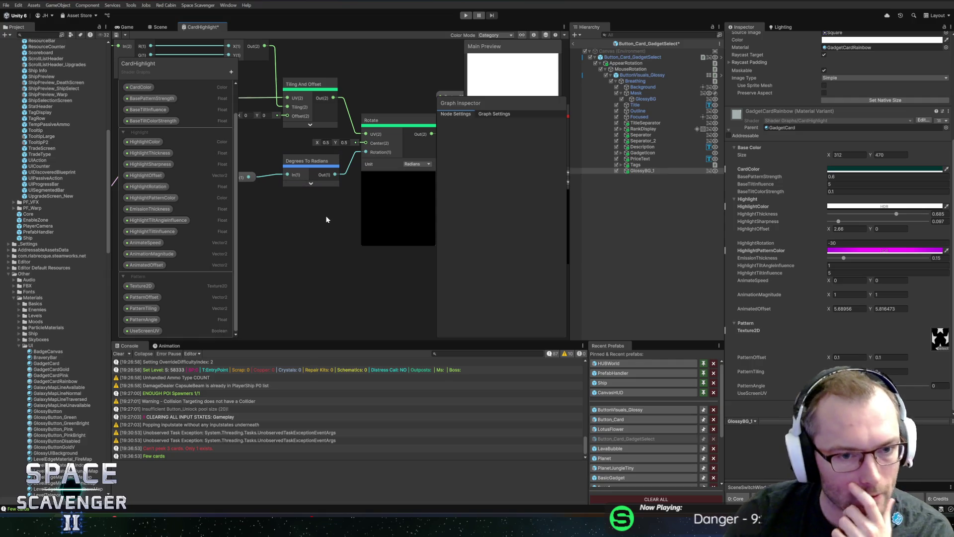
{"action": "key", "text": "a"}
{"action": "left_click", "coordinate": [265, 210]}
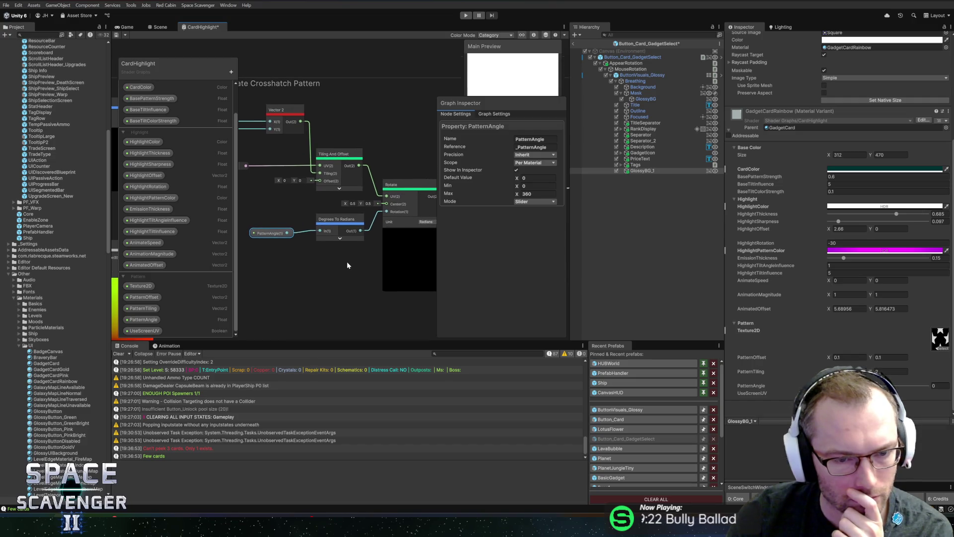
{"action": "scroll", "coordinate": [416, 138], "scroll_direction": "down", "scroll_amount": 2}
{"action": "mouse_move", "coordinate": [342, 132]}
{"action": "left_mouse_down"}
{"action": "mouse_move", "coordinate": [422, 151]}
{"action": "mouse_move", "coordinate": [353, 150]}
{"action": "mouse_move", "coordinate": [353, 134]}
{"action": "left_mouse_up"}
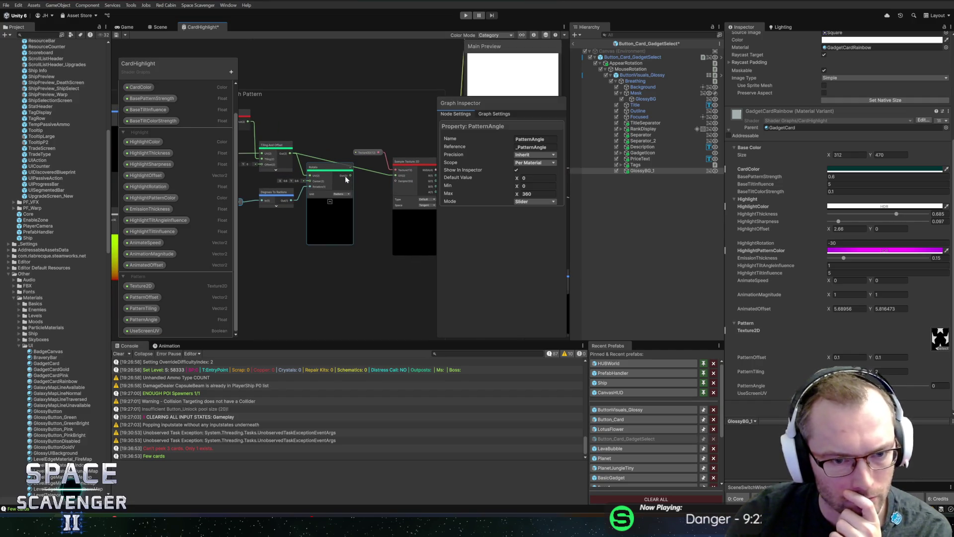
{"action": "left_click_drag", "start_coordinate": [350, 176], "coordinate": [396, 175]}
{"action": "scroll", "coordinate": [311, 124], "scroll_direction": "down", "scroll_amount": 3}
{"action": "scroll", "coordinate": [371, 222], "scroll_direction": "down", "scroll_amount": 2}
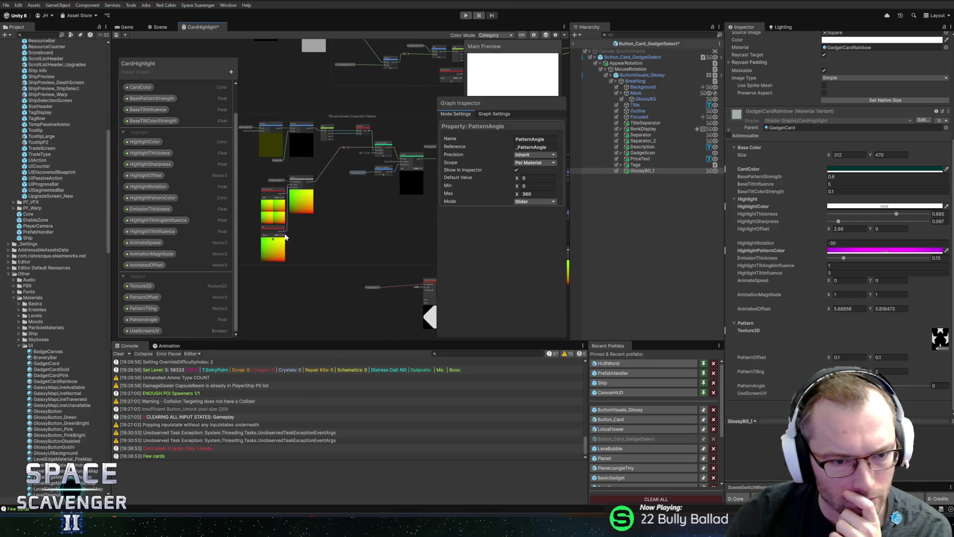
{"action": "left_click_drag", "start_coordinate": [286, 234], "coordinate": [378, 178]}
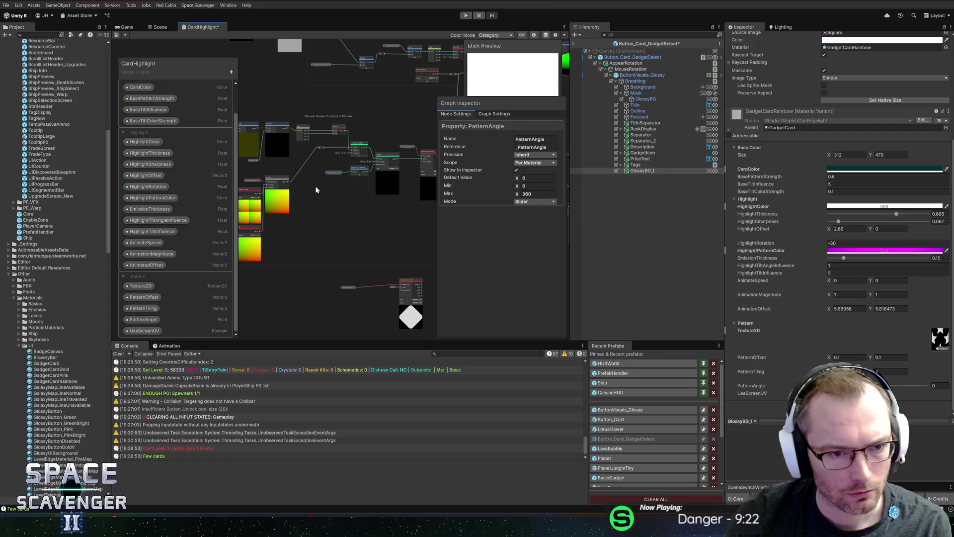
- Review the Screen Position, UV and PatternTiling property nodes
{"action": "scroll", "coordinate": [268, 201], "scroll_direction": "up", "scroll_amount": 4}
{"action": "left_click_drag", "start_coordinate": [360, 179], "coordinate": [412, 212]}
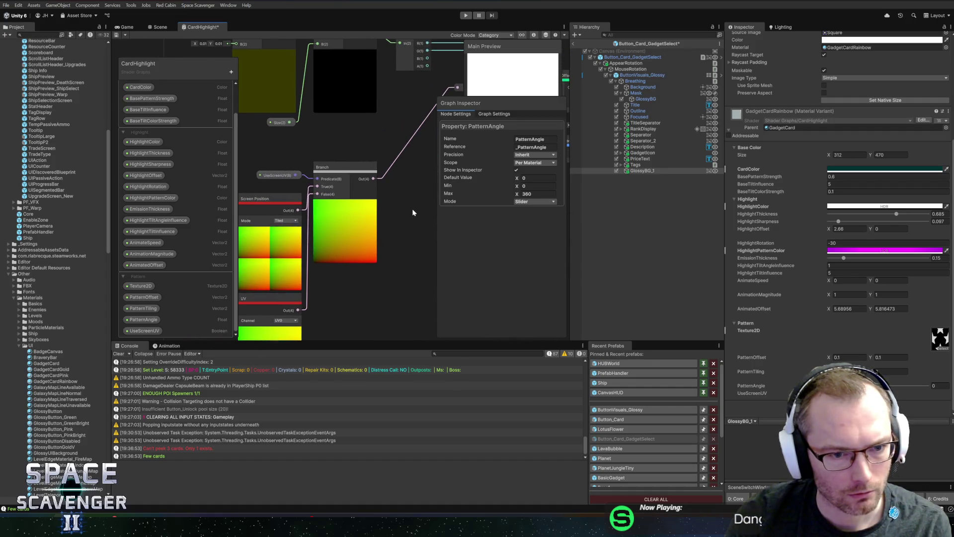
{"action": "scroll", "coordinate": [296, 218], "scroll_direction": "down", "scroll_amount": 5}
{"action": "scroll", "coordinate": [343, 174], "scroll_direction": "up", "scroll_amount": 5}
{"action": "scroll", "coordinate": [323, 169], "scroll_direction": "down", "scroll_amount": 4}
{"action": "scroll", "coordinate": [293, 149], "scroll_direction": "up", "scroll_amount": 4}
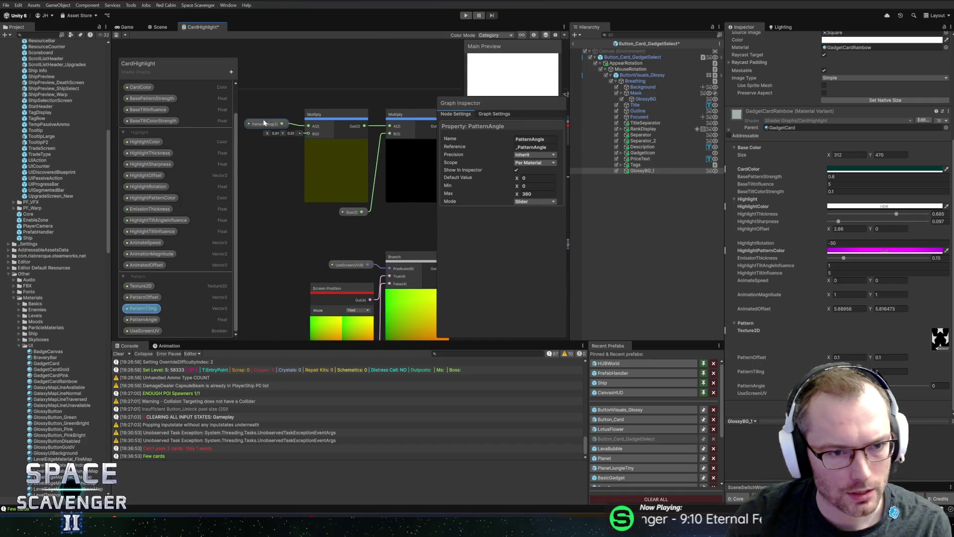
{"action": "left_click", "coordinate": [264, 123]}
{"action": "scroll", "coordinate": [391, 224], "scroll_direction": "down", "scroll_amount": 3}
{"action": "scroll", "coordinate": [299, 204], "scroll_direction": "up", "scroll_amount": 3}
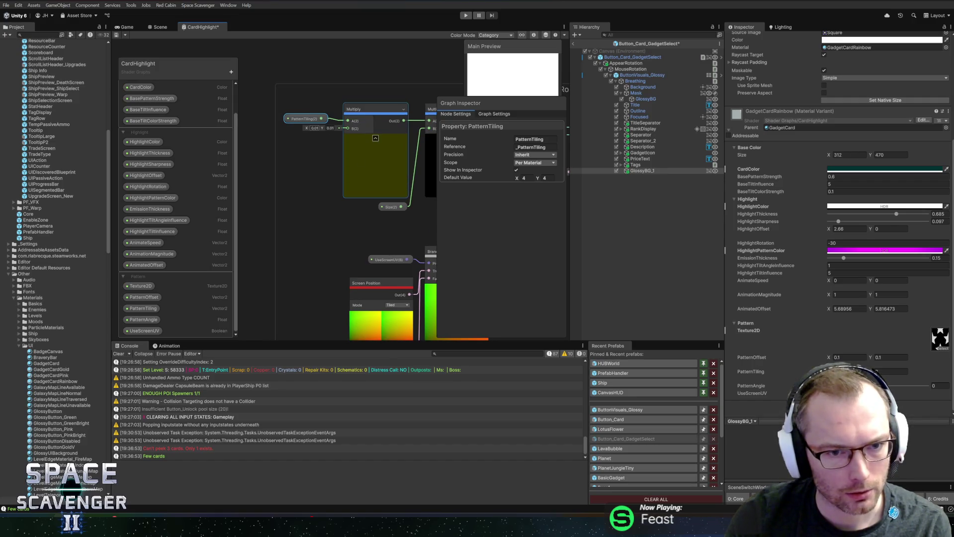
{"action": "scroll", "coordinate": [348, 221], "scroll_direction": "down", "scroll_amount": 1}
{"action": "scroll", "coordinate": [410, 217], "scroll_direction": "down", "scroll_amount": 1}
- Set the Size property's default value to 100 by 100
{"action": "left_click", "coordinate": [364, 213]}
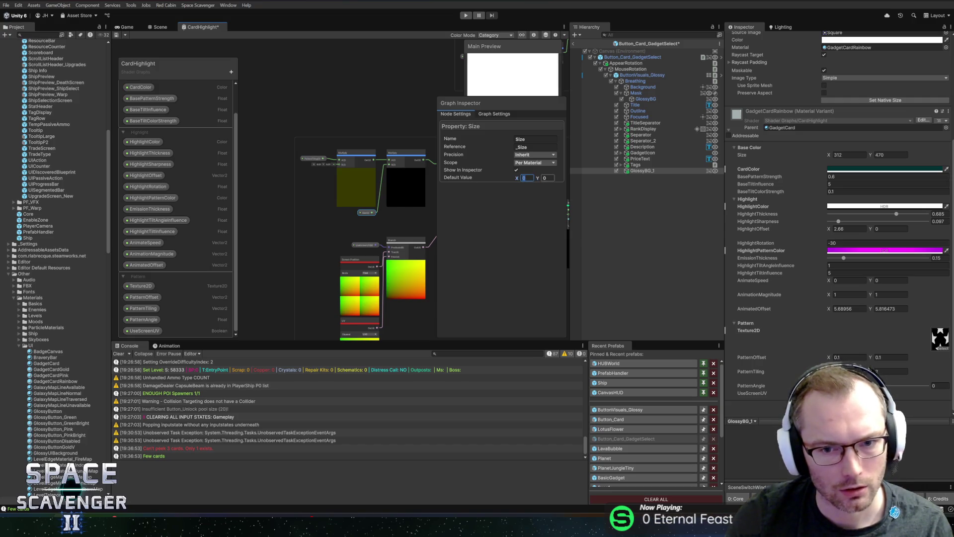
{"action": "type", "text": "1"}
{"action": "key", "text": "Tab"}
{"action": "type", "text": "1"}
{"action": "key", "text": "Return"}
{"action": "left_click_drag", "start_coordinate": [412, 219], "coordinate": [190, 200]}
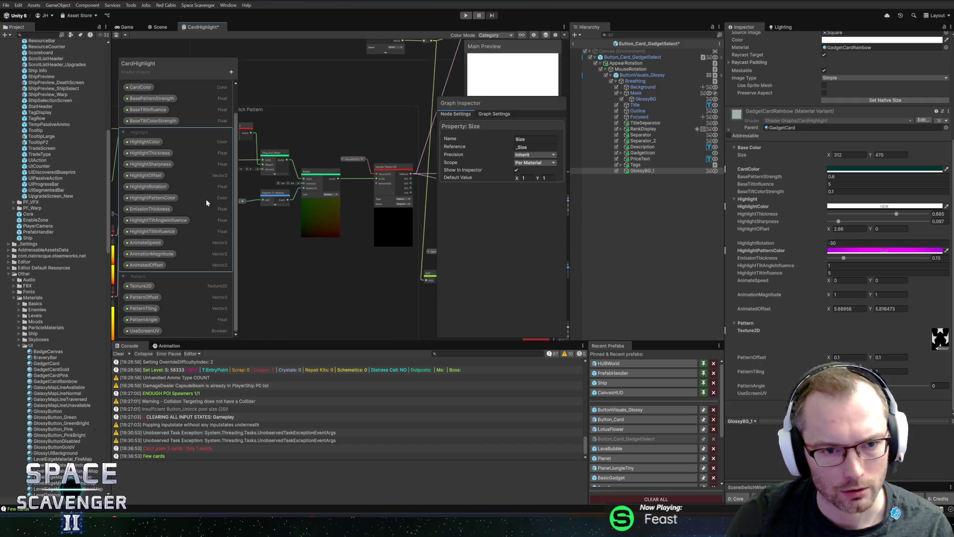
{"action": "left_click_drag", "start_coordinate": [263, 223], "coordinate": [412, 249]}
{"action": "left_click", "coordinate": [524, 177]}
{"action": "type", "text": "100"}
{"action": "key", "text": "Tab"}
{"action": "type", "text": "100"}
{"action": "key", "text": "Return"}
- Check the bright yellow pattern preview around the Rotate and Sample Texture 2D nodes
{"action": "left_click_drag", "start_coordinate": [385, 234], "coordinate": [236, 230]}
{"action": "mouse_move", "coordinate": [345, 240]}
{"action": "left_mouse_down"}
{"action": "mouse_move", "coordinate": [314, 240]}
{"action": "mouse_move", "coordinate": [345, 240]}
{"action": "mouse_move", "coordinate": [206, 195]}
{"action": "left_mouse_up"}
{"action": "mouse_move", "coordinate": [335, 210]}
{"action": "left_mouse_down"}
{"action": "mouse_move", "coordinate": [309, 204]}
{"action": "mouse_move", "coordinate": [474, 182]}
{"action": "left_mouse_up"}
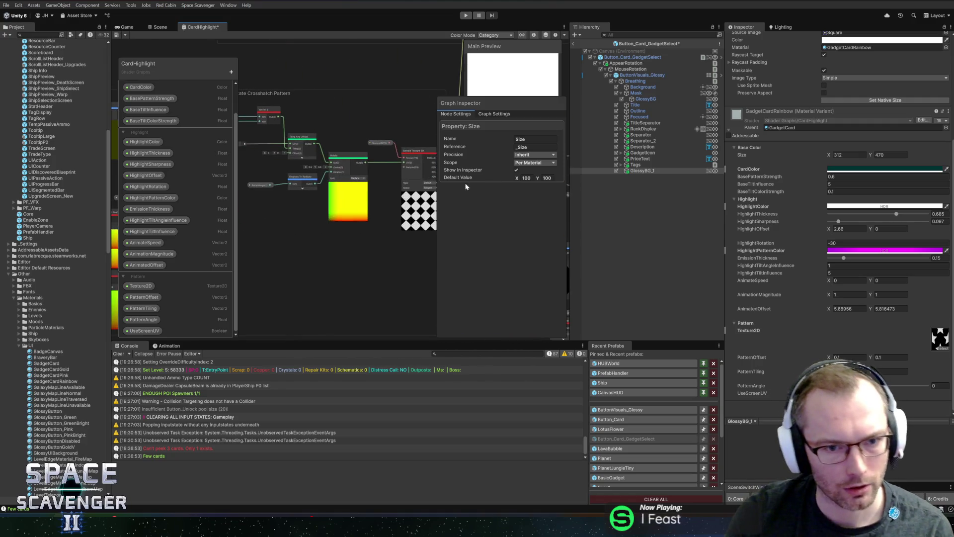
{"action": "scroll", "coordinate": [371, 195], "scroll_direction": "up", "scroll_amount": 3}
{"action": "left_click_drag", "start_coordinate": [371, 190], "coordinate": [334, 146]}
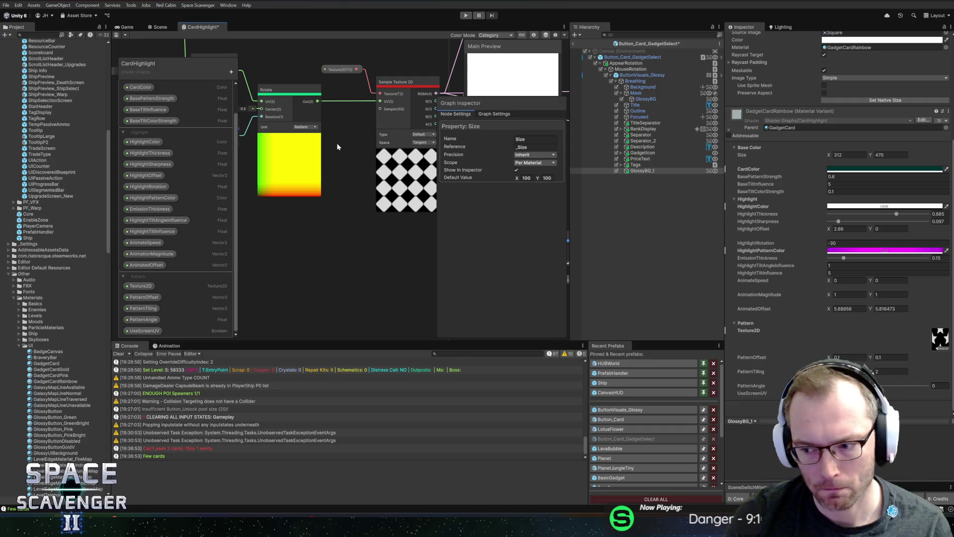
{"action": "scroll", "coordinate": [336, 147], "scroll_direction": "down", "scroll_amount": 3}
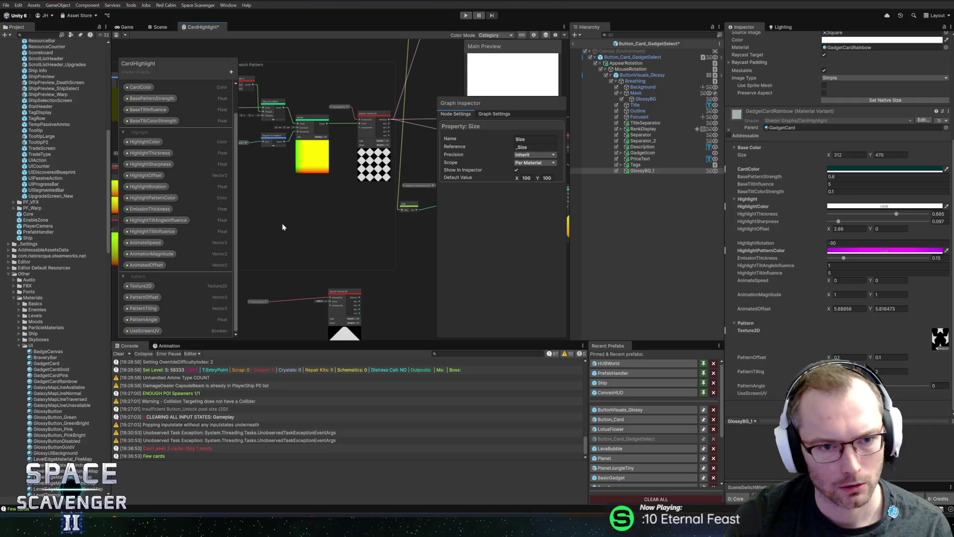
{"action": "left_click", "coordinate": [168, 273]}
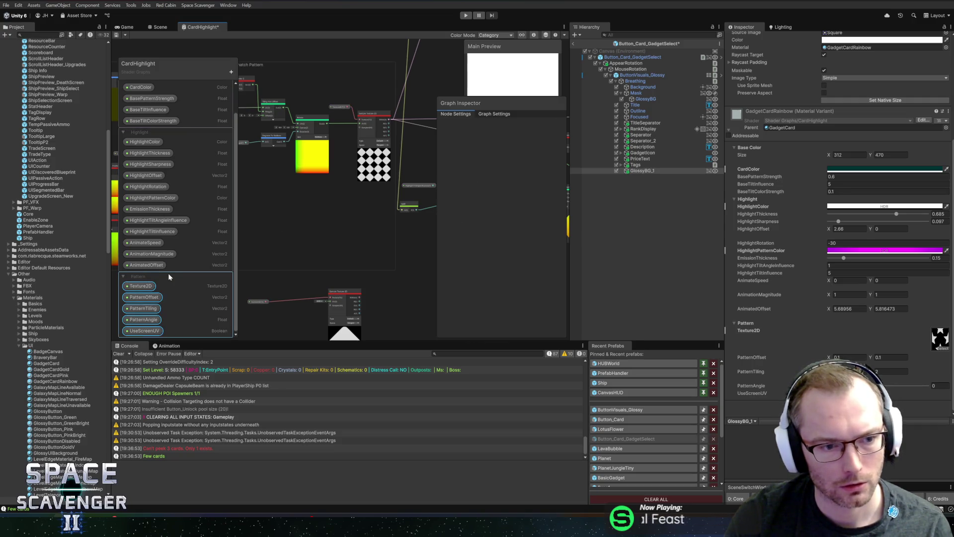
- Add RedUVOffset and BlueUVOffset Vector2 properties to the Pattern group
{"action": "left_click", "coordinate": [231, 72]}
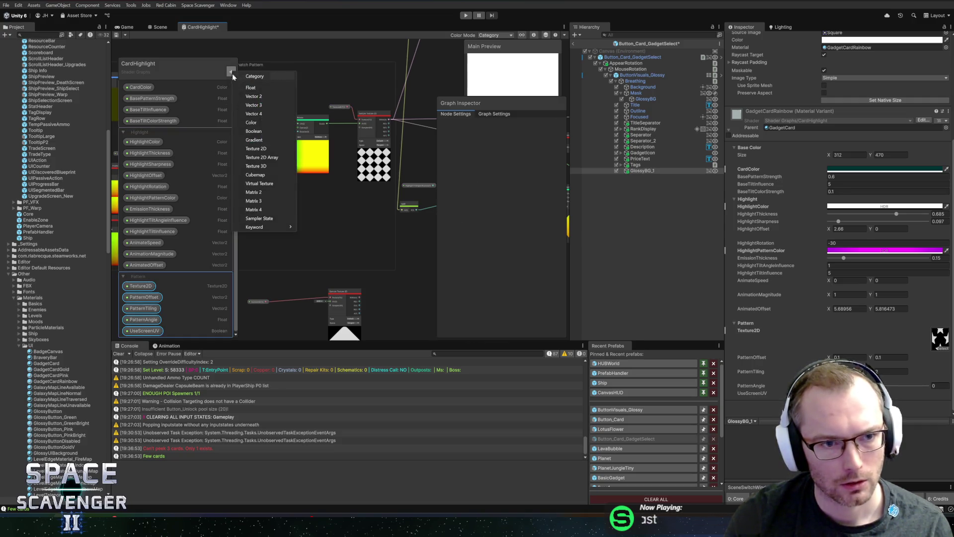
{"action": "left_click", "coordinate": [255, 97]}
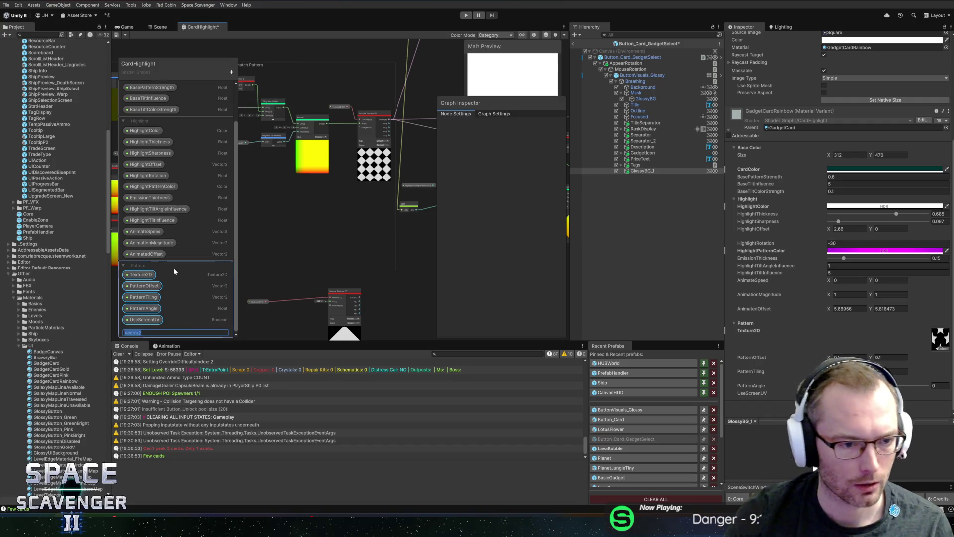
{"action": "type", "text": "RedUVOff"}
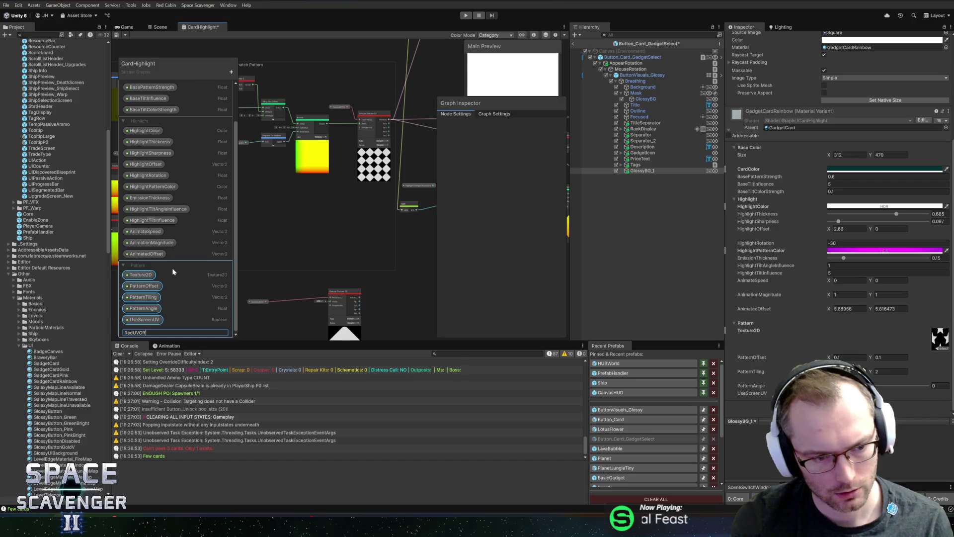
{"action": "key", "text": "Return"}
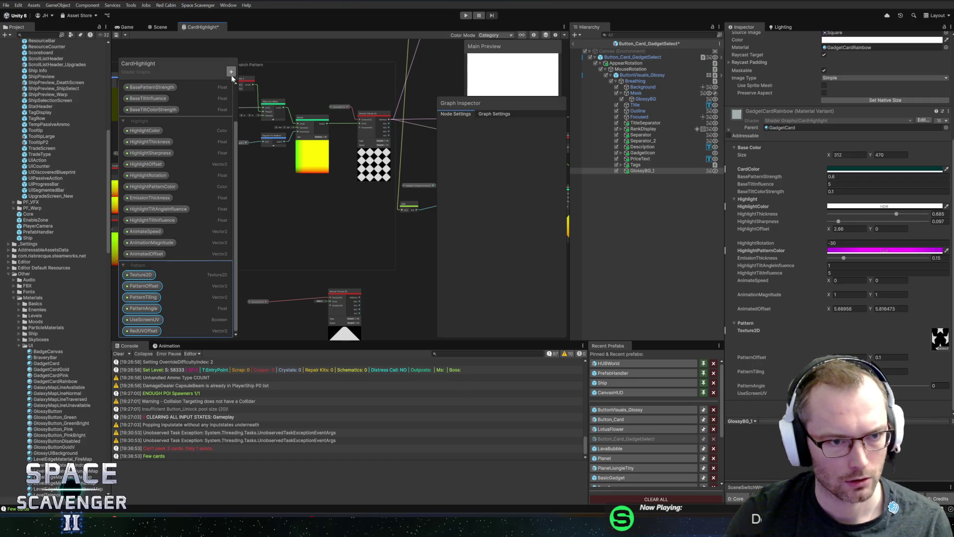
{"action": "left_click", "coordinate": [232, 72]}
{"action": "key", "text": "Escape"}
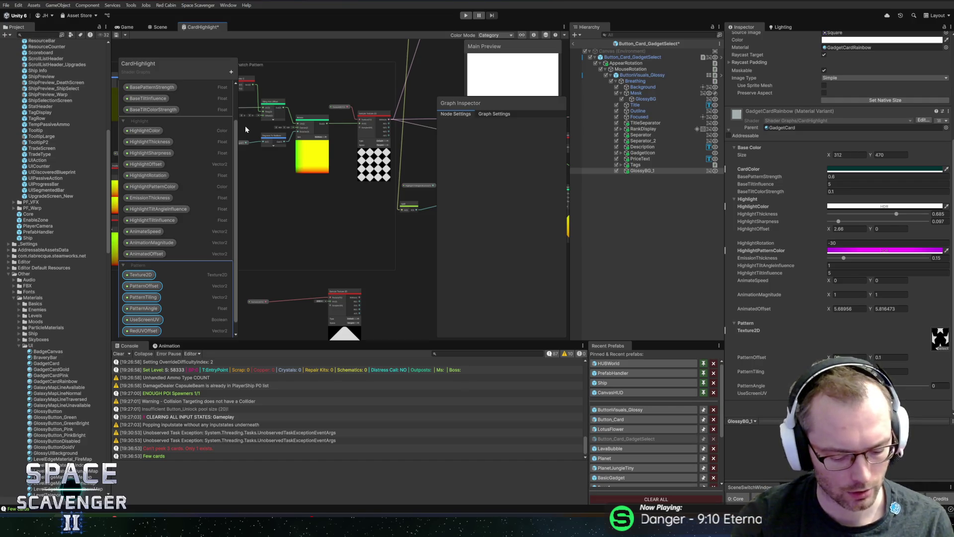
{"action": "scroll", "coordinate": [198, 149], "scroll_direction": "down", "scroll_amount": 1}
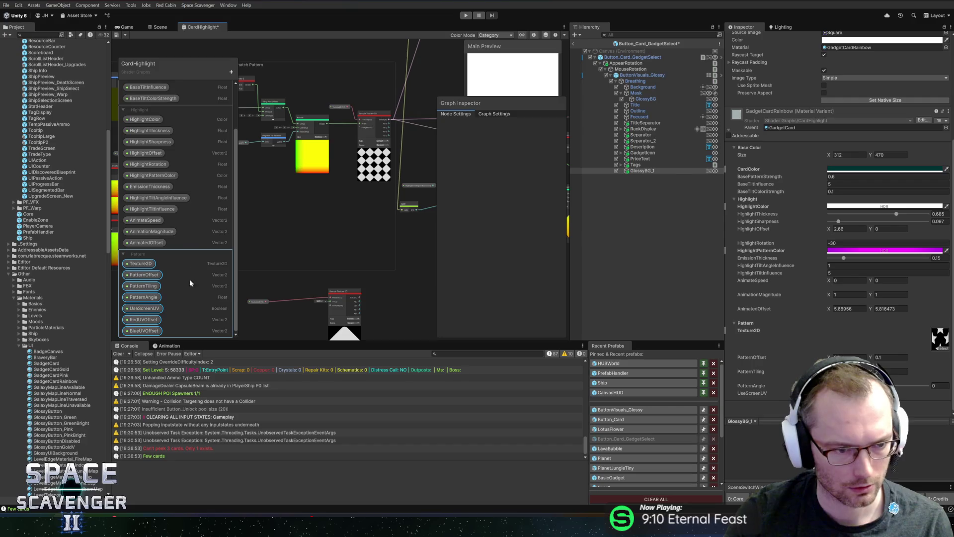
{"action": "left_click", "coordinate": [143, 320]}
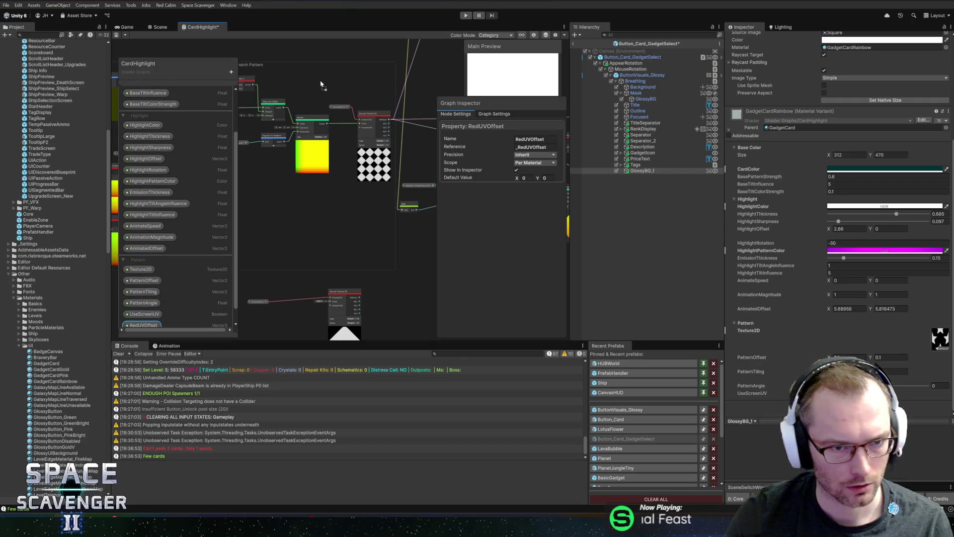
{"action": "left_click", "coordinate": [144, 331]}
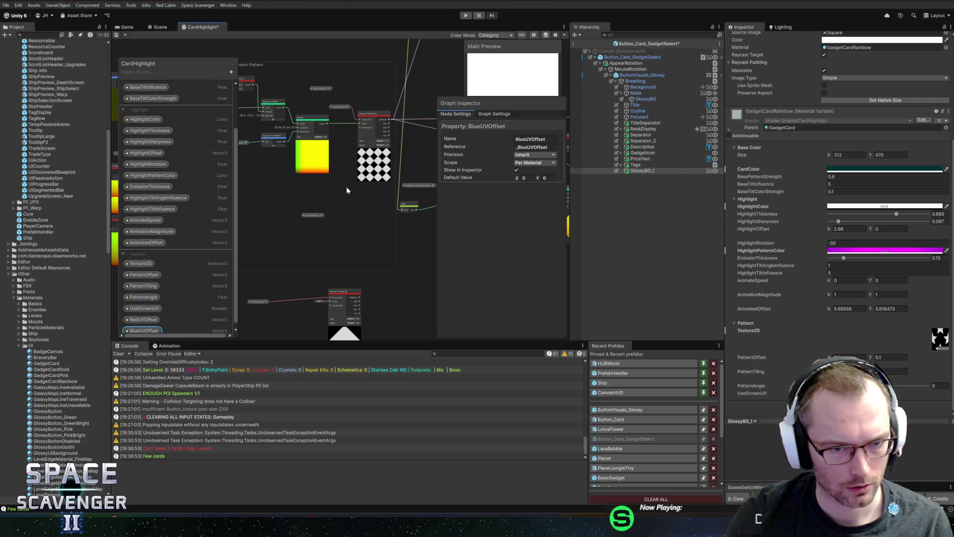
- Arrange the Sample Texture 2D, Texture2D and RedUVOffset nodes inside the pattern group
{"action": "left_click_drag", "start_coordinate": [352, 181], "coordinate": [307, 227]}
{"action": "mouse_move", "coordinate": [245, 269]}
{"action": "left_mouse_down"}
{"action": "mouse_move", "coordinate": [340, 297]}
{"action": "mouse_move", "coordinate": [348, 85]}
{"action": "mouse_move", "coordinate": [360, 163]}
{"action": "left_mouse_up"}
{"action": "scroll", "coordinate": [331, 168], "scroll_direction": "up", "scroll_amount": 3}
{"action": "left_click_drag", "start_coordinate": [243, 138], "coordinate": [297, 120]}
{"action": "mouse_move", "coordinate": [298, 183]}
{"action": "left_mouse_down"}
{"action": "mouse_move", "coordinate": [305, 139]}
{"action": "mouse_move", "coordinate": [292, 141]}
{"action": "left_mouse_up"}
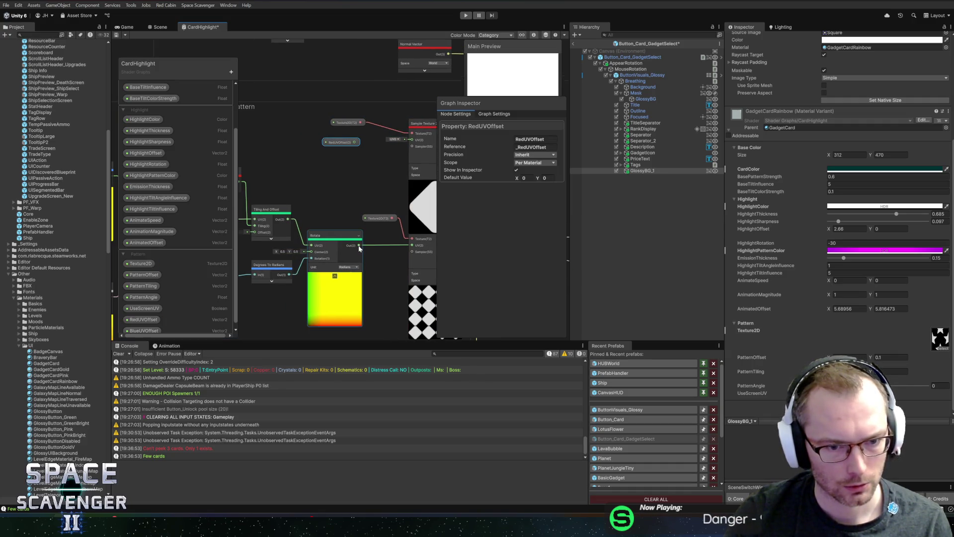
- Create an Add node and feed RedUVOffset into it
{"action": "key", "text": "space"}
{"action": "type", "text": "add"}
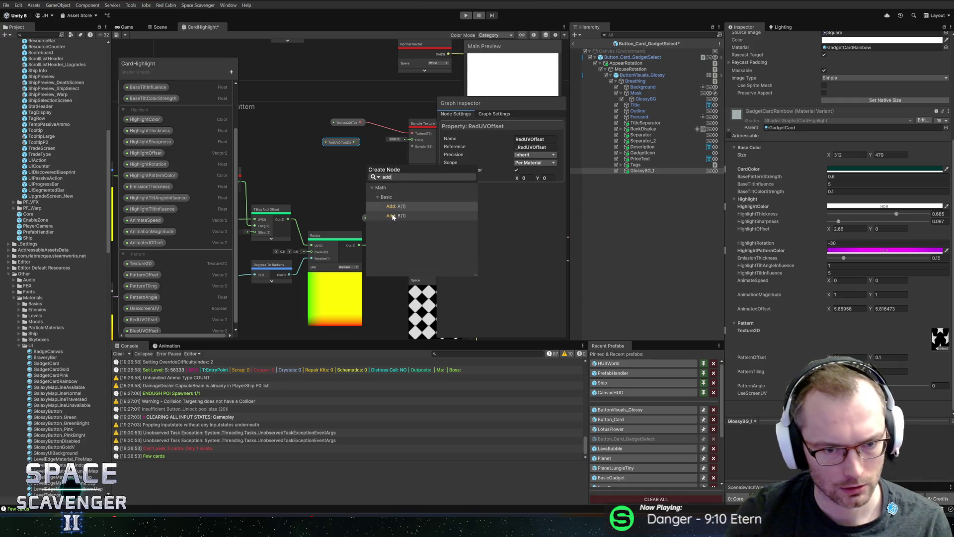
{"action": "left_click", "coordinate": [393, 215]}
{"action": "mouse_move", "coordinate": [347, 143]}
{"action": "left_mouse_down"}
{"action": "mouse_move", "coordinate": [315, 145]}
{"action": "mouse_move", "coordinate": [367, 176]}
{"action": "mouse_move", "coordinate": [344, 148]}
{"action": "mouse_move", "coordinate": [371, 139]}
{"action": "left_mouse_up"}
{"action": "left_click", "coordinate": [312, 144]}
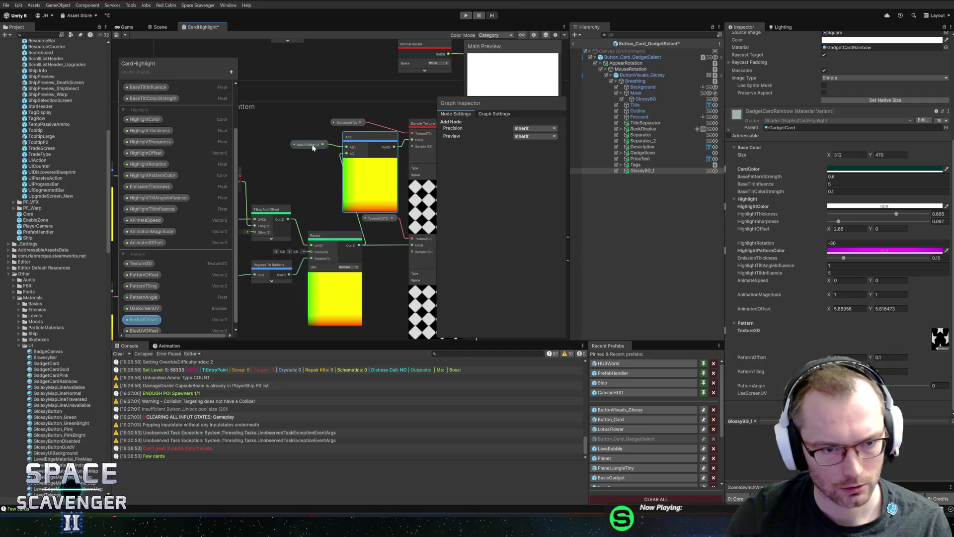
{"action": "left_click", "coordinate": [525, 178]}
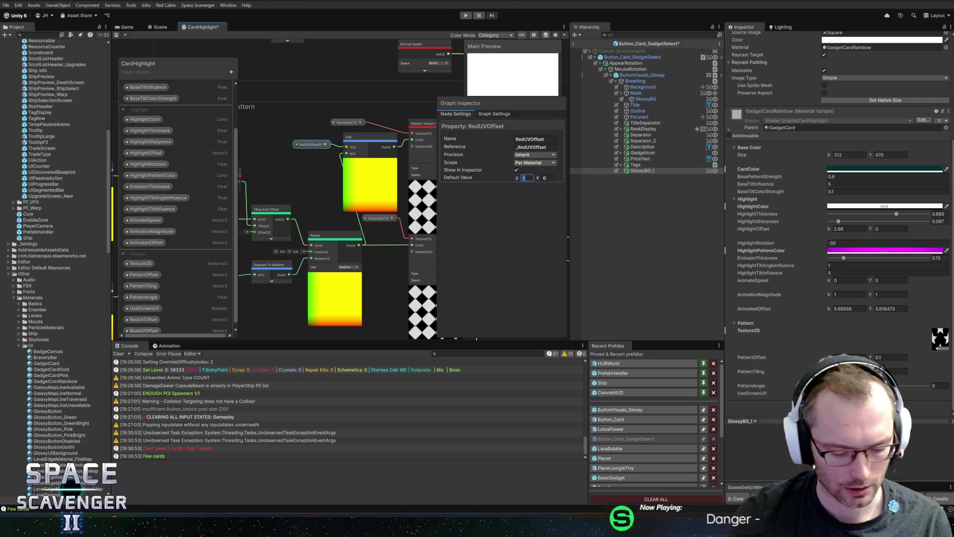
- Set RedUVOffset's default value to -0.1, -0.1
{"action": "type", "text": "0.1"}
{"action": "key", "text": "Tab"}
{"action": "type", "text": "0.1"}
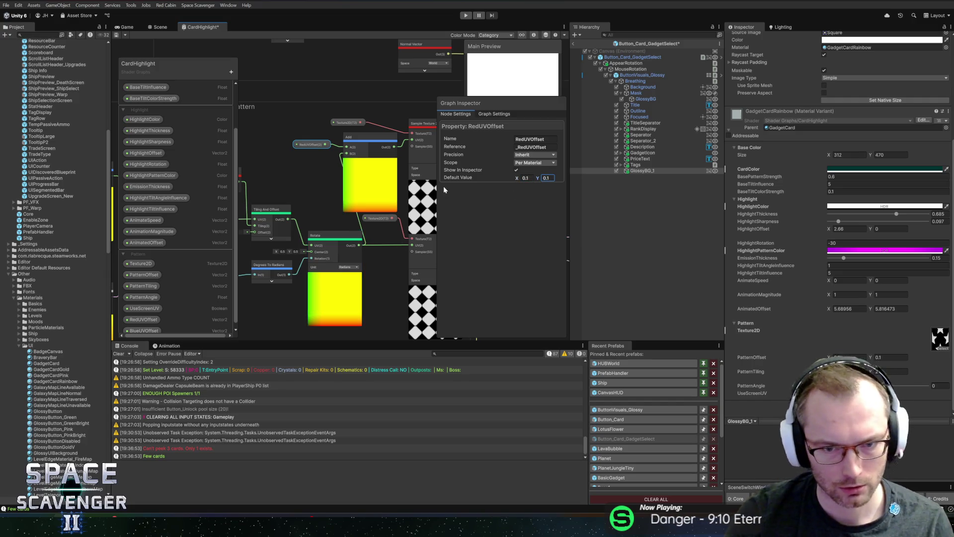
{"action": "type", "text": "-0.1"}
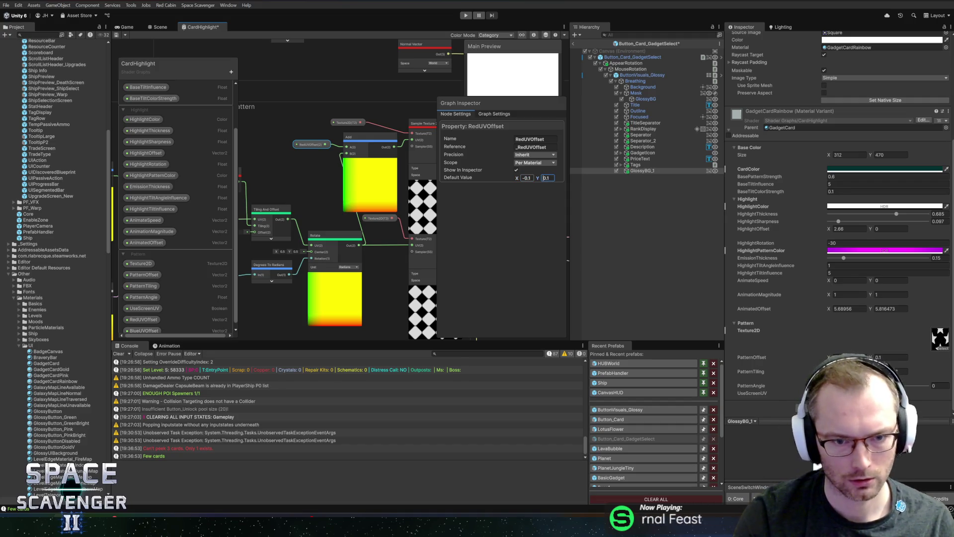
{"action": "type", "text": "-0.1"}
- Add an Add node combining one sample's R channel with the other's G, then select those nodes
{"action": "left_click_drag", "start_coordinate": [308, 185], "coordinate": [192, 165]}
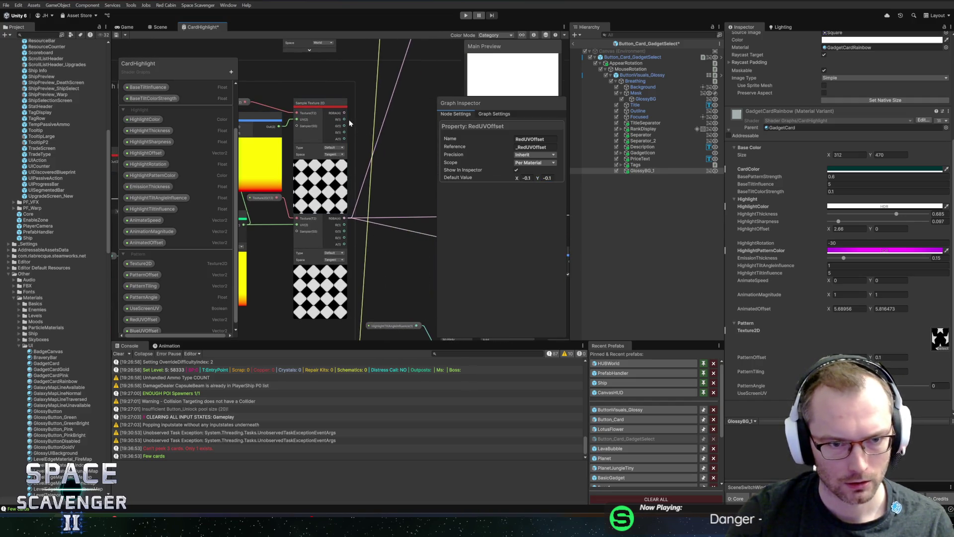
{"action": "key", "text": "space"}
{"action": "type", "text": "add"}
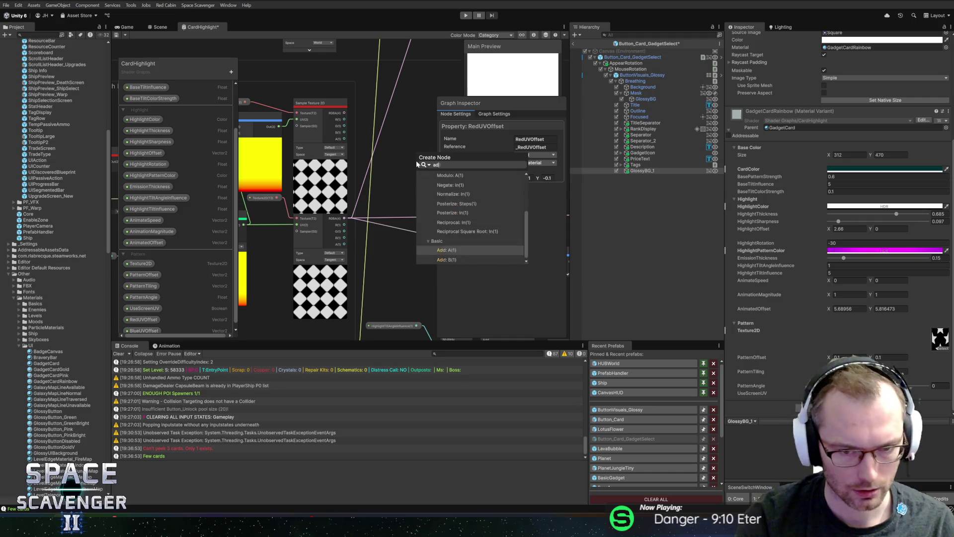
{"action": "key", "text": "Return"}
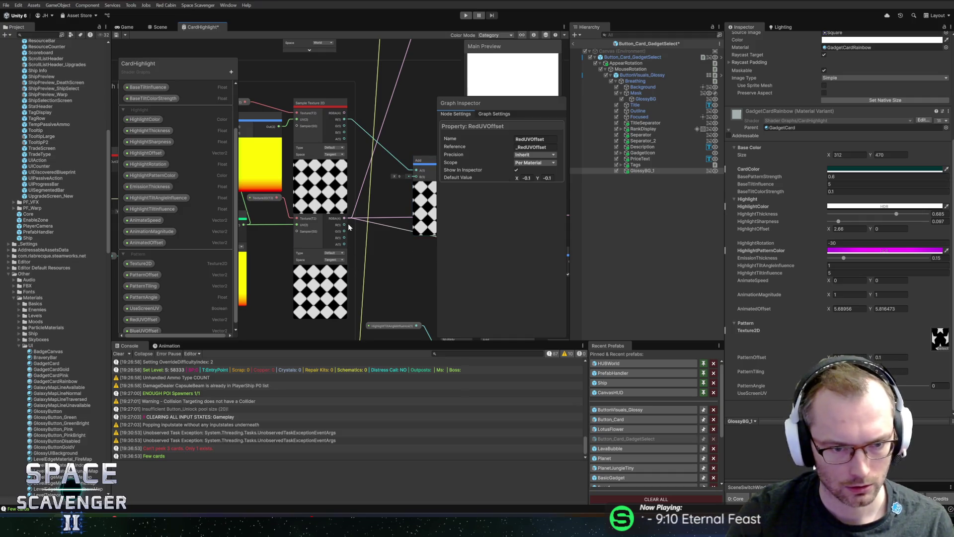
{"action": "left_click_drag", "start_coordinate": [344, 234], "coordinate": [416, 177]}
{"action": "mouse_move", "coordinate": [315, 89]}
{"action": "left_mouse_down"}
{"action": "mouse_move", "coordinate": [318, 103]}
{"action": "mouse_move", "coordinate": [342, 99]}
{"action": "mouse_move", "coordinate": [313, 76]}
{"action": "mouse_move", "coordinate": [368, 94]}
{"action": "left_mouse_up"}
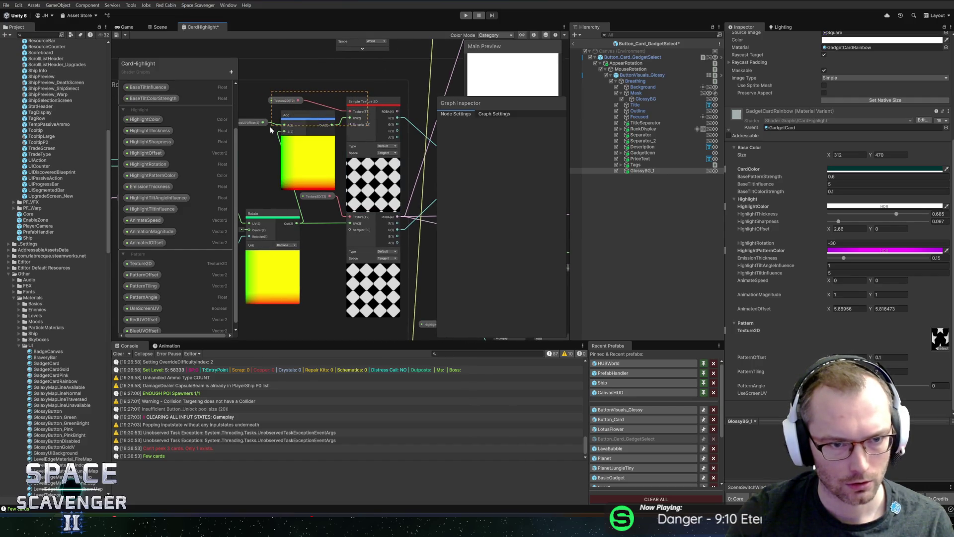
{"action": "left_click_drag", "start_coordinate": [284, 141], "coordinate": [258, 129]}
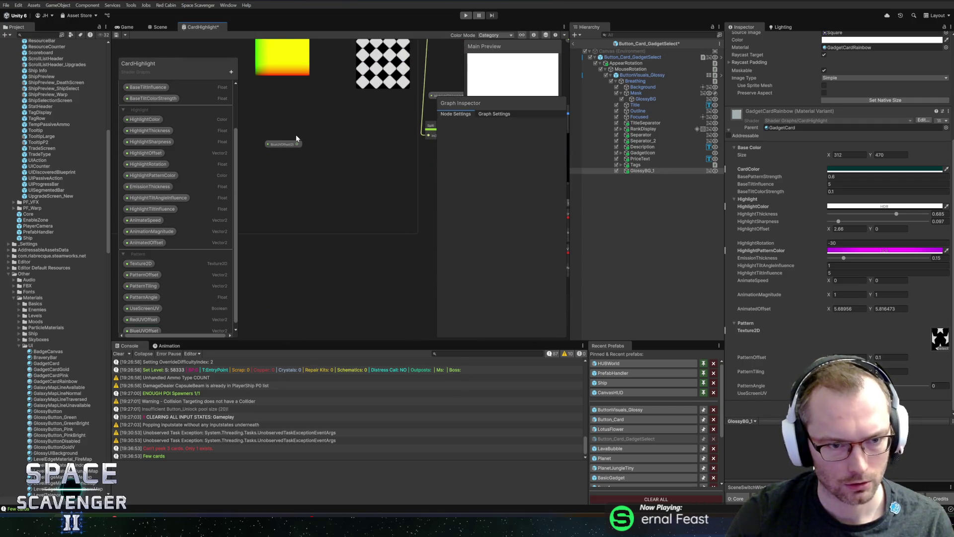
- Undo a stray paste and move the BlueUVOffset node left of the Add node
{"action": "key", "text": "ctrl+v"}
{"action": "key", "text": "ctrl+z"}
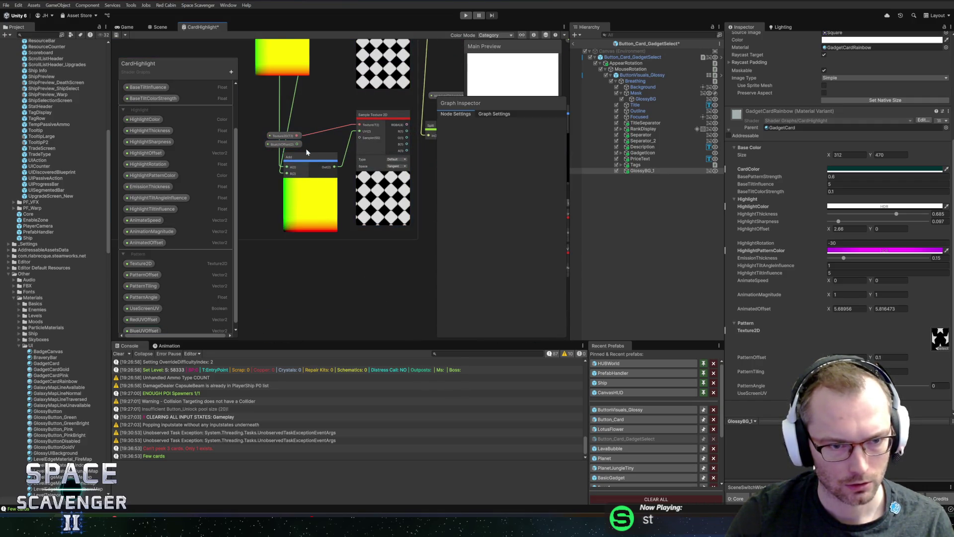
{"action": "left_click_drag", "start_coordinate": [282, 144], "coordinate": [252, 151]}
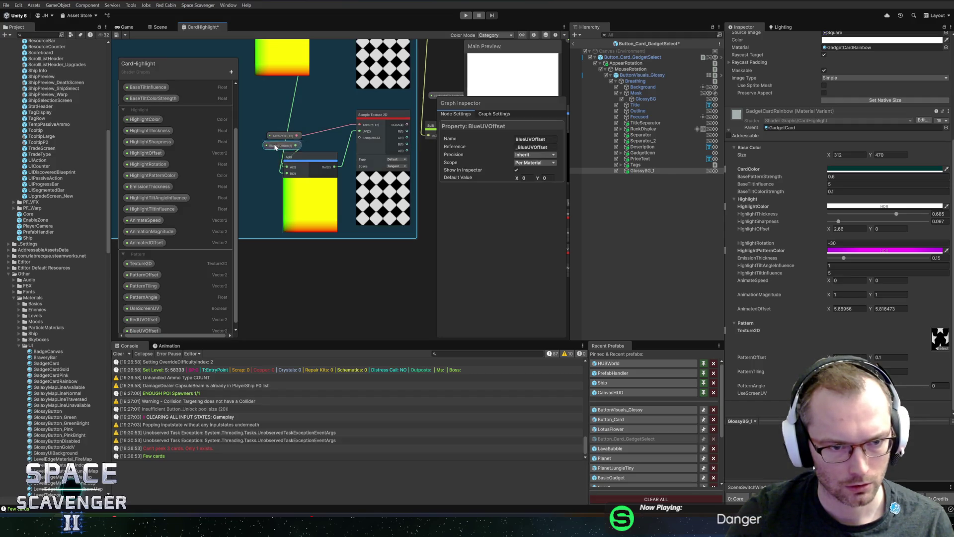
{"action": "mouse_move", "coordinate": [323, 147]}
{"action": "left_mouse_down"}
{"action": "mouse_move", "coordinate": [288, 159]}
{"action": "mouse_move", "coordinate": [333, 145]}
{"action": "mouse_move", "coordinate": [336, 173]}
{"action": "left_mouse_up"}
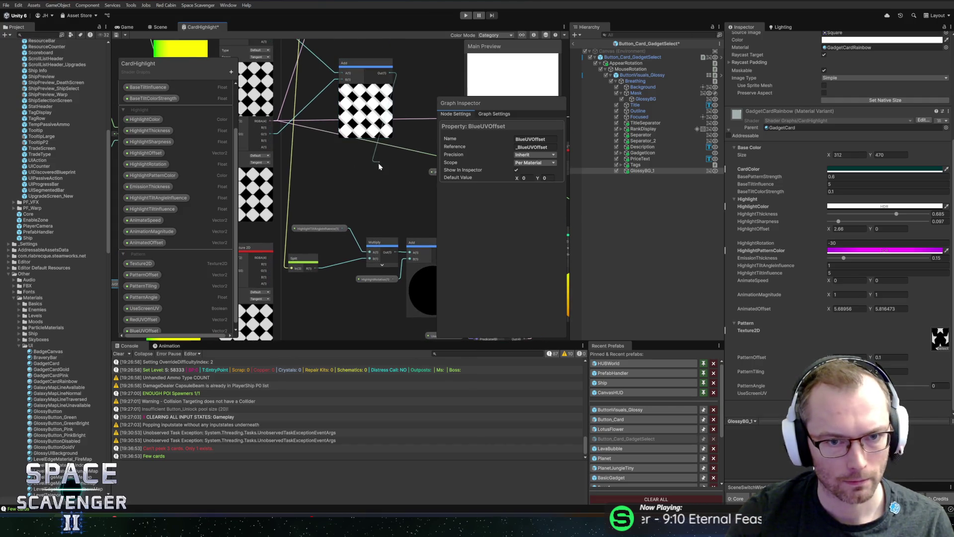
- Create a new Add node and wire the Sample Texture B output into its B input
{"action": "key", "text": "space"}
{"action": "type", "text": "add"}
{"action": "key", "text": "Return"}
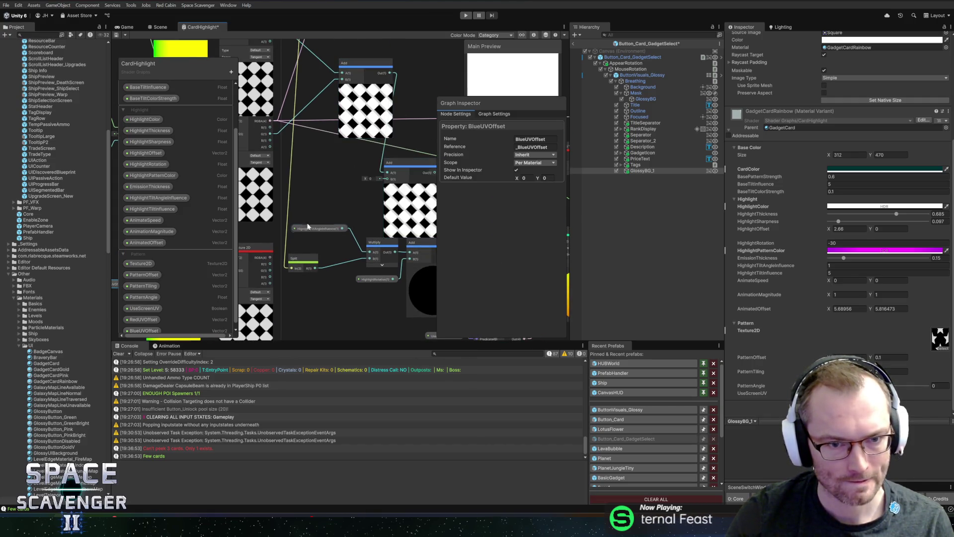
{"action": "mouse_move", "coordinate": [270, 277]}
{"action": "left_mouse_down"}
{"action": "mouse_move", "coordinate": [377, 214]}
{"action": "mouse_move", "coordinate": [396, 187]}
{"action": "mouse_move", "coordinate": [346, 171]}
{"action": "left_mouse_up"}
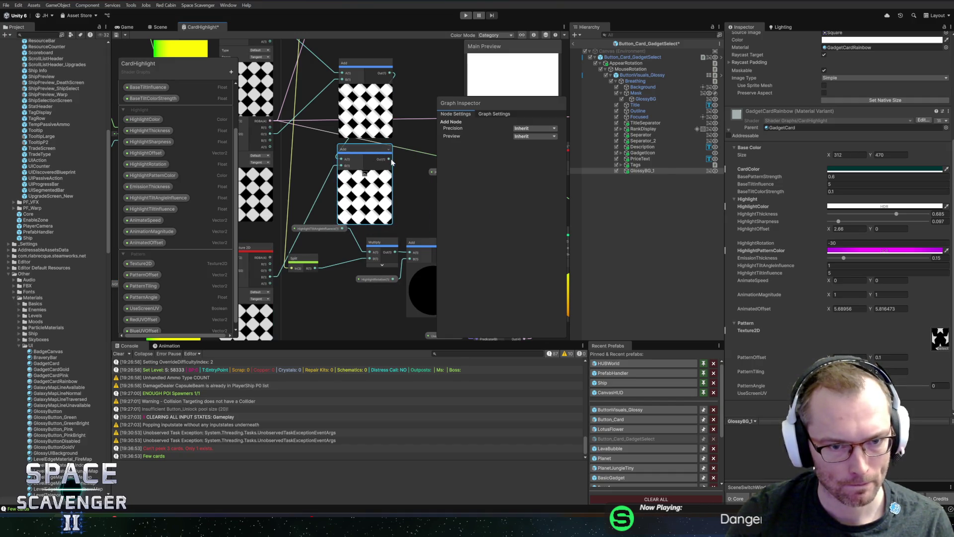
{"action": "left_click_drag", "start_coordinate": [404, 157], "coordinate": [404, 157]}
{"action": "key", "text": "Escape"}
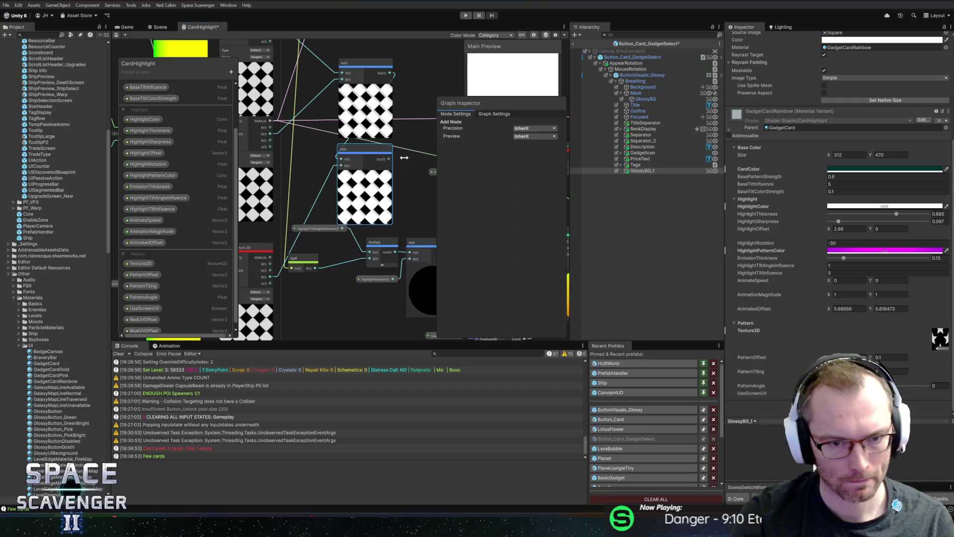
{"action": "scroll", "coordinate": [326, 157], "scroll_direction": "down", "scroll_amount": 2}
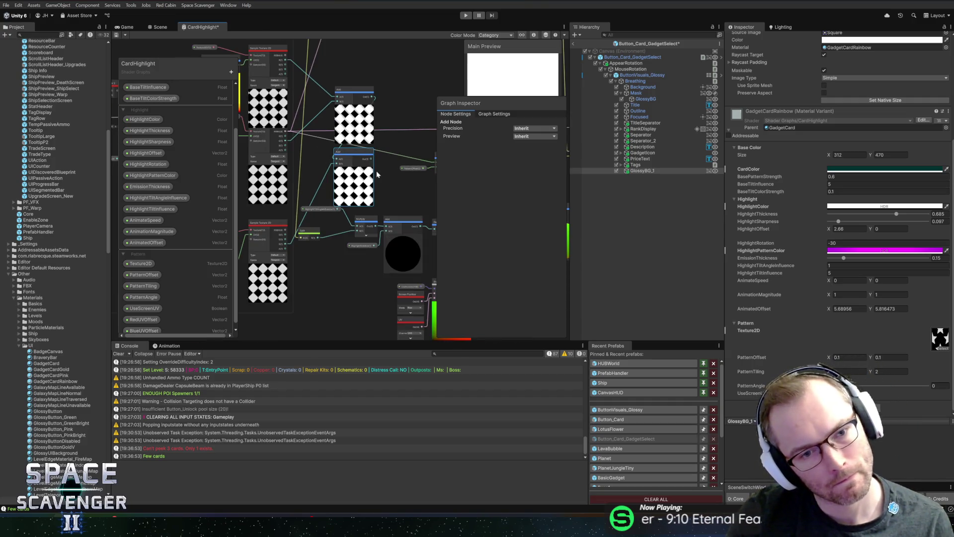
{"action": "scroll", "coordinate": [384, 166], "scroll_direction": "down", "scroll_amount": 1}
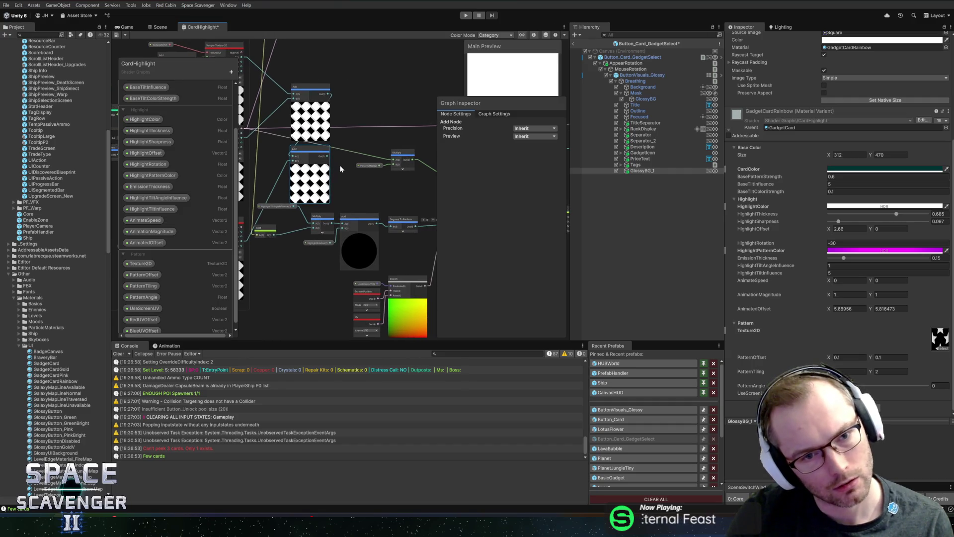
{"action": "mouse_move", "coordinate": [343, 158]}
{"action": "left_mouse_down"}
{"action": "mouse_move", "coordinate": [413, 145]}
{"action": "mouse_move", "coordinate": [326, 175]}
{"action": "left_mouse_up"}
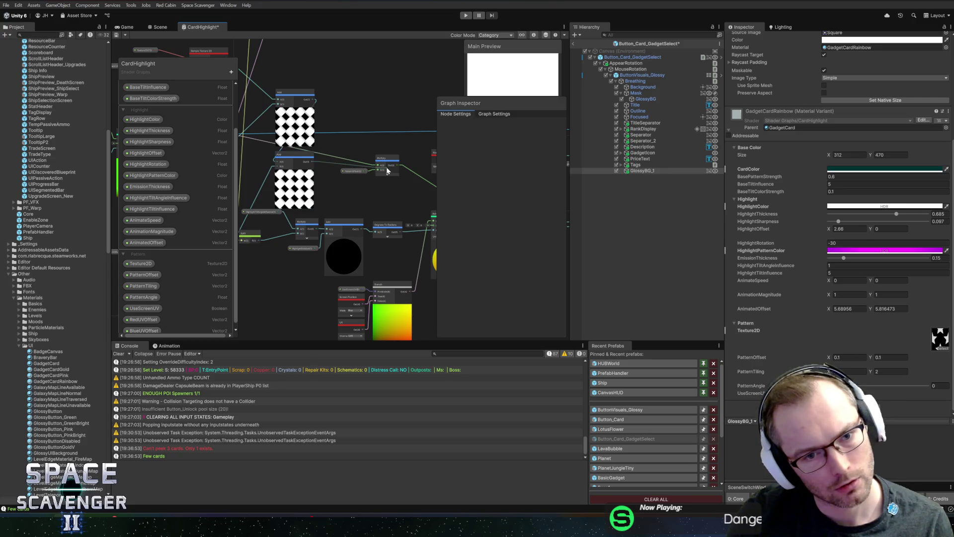
{"action": "mouse_move", "coordinate": [339, 159]}
{"action": "left_mouse_down"}
{"action": "mouse_move", "coordinate": [301, 163]}
{"action": "mouse_move", "coordinate": [660, 143]}
{"action": "mouse_move", "coordinate": [380, 186]}
{"action": "mouse_move", "coordinate": [293, 149]}
{"action": "mouse_move", "coordinate": [289, 131]}
{"action": "left_mouse_up"}
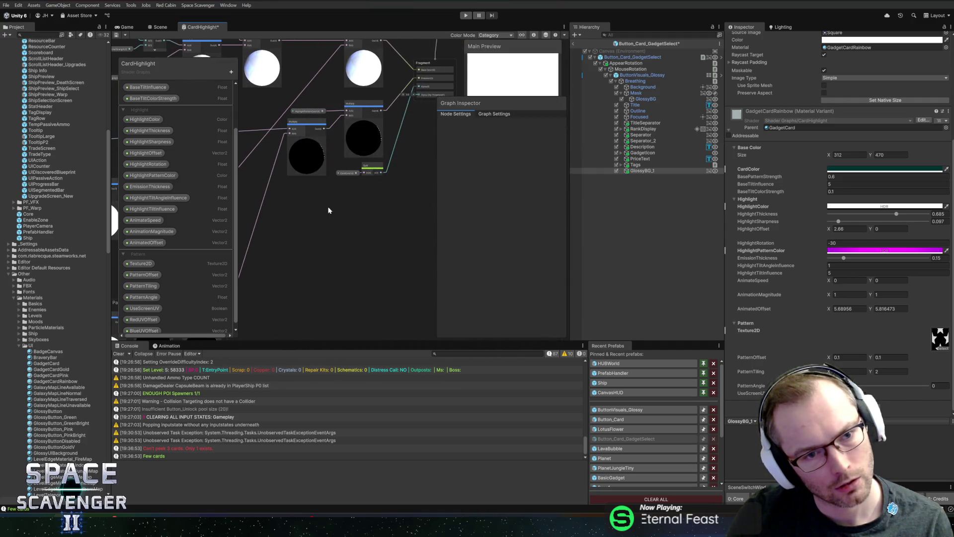
- Connect the new Add node's Out port to the downstream reroute input so the preview shows diamonds
{"action": "mouse_move", "coordinate": [291, 214]}
{"action": "left_mouse_down"}
{"action": "mouse_move", "coordinate": [321, 103]}
{"action": "mouse_move", "coordinate": [423, 128]}
{"action": "mouse_move", "coordinate": [324, 164]}
{"action": "mouse_move", "coordinate": [426, 146]}
{"action": "left_mouse_up"}
{"action": "scroll", "coordinate": [426, 146], "scroll_direction": "down", "scroll_amount": 3}
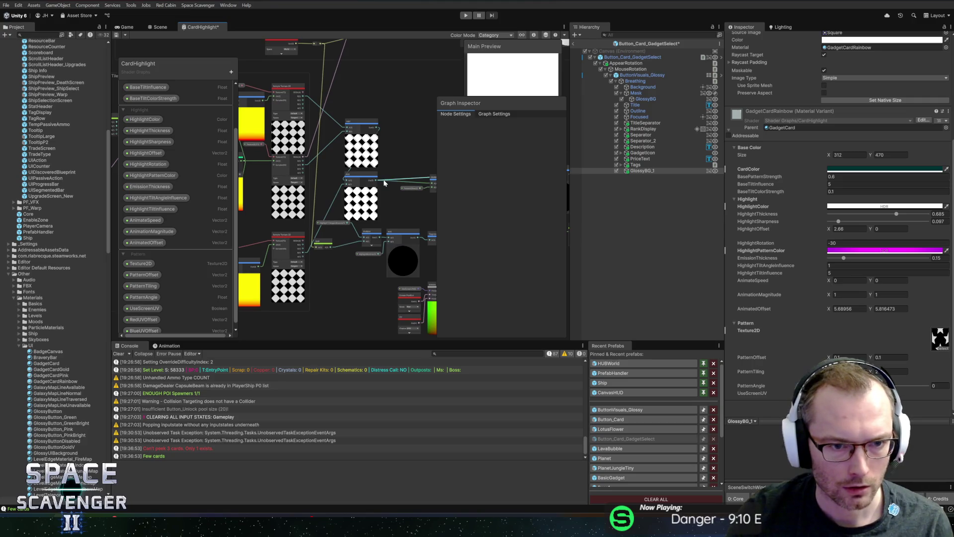
{"action": "scroll", "coordinate": [390, 166], "scroll_direction": "up", "scroll_amount": 1}
{"action": "mouse_move", "coordinate": [376, 153]}
{"action": "left_mouse_down"}
{"action": "mouse_move", "coordinate": [412, 127]}
{"action": "mouse_move", "coordinate": [367, 142]}
{"action": "mouse_move", "coordinate": [350, 233]}
{"action": "left_mouse_up"}
{"action": "scroll", "coordinate": [351, 233], "scroll_direction": "down", "scroll_amount": 3}
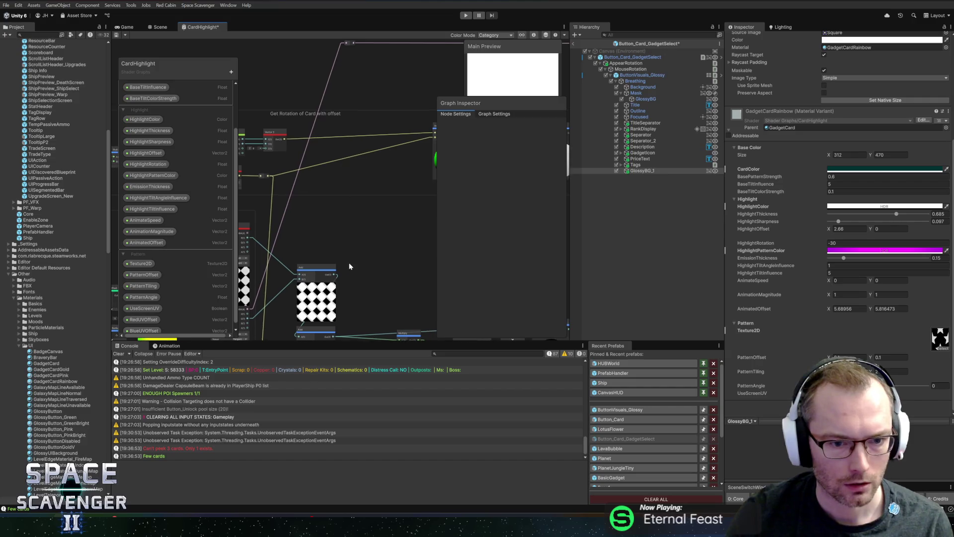
{"action": "mouse_move", "coordinate": [338, 310]}
{"action": "left_mouse_down"}
{"action": "mouse_move", "coordinate": [357, 40]}
{"action": "mouse_move", "coordinate": [348, 88]}
{"action": "mouse_move", "coordinate": [356, 85]}
{"action": "left_mouse_up"}
{"action": "mouse_move", "coordinate": [351, 180]}
{"action": "left_mouse_down"}
{"action": "mouse_move", "coordinate": [386, 66]}
{"action": "mouse_move", "coordinate": [379, 138]}
{"action": "mouse_move", "coordinate": [375, 111]}
{"action": "left_mouse_up"}
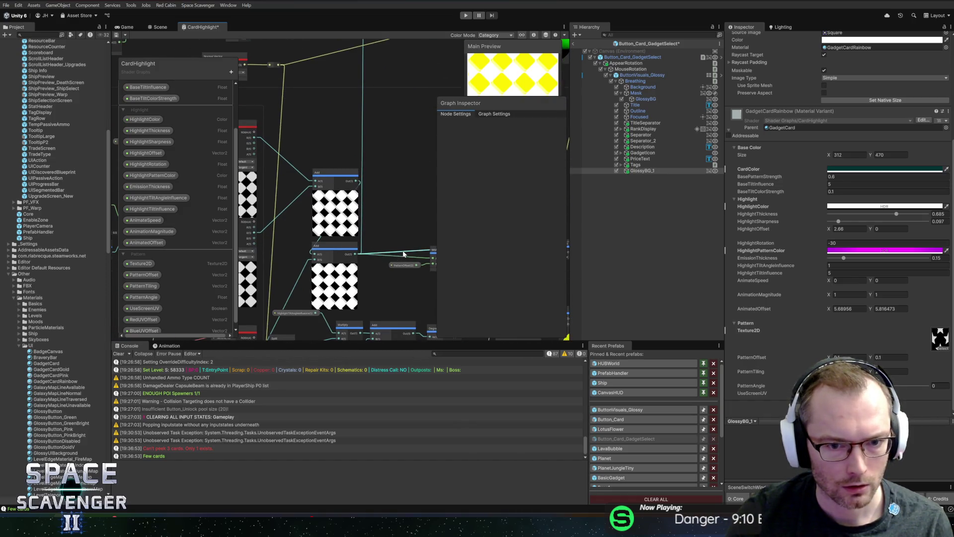
- Insert a reroute point on the Add output wire, place it beside the Add node, and save
{"action": "left_click", "coordinate": [435, 268]}
{"action": "mouse_move", "coordinate": [405, 253]}
{"action": "left_mouse_down"}
{"action": "mouse_move", "coordinate": [376, 188]}
{"action": "mouse_move", "coordinate": [395, 195]}
{"action": "left_mouse_up"}
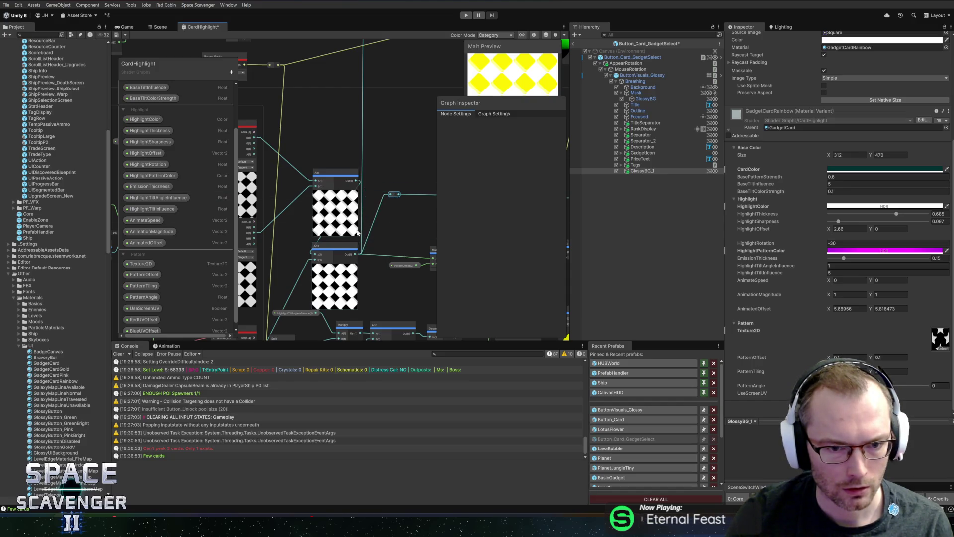
{"action": "mouse_move", "coordinate": [396, 195]}
{"action": "left_mouse_down"}
{"action": "mouse_move", "coordinate": [392, 64]}
{"action": "mouse_move", "coordinate": [370, 230]}
{"action": "left_mouse_up"}
{"action": "mouse_move", "coordinate": [367, 241]}
{"action": "left_mouse_down"}
{"action": "mouse_move", "coordinate": [393, 252]}
{"action": "mouse_move", "coordinate": [397, 118]}
{"action": "mouse_move", "coordinate": [374, 6]}
{"action": "mouse_move", "coordinate": [371, 133]}
{"action": "left_mouse_up"}
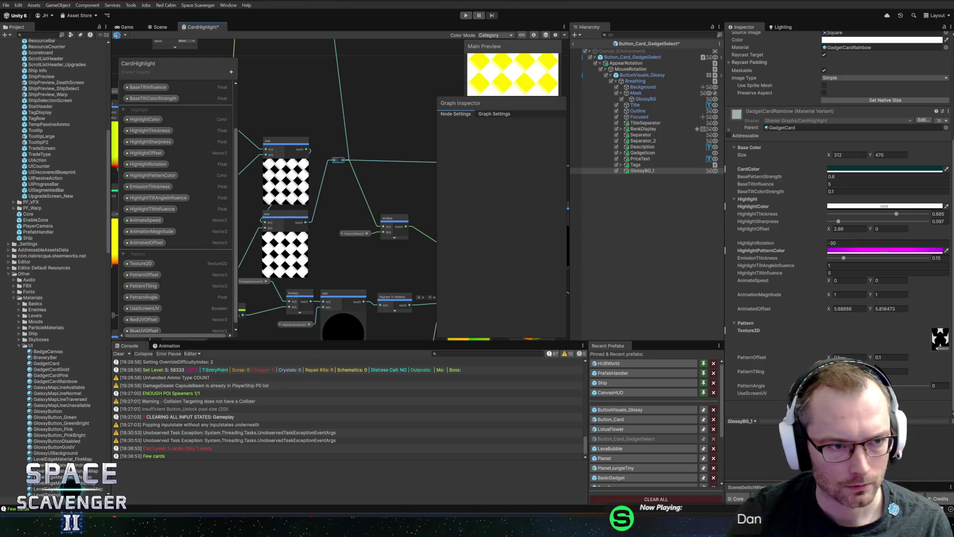
{"action": "left_click", "coordinate": [117, 36]}
- In the Scene, set the card material's RedUVOffset X to 0
{"action": "left_click", "coordinate": [159, 26]}
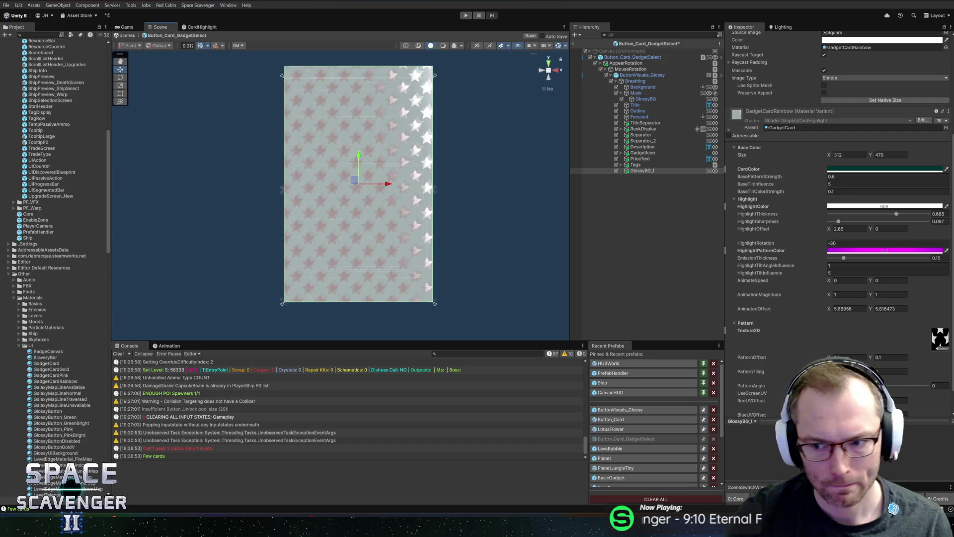
{"action": "scroll", "coordinate": [813, 355], "scroll_direction": "down", "scroll_amount": 2}
{"action": "left_click", "coordinate": [889, 371]}
{"action": "type", "text": "0"}
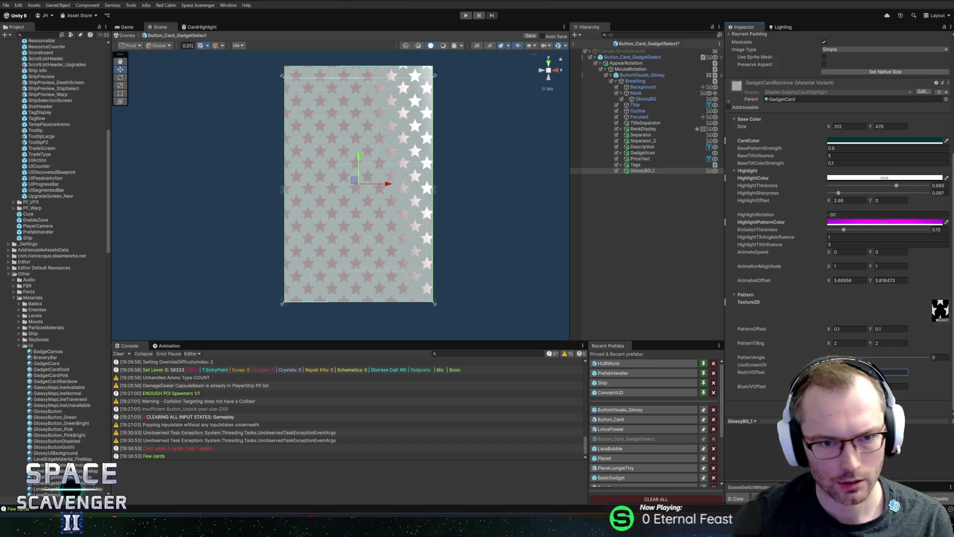
- Trial a pink HighlightColor, revert it to white, and raise its alpha
{"action": "left_click", "coordinate": [840, 178]}
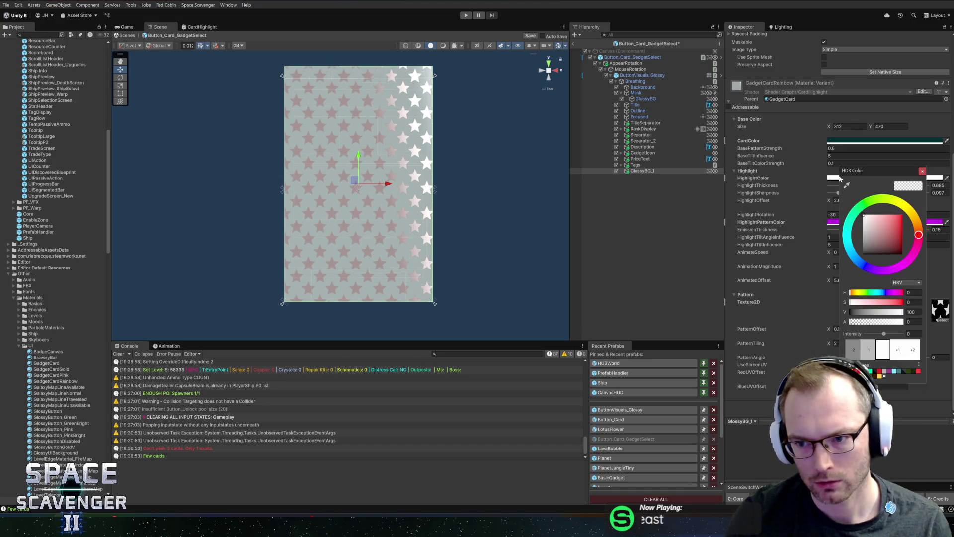
{"action": "left_click", "coordinate": [884, 231]}
{"action": "left_click", "coordinate": [923, 171]}
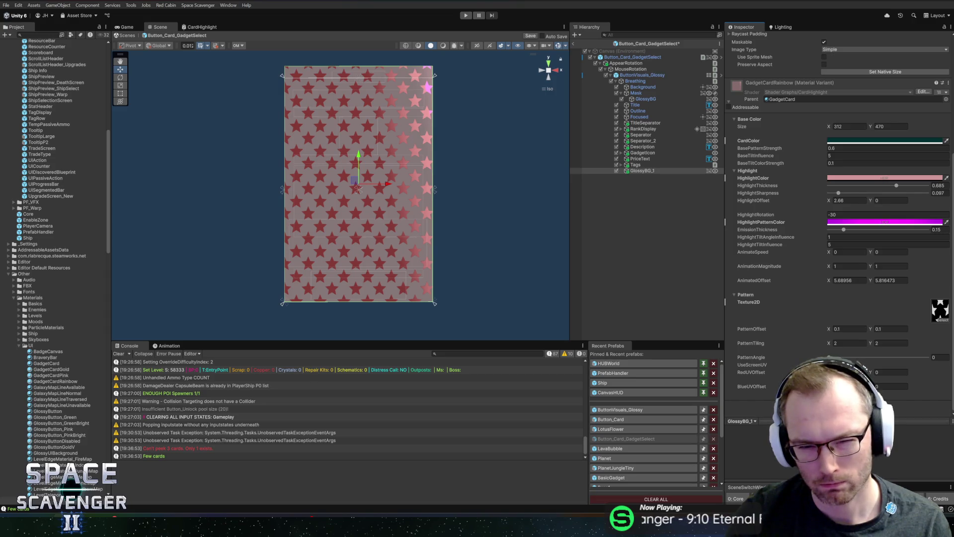
{"action": "key", "text": "ctrl+z"}
{"action": "left_click", "coordinate": [864, 178]}
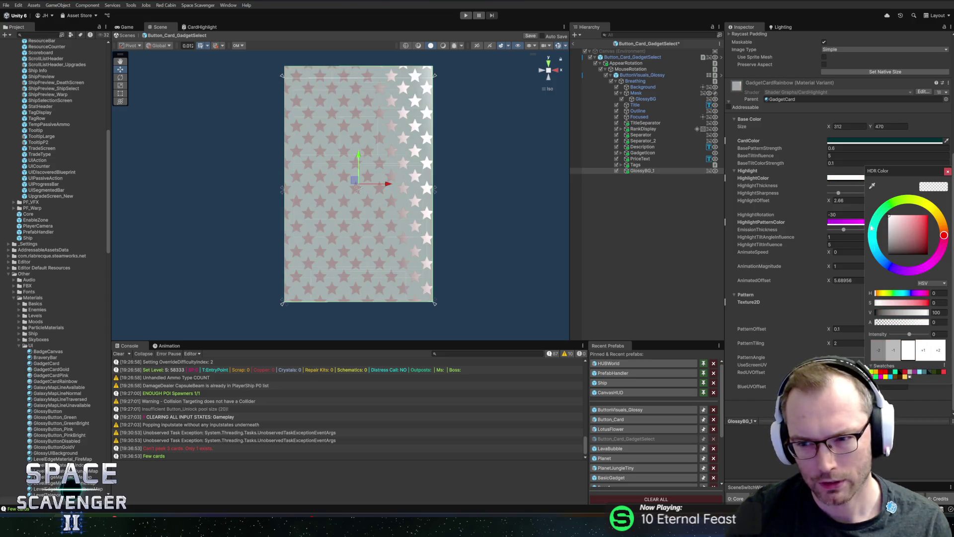
{"action": "left_click_drag", "start_coordinate": [901, 322], "coordinate": [924, 323]}
{"action": "left_click", "coordinate": [948, 171]}
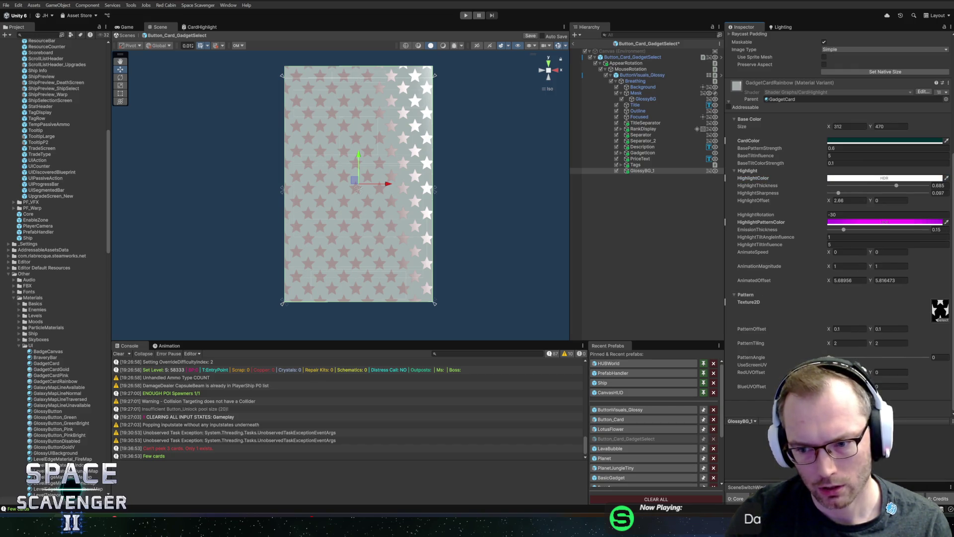
- Set RedUVOffset Y to 0.1, move on to BlueUVOffset Y, and return to CardHighlight
{"action": "type", "text": ".1"}
{"action": "key", "text": "Tab"}
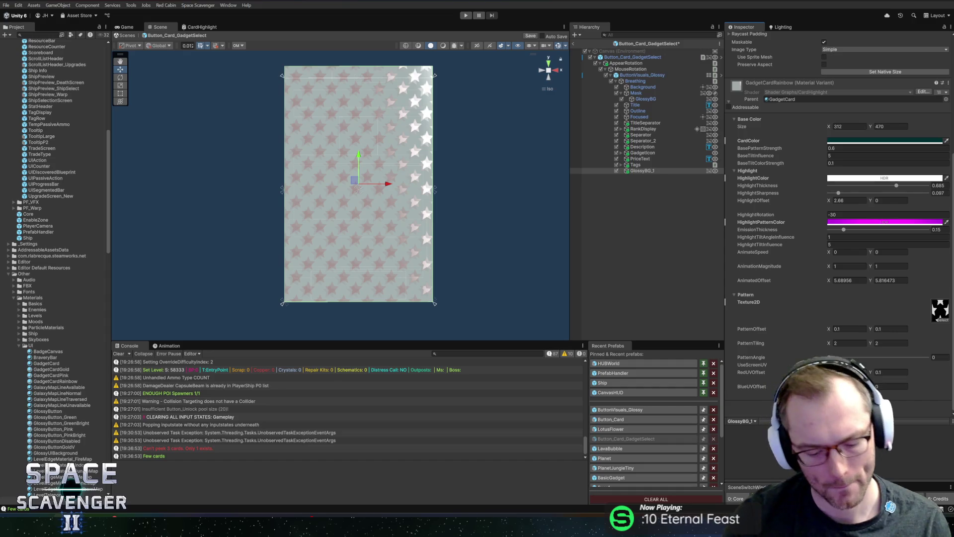
{"action": "key", "text": "Tab"}
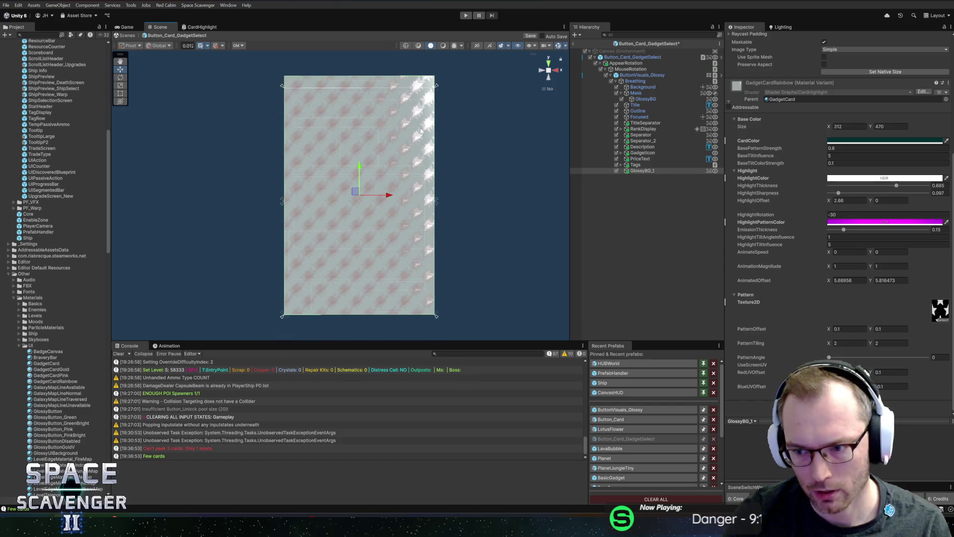
{"action": "left_click", "coordinate": [202, 27]}
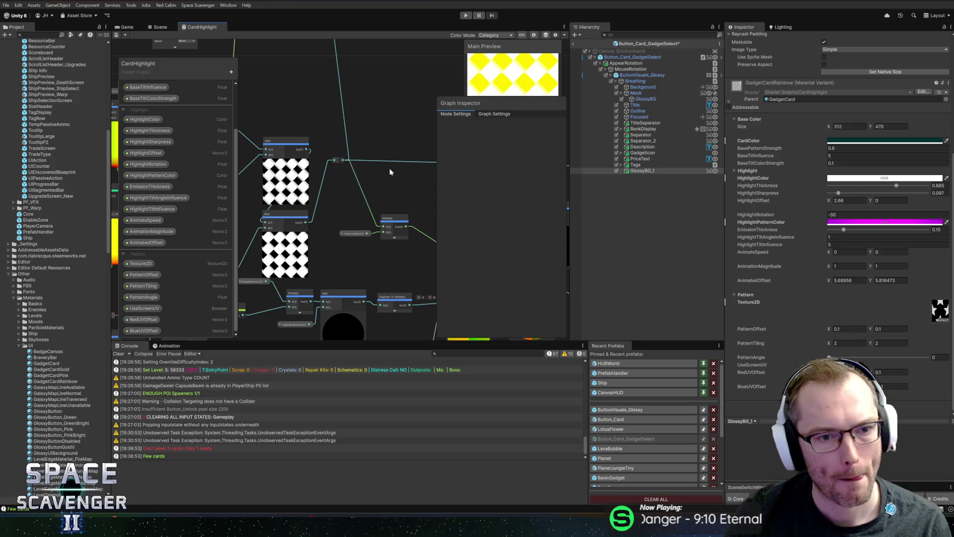
- Add a Vector 4 node beside the texture-sample nodes via Create Node
{"action": "scroll", "coordinate": [389, 168], "scroll_direction": "down", "scroll_amount": 5}
{"action": "left_click_drag", "start_coordinate": [412, 133], "coordinate": [253, 142]}
{"action": "mouse_move", "coordinate": [412, 149]}
{"action": "left_mouse_down"}
{"action": "mouse_move", "coordinate": [370, 162]}
{"action": "mouse_move", "coordinate": [237, 159]}
{"action": "left_mouse_up"}
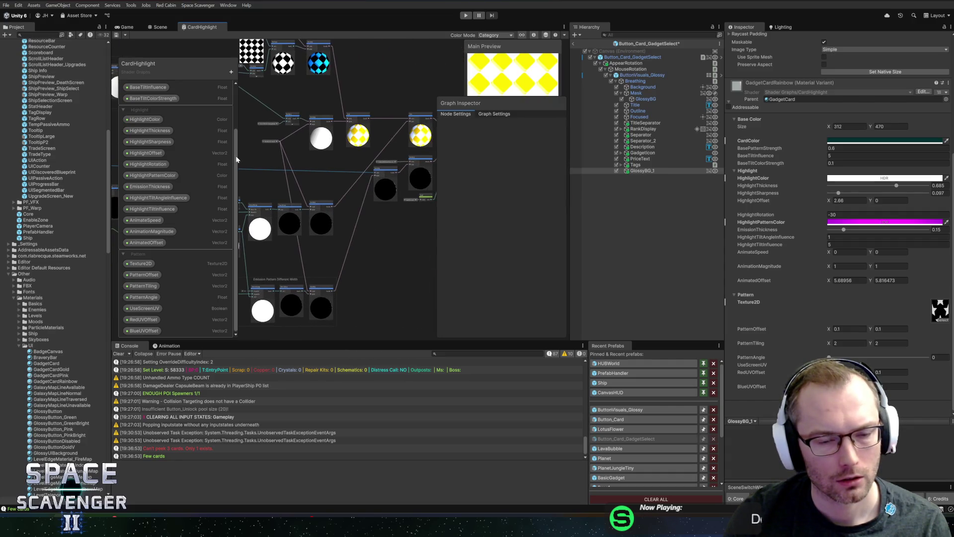
{"action": "mouse_move", "coordinate": [237, 159]}
{"action": "left_mouse_down"}
{"action": "mouse_move", "coordinate": [336, 203]}
{"action": "mouse_move", "coordinate": [519, 243]}
{"action": "left_mouse_up"}
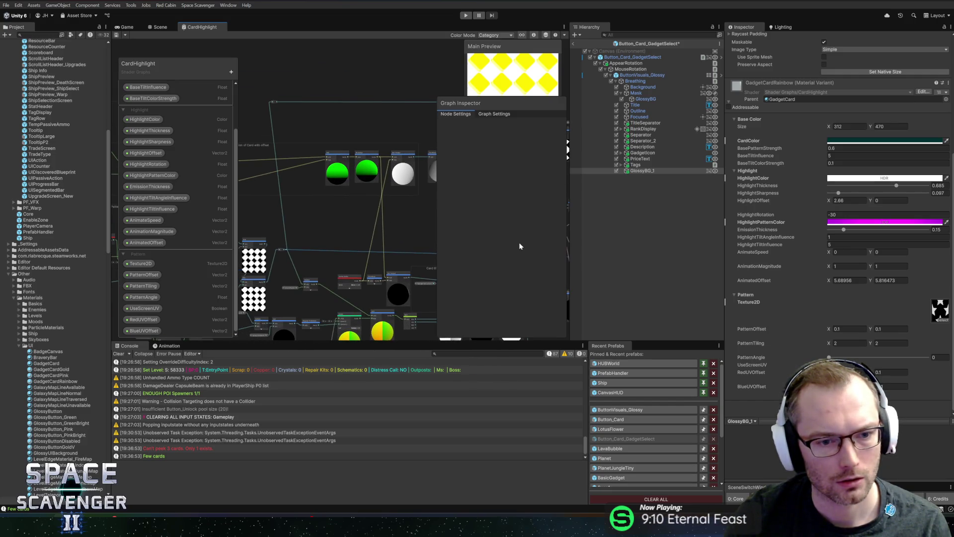
{"action": "scroll", "coordinate": [519, 244], "scroll_direction": "up", "scroll_amount": 5}
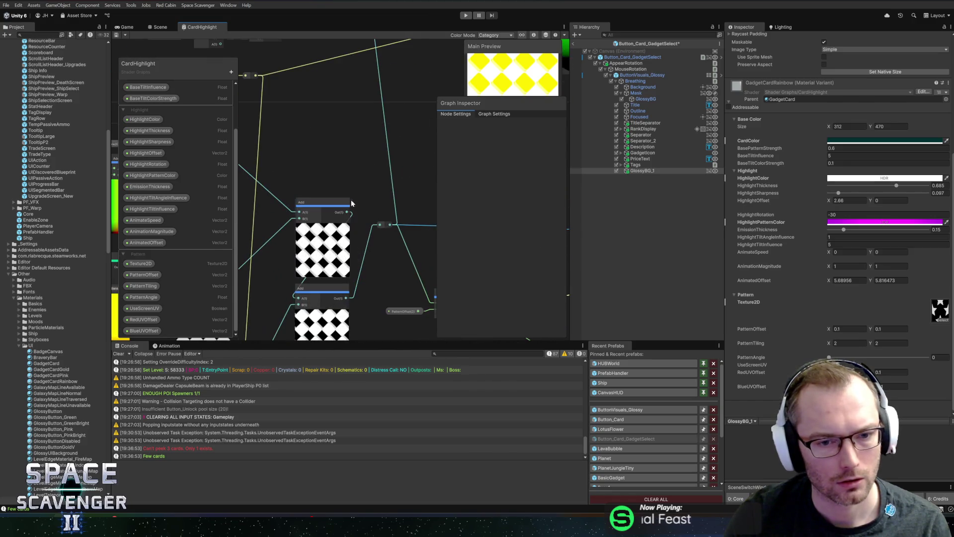
{"action": "scroll", "coordinate": [347, 186], "scroll_direction": "down", "scroll_amount": 3}
{"action": "scroll", "coordinate": [393, 139], "scroll_direction": "up", "scroll_amount": 2}
{"action": "right_click", "coordinate": [388, 146]}
{"action": "left_click", "coordinate": [392, 151]}
{"action": "type", "text": "vec"}
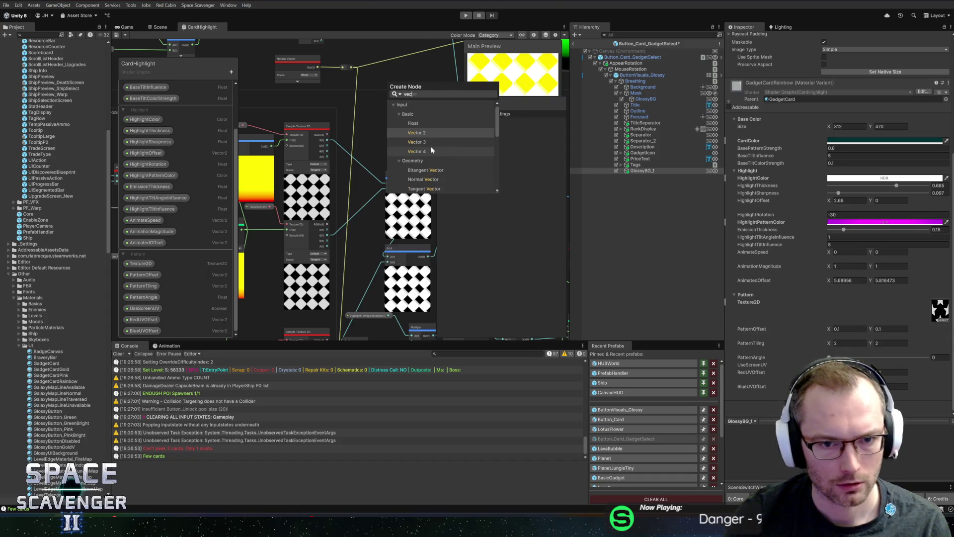
{"action": "left_click", "coordinate": [427, 150]}
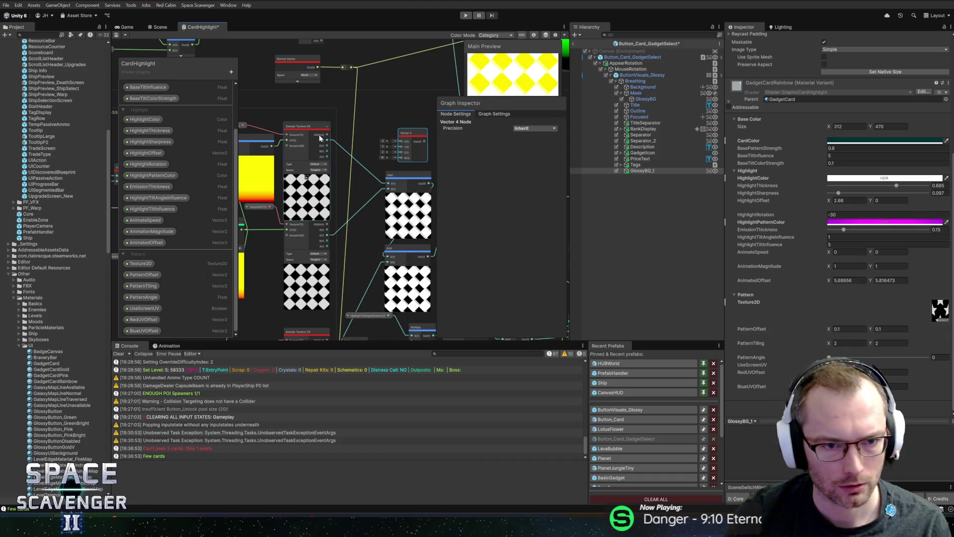
- Wire the three texture samples' outputs into the Vector 4 X, Y and Z inputs
{"action": "left_click_drag", "start_coordinate": [327, 141], "coordinate": [400, 141]}
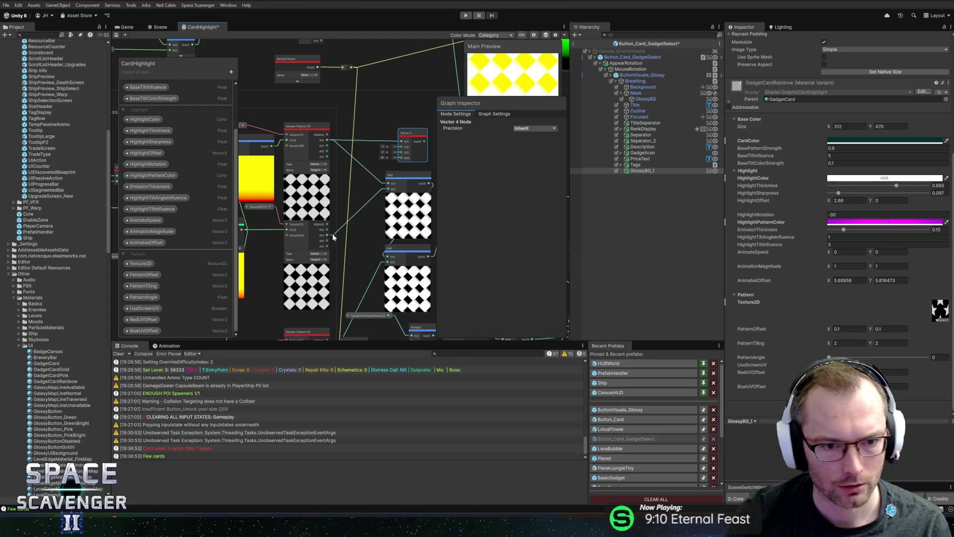
{"action": "left_click_drag", "start_coordinate": [327, 236], "coordinate": [401, 147]}
{"action": "scroll", "coordinate": [336, 300], "scroll_direction": "down", "scroll_amount": 3}
{"action": "mouse_move", "coordinate": [326, 292]}
{"action": "left_mouse_down"}
{"action": "mouse_move", "coordinate": [398, 87]}
{"action": "mouse_move", "coordinate": [351, 114]}
{"action": "left_mouse_up"}
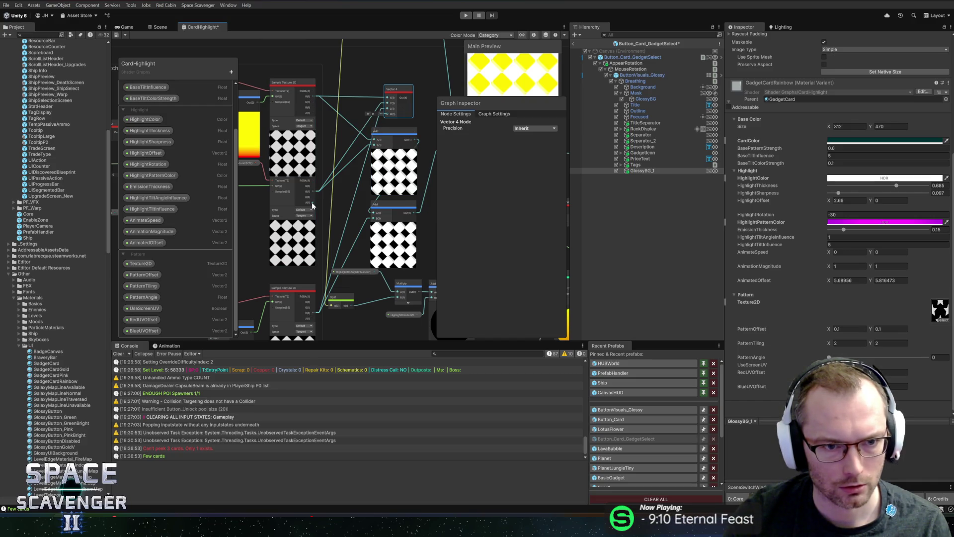
{"action": "right_click", "coordinate": [349, 192]}
{"action": "left_click", "coordinate": [412, 211]}
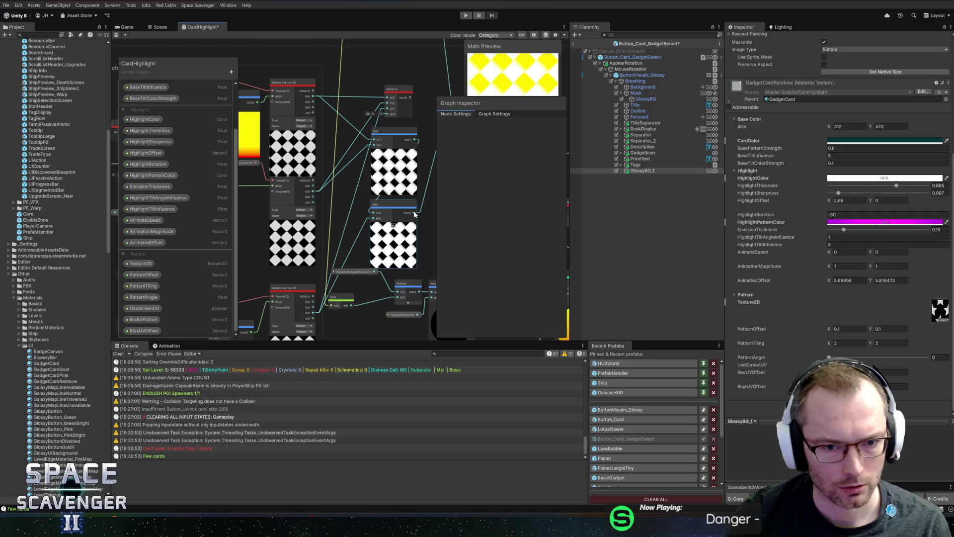
- Save the shader graph, check the card in the Scene, and return to CardHighlight
{"action": "mouse_move", "coordinate": [412, 97]}
{"action": "left_mouse_down"}
{"action": "mouse_move", "coordinate": [320, 100]}
{"action": "mouse_move", "coordinate": [356, 153]}
{"action": "left_mouse_up"}
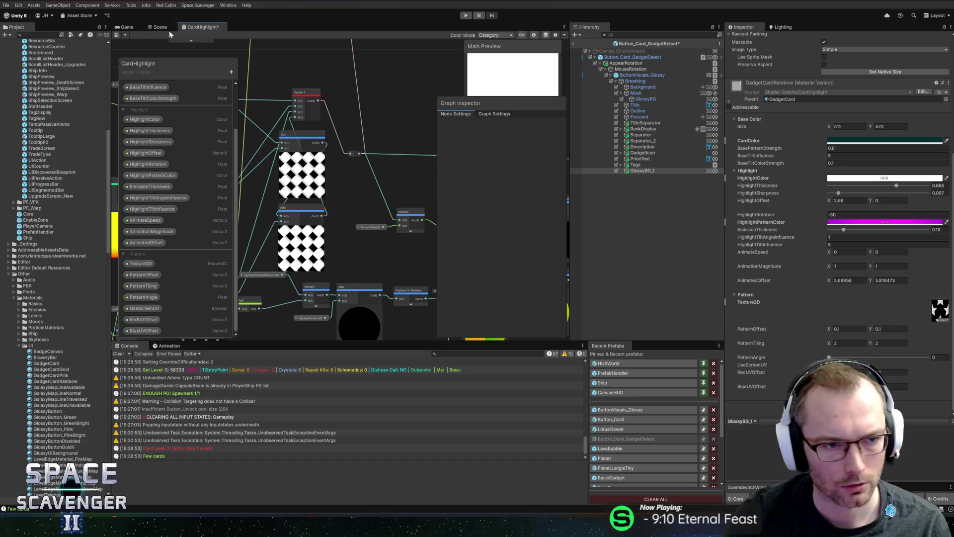
{"action": "left_click", "coordinate": [118, 34]}
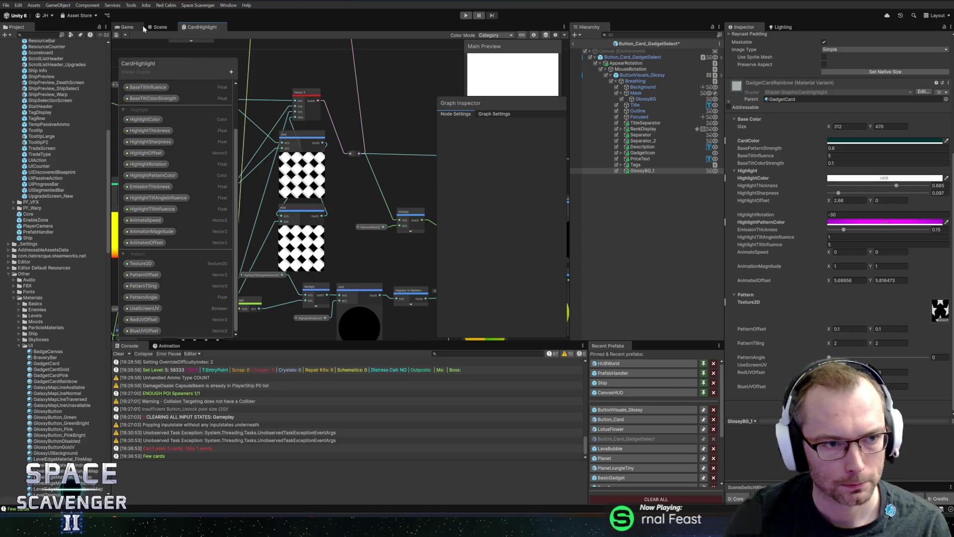
{"action": "left_click", "coordinate": [160, 27]}
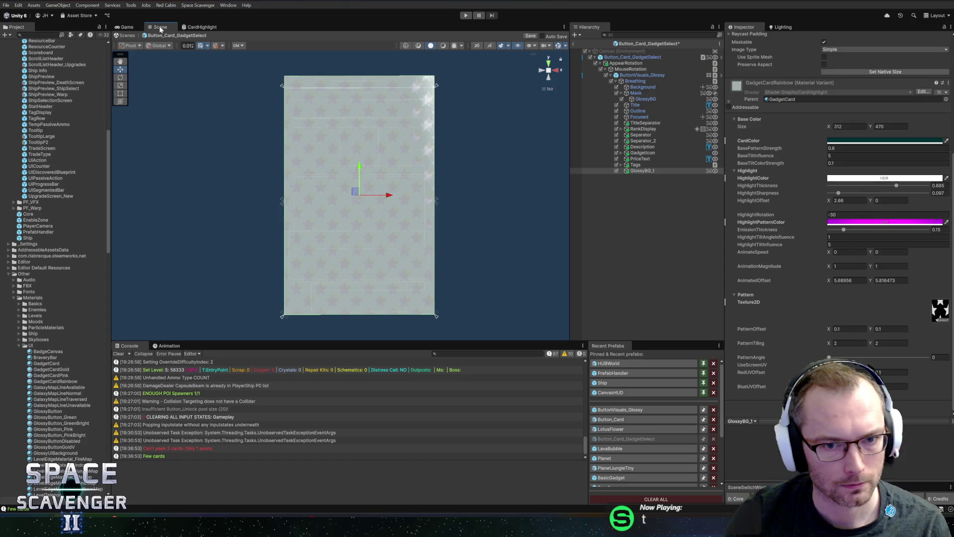
{"action": "left_click", "coordinate": [202, 26]}
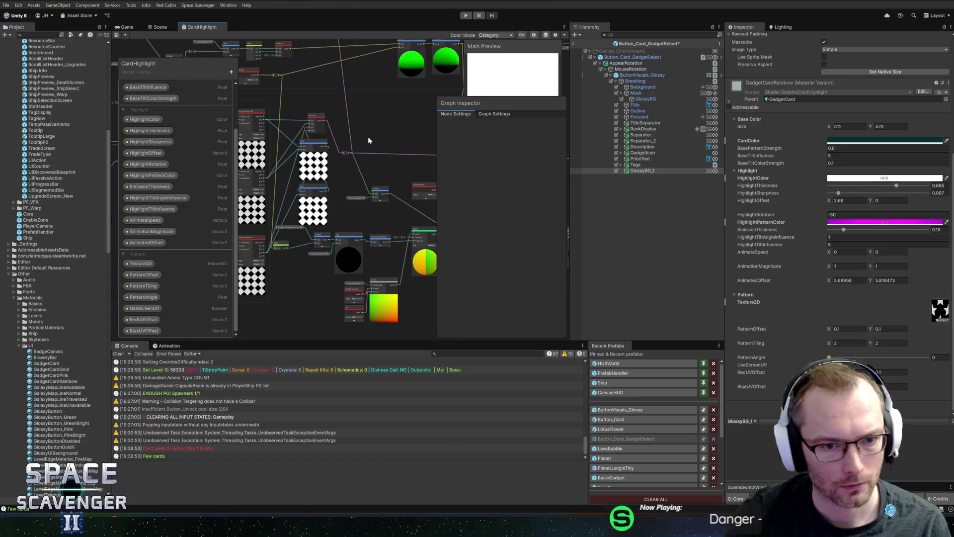
- Select the existing Vector 4 node and add a Color node via Create Node
{"action": "scroll", "coordinate": [368, 140], "scroll_direction": "up", "scroll_amount": 5}
{"action": "scroll", "coordinate": [446, 189], "scroll_direction": "down", "scroll_amount": 1}
{"action": "scroll", "coordinate": [351, 137], "scroll_direction": "down", "scroll_amount": 1}
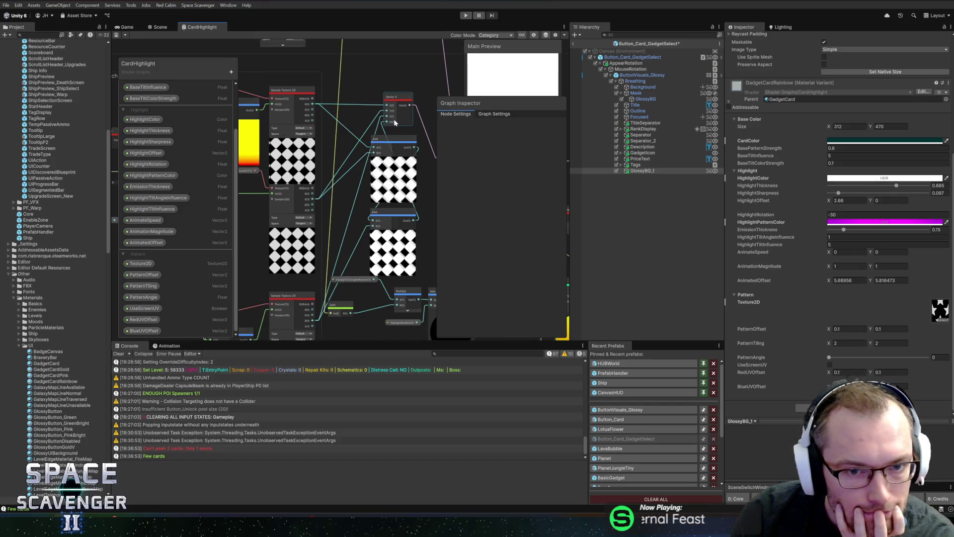
{"action": "left_click", "coordinate": [409, 100]}
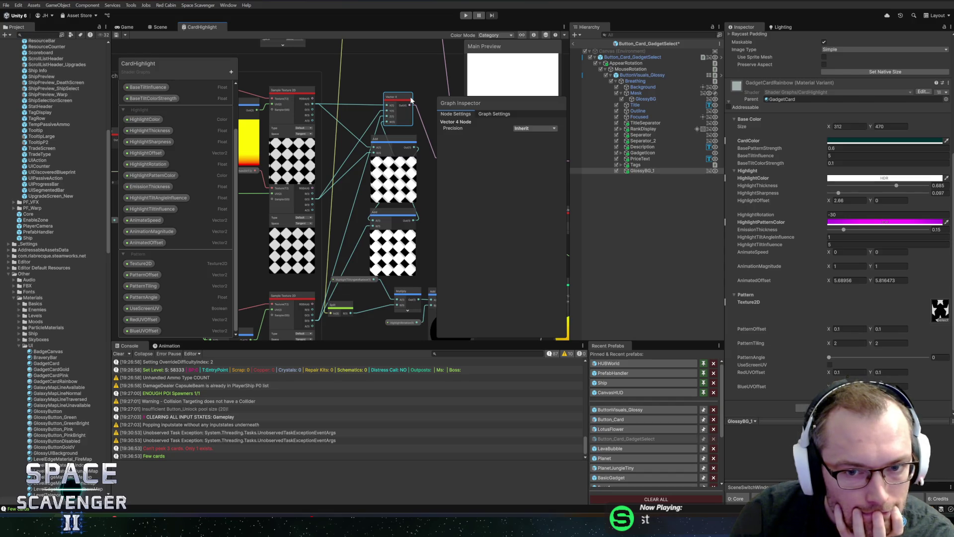
{"action": "right_click", "coordinate": [382, 84]}
{"action": "left_click", "coordinate": [400, 88]}
{"action": "type", "text": "color"}
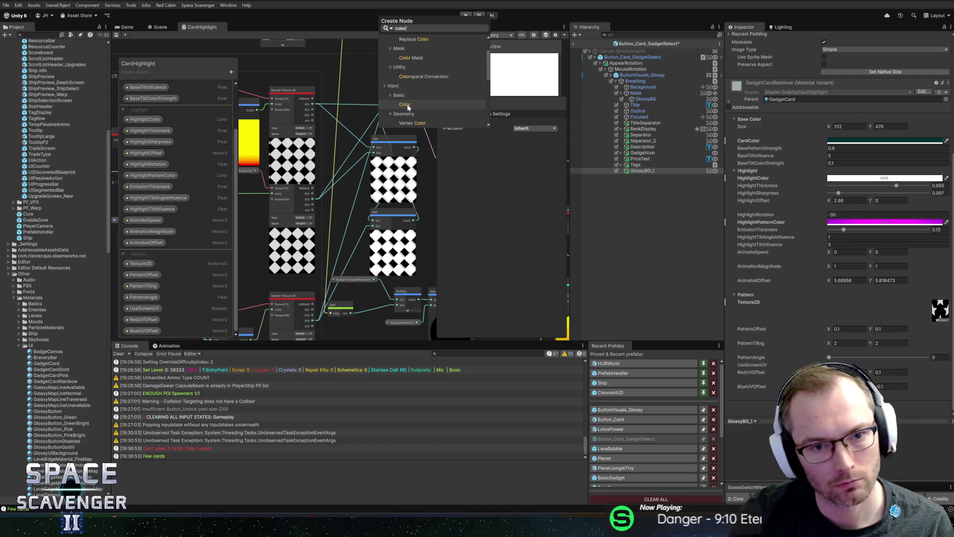
{"action": "left_click", "coordinate": [405, 105]}
- Add a new Vector 4 node from the search and delete the unneeded Color node
{"action": "scroll", "coordinate": [373, 73], "scroll_direction": "up", "scroll_amount": 2}
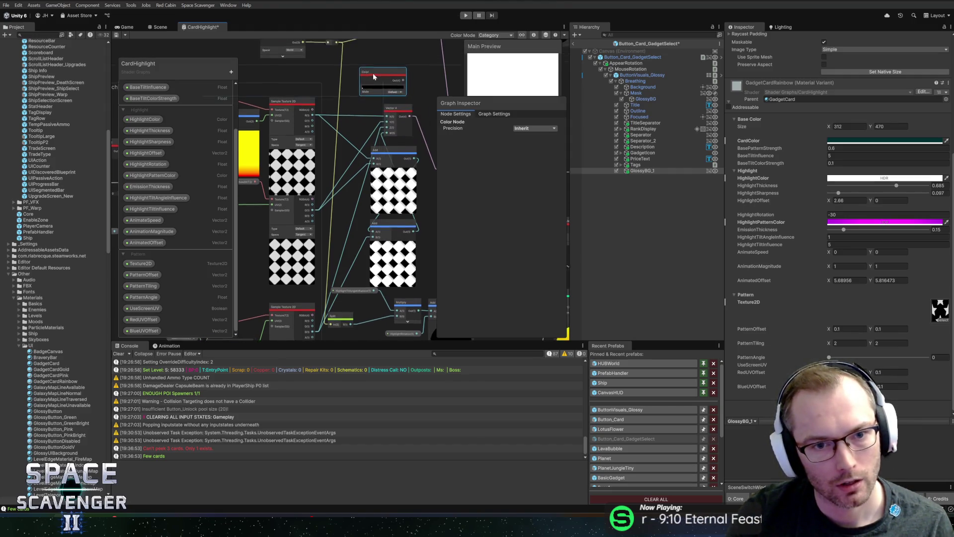
{"action": "scroll", "coordinate": [365, 108], "scroll_direction": "up", "scroll_amount": 2}
{"action": "key", "text": "space"}
{"action": "type", "text": "vector4"}
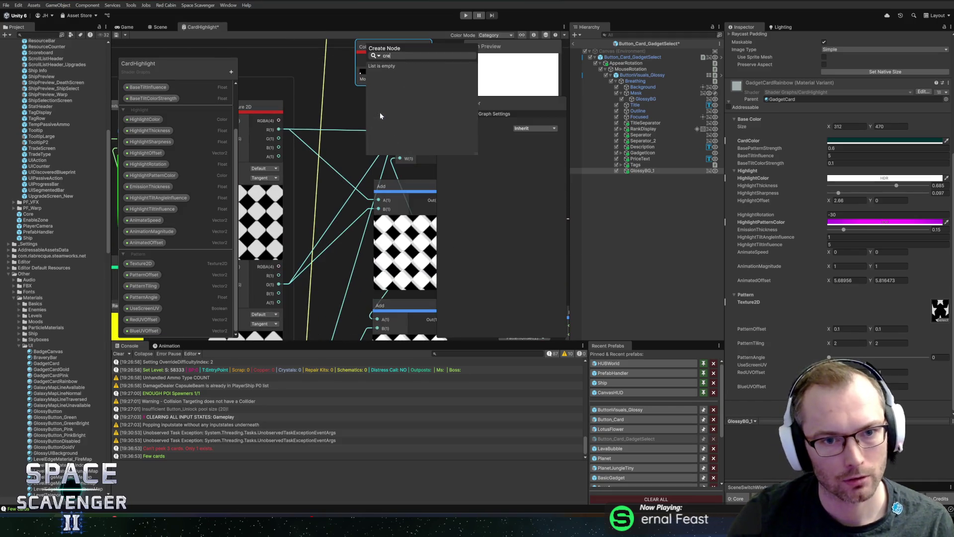
{"action": "key", "text": "Return"}
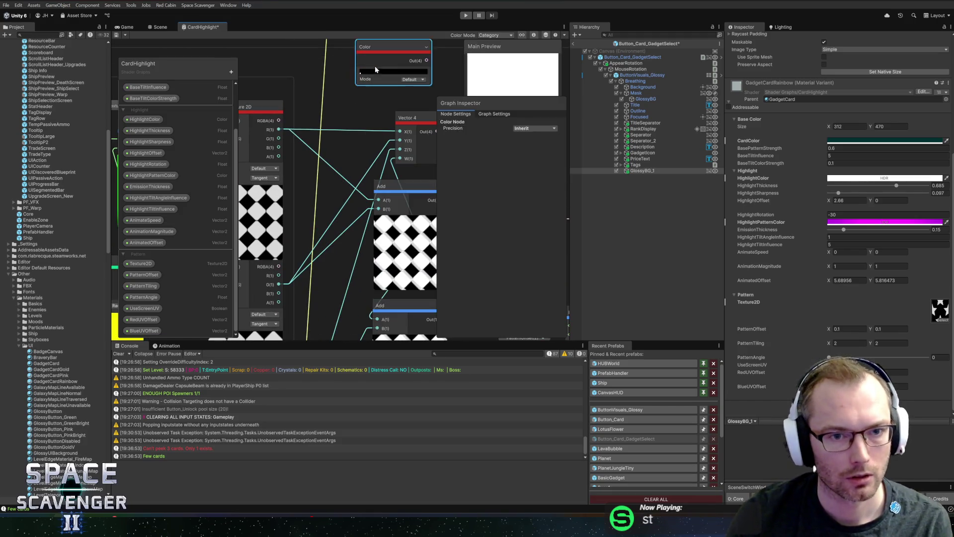
{"action": "key", "text": "Delete"}
- Position the new Vector 4 node, set its W to 1, and view the card in the Scene
{"action": "scroll", "coordinate": [371, 91], "scroll_direction": "down", "scroll_amount": 2}
{"action": "mouse_move", "coordinate": [374, 124]}
{"action": "left_mouse_down"}
{"action": "mouse_move", "coordinate": [356, 126]}
{"action": "mouse_move", "coordinate": [368, 112]}
{"action": "left_mouse_up"}
{"action": "left_click", "coordinate": [351, 141]}
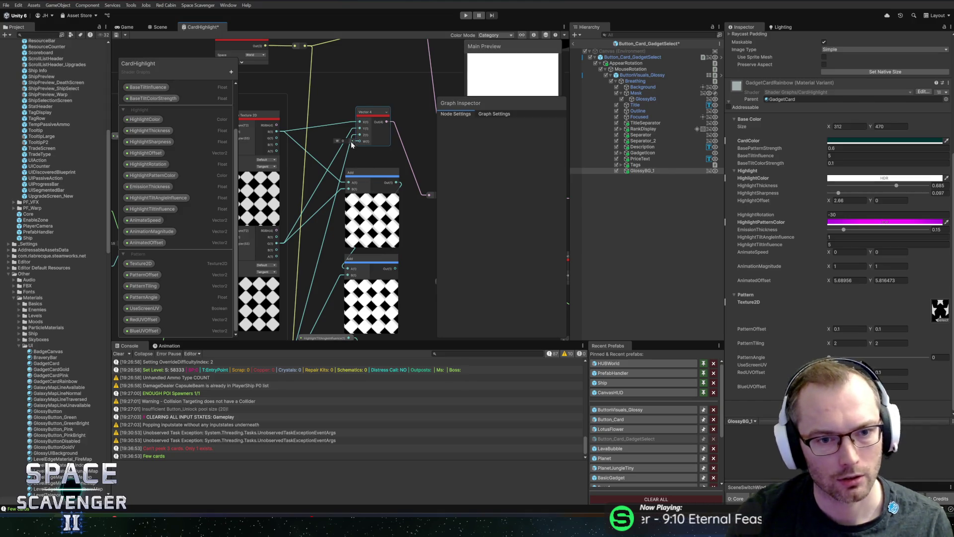
{"action": "type", "text": "1"}
{"action": "key", "text": "Return"}
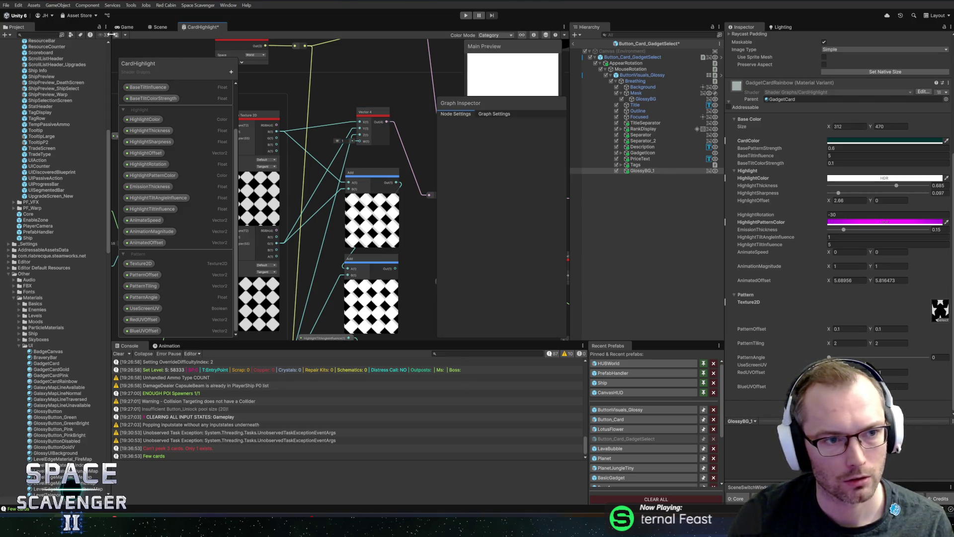
{"action": "left_click", "coordinate": [157, 27]}
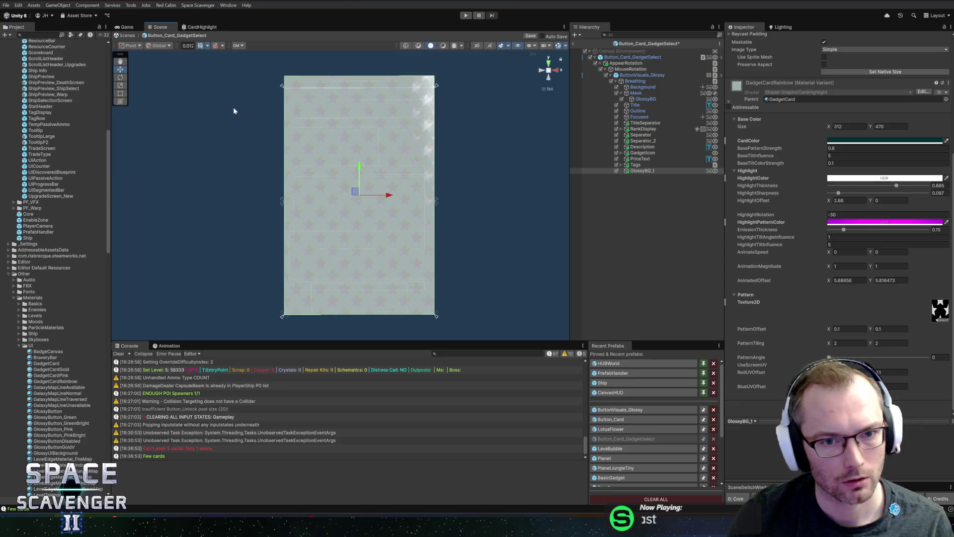
- Check the card in Game view, cancel opening the ButtonVisuals_Glossy prefab, and return to Scene
{"action": "left_click", "coordinate": [126, 28]}
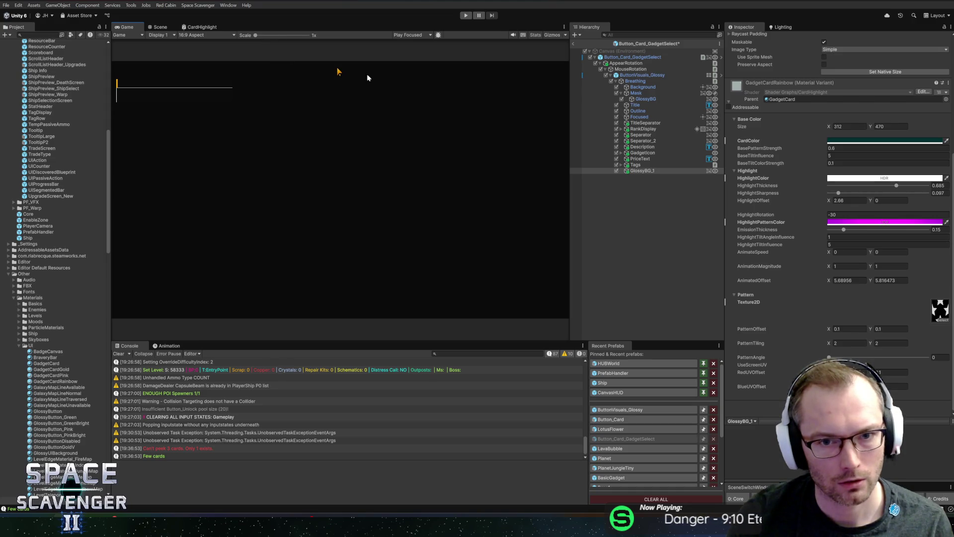
{"action": "left_click", "coordinate": [616, 409]}
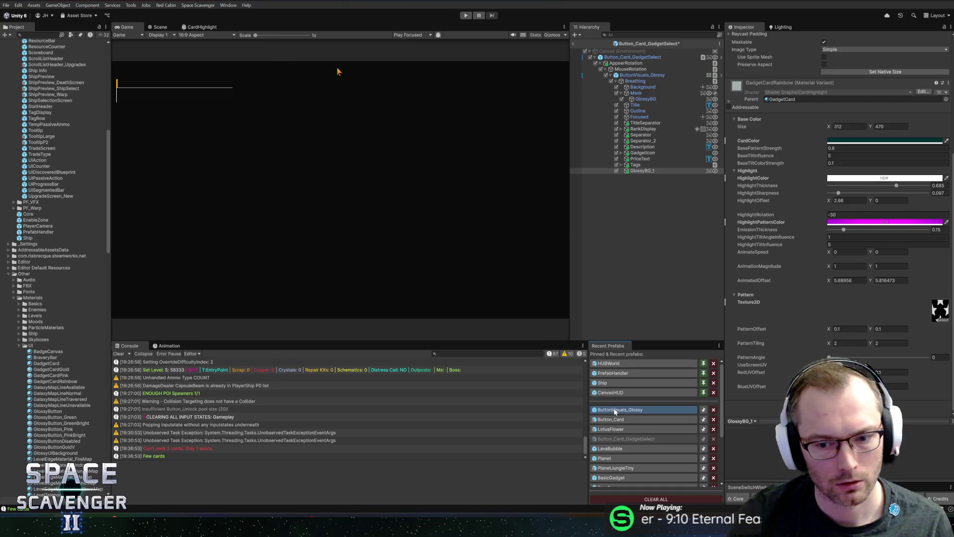
{"action": "left_click", "coordinate": [532, 268]}
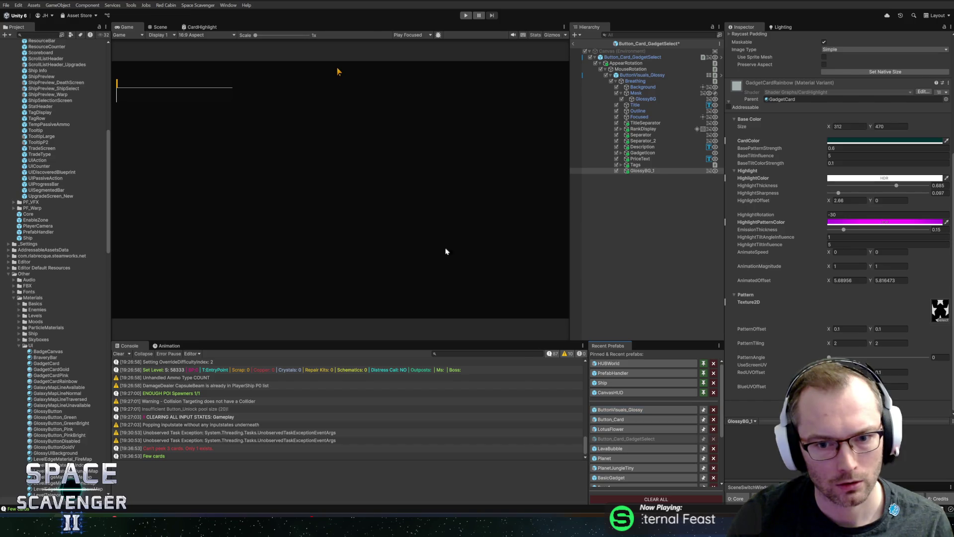
{"action": "key", "text": "ctrl+1"}
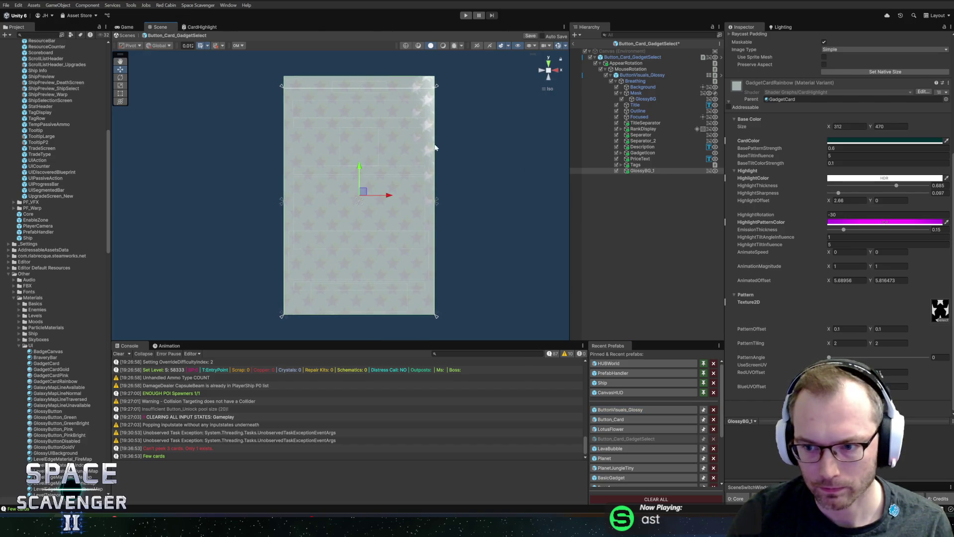
- Try red tints on HighlightColor, lighten it back toward white, then return to CardHighlight
{"action": "left_click", "coordinate": [884, 178]}
{"action": "left_click", "coordinate": [916, 221]}
{"action": "mouse_move", "coordinate": [922, 223]}
{"action": "left_mouse_down"}
{"action": "mouse_move", "coordinate": [923, 244]}
{"action": "mouse_move", "coordinate": [908, 253]}
{"action": "mouse_move", "coordinate": [910, 238]}
{"action": "left_mouse_up"}
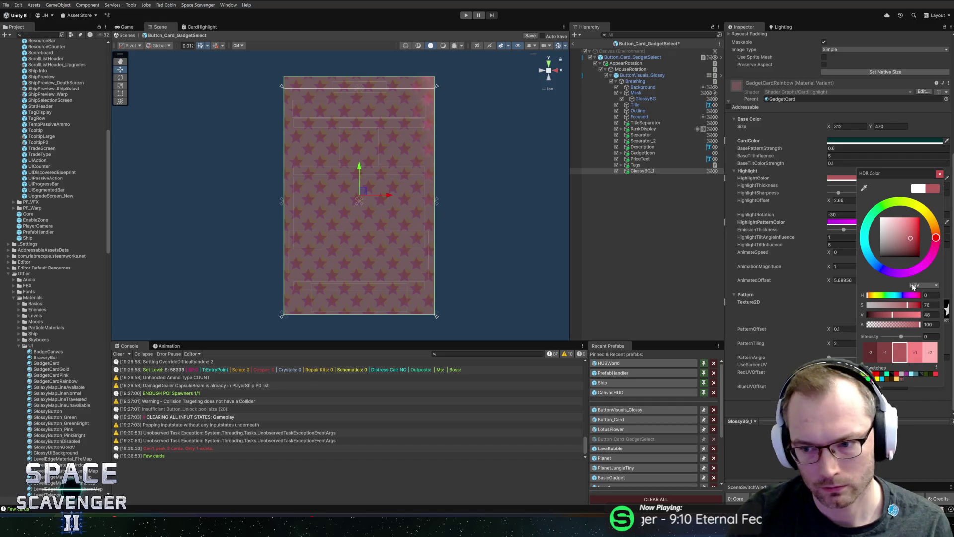
{"action": "left_click_drag", "start_coordinate": [908, 305], "coordinate": [938, 306]}
{"action": "left_click_drag", "start_coordinate": [907, 226], "coordinate": [833, 205]}
{"action": "left_click", "coordinate": [939, 173]}
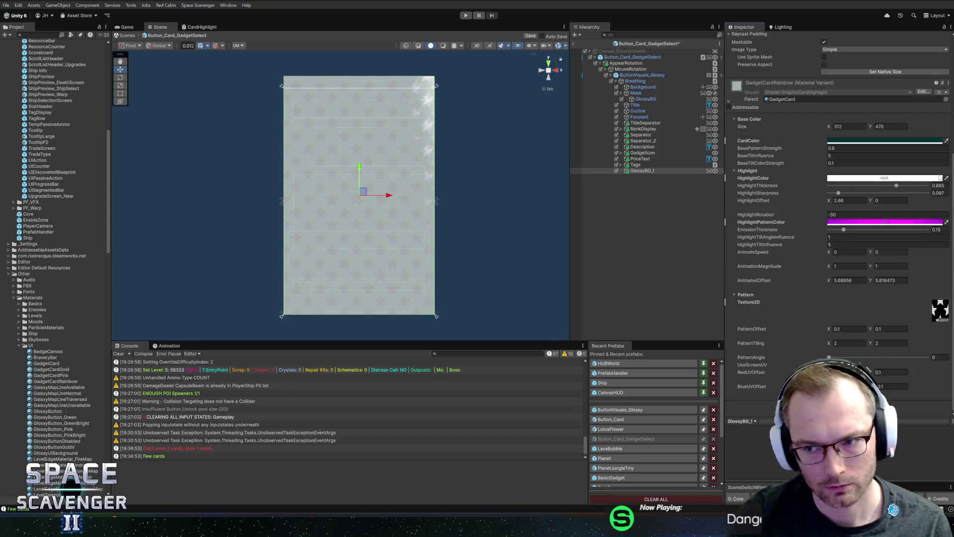
{"action": "left_click", "coordinate": [206, 28]}
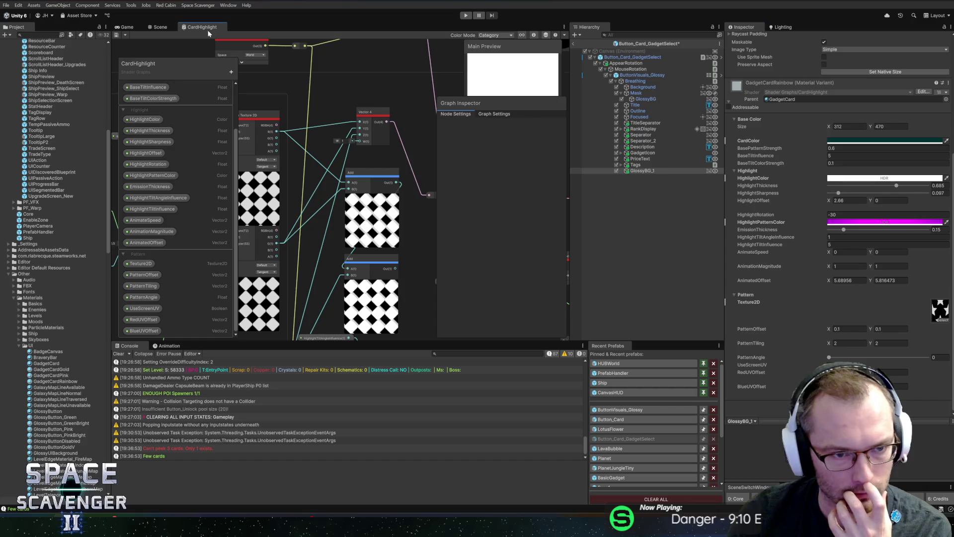
- Inspect the graph's CardColor property default, trying white then reverting it to blue
{"action": "scroll", "coordinate": [376, 137], "scroll_direction": "down", "scroll_amount": 2}
{"action": "mouse_move", "coordinate": [376, 138]}
{"action": "left_mouse_down"}
{"action": "mouse_move", "coordinate": [405, 136]}
{"action": "mouse_move", "coordinate": [381, 217]}
{"action": "mouse_move", "coordinate": [349, 208]}
{"action": "mouse_move", "coordinate": [608, 202]}
{"action": "mouse_move", "coordinate": [394, 192]}
{"action": "mouse_move", "coordinate": [341, 195]}
{"action": "mouse_move", "coordinate": [290, 217]}
{"action": "left_mouse_up"}
{"action": "scroll", "coordinate": [289, 217], "scroll_direction": "up", "scroll_amount": 5}
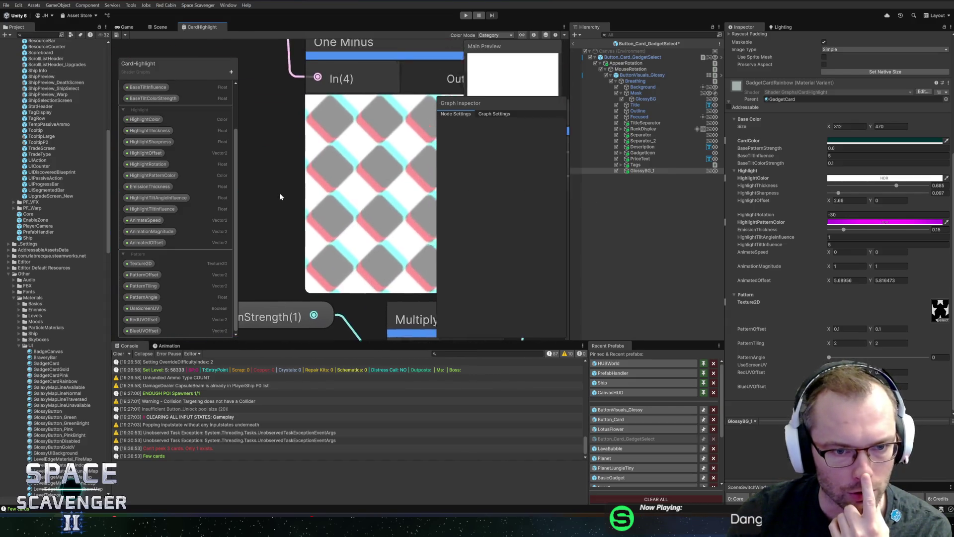
{"action": "scroll", "coordinate": [283, 196], "scroll_direction": "down", "scroll_amount": 4}
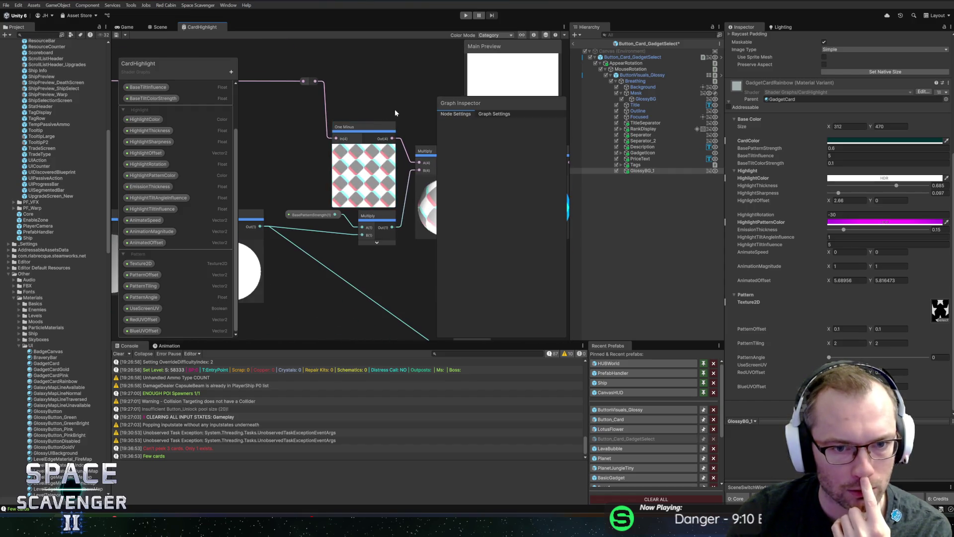
{"action": "scroll", "coordinate": [394, 109], "scroll_direction": "down", "scroll_amount": 2}
{"action": "left_click_drag", "start_coordinate": [390, 80], "coordinate": [319, 74]}
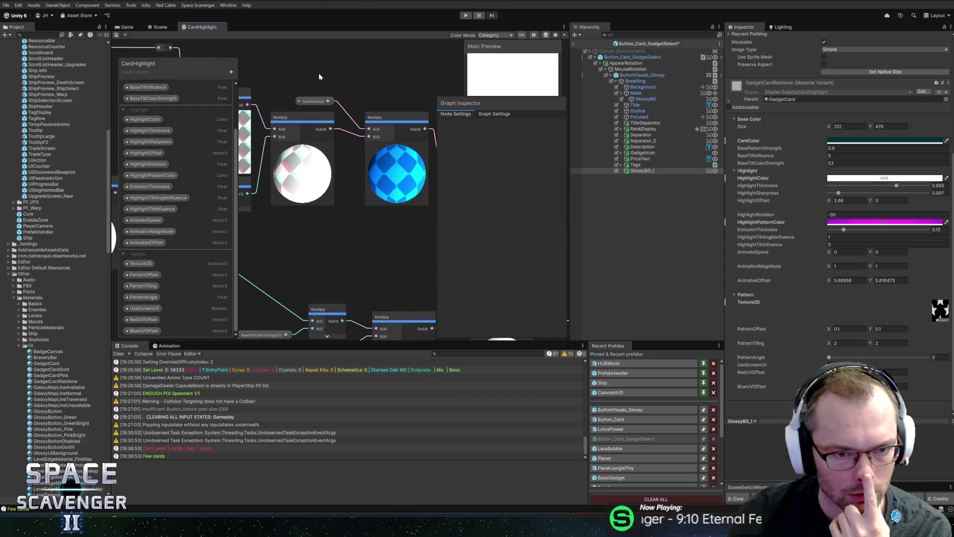
{"action": "left_click", "coordinate": [313, 101]}
{"action": "left_click", "coordinate": [526, 177]}
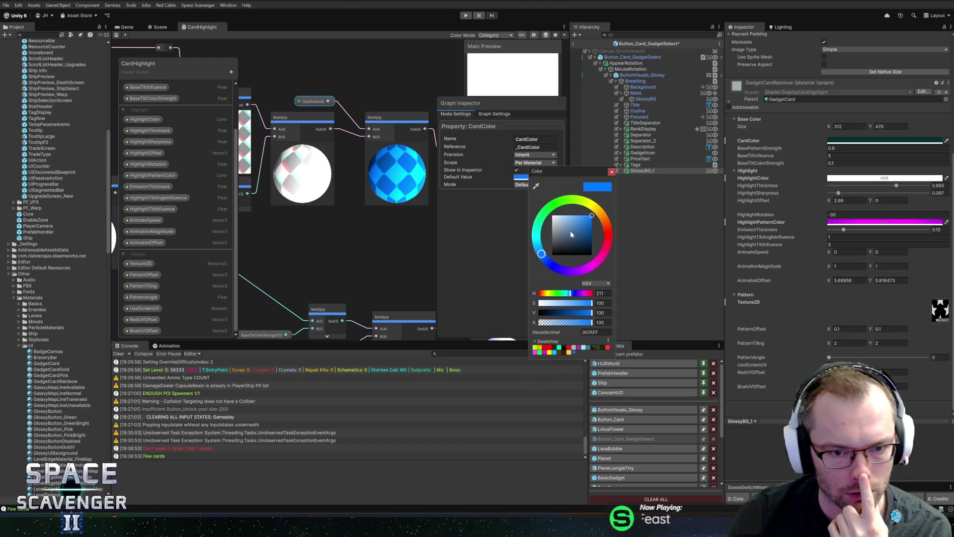
{"action": "left_click_drag", "start_coordinate": [571, 230], "coordinate": [484, 177]}
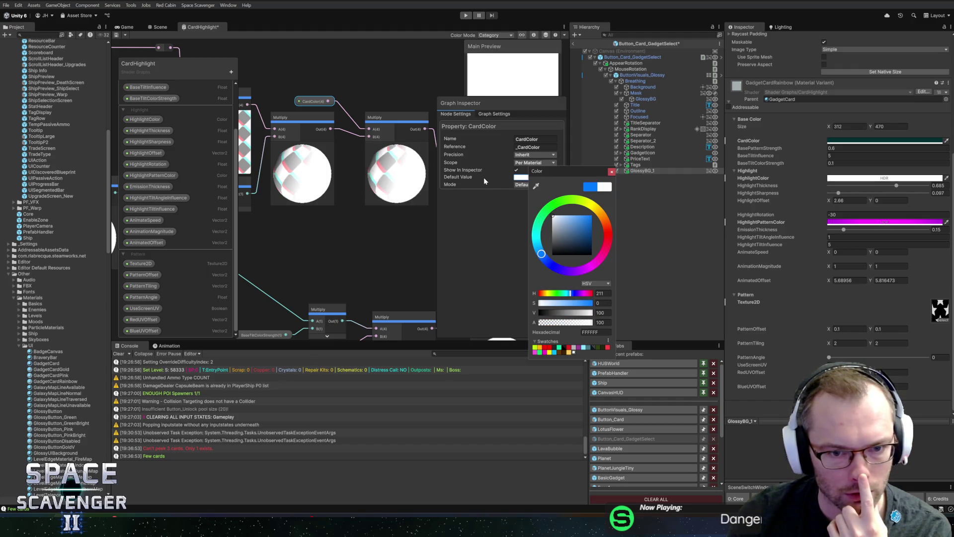
{"action": "left_click", "coordinate": [590, 187]}
{"action": "left_click", "coordinate": [611, 171]}
- Set the GadgetCardRainbow material's CardColor to white (FFFFFF) in the Inspector
{"action": "left_click_drag", "start_coordinate": [424, 97], "coordinate": [392, 90]}
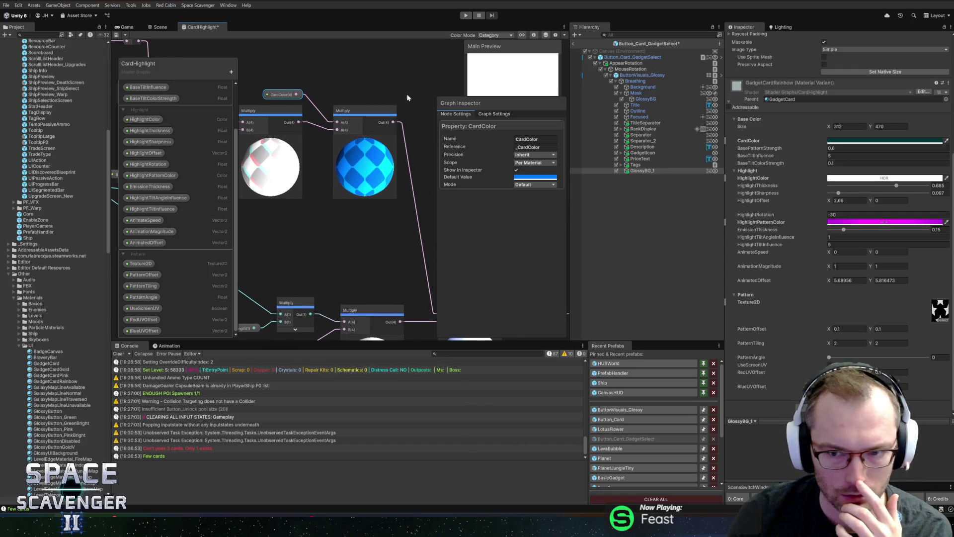
{"action": "left_click", "coordinate": [885, 140]}
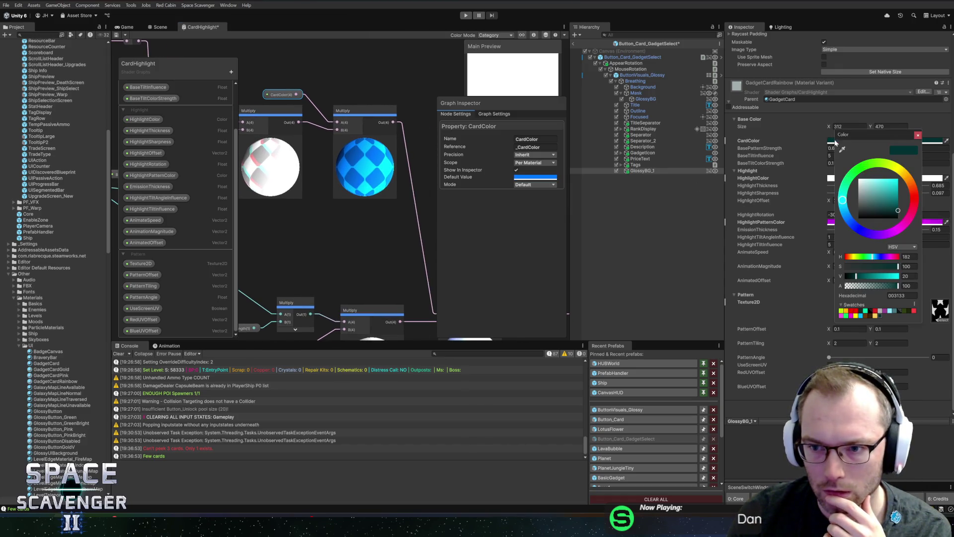
{"action": "left_click", "coordinate": [917, 136]}
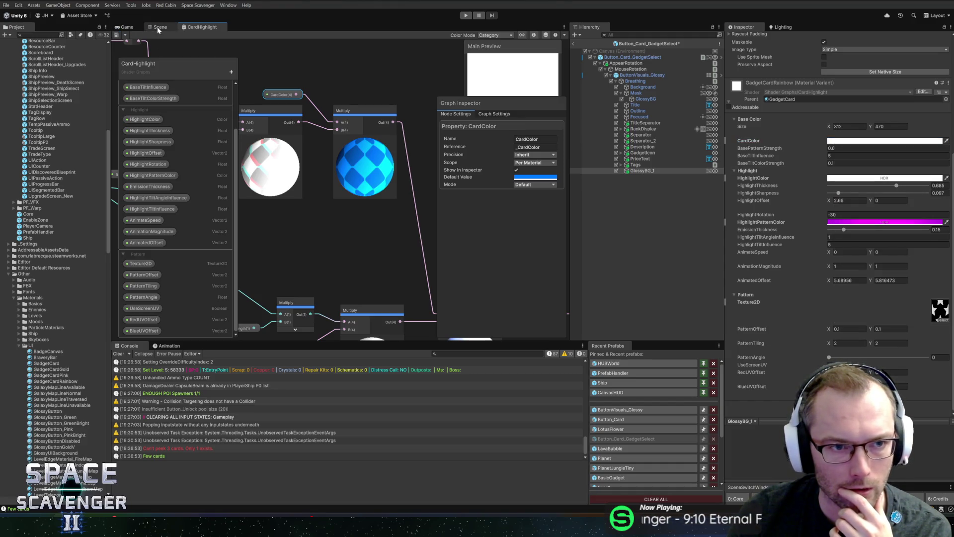
- Darken the card material's CardColor to a mid grey with Value 58
{"action": "left_click", "coordinate": [158, 28]}
{"action": "left_click", "coordinate": [873, 142]}
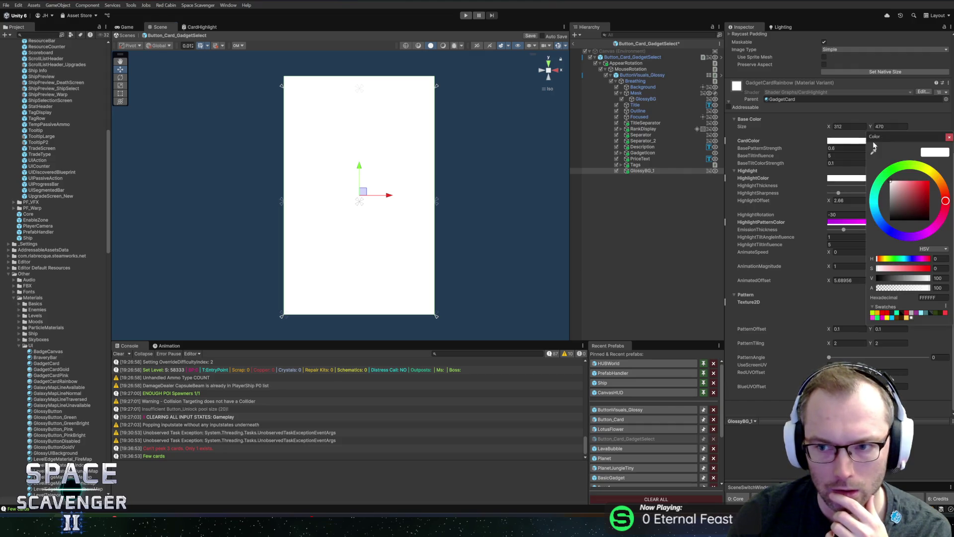
{"action": "mouse_move", "coordinate": [895, 185]}
{"action": "left_mouse_down"}
{"action": "mouse_move", "coordinate": [891, 209]}
{"action": "mouse_move", "coordinate": [879, 197]}
{"action": "mouse_move", "coordinate": [846, 195]}
{"action": "mouse_move", "coordinate": [871, 199]}
{"action": "left_mouse_up"}
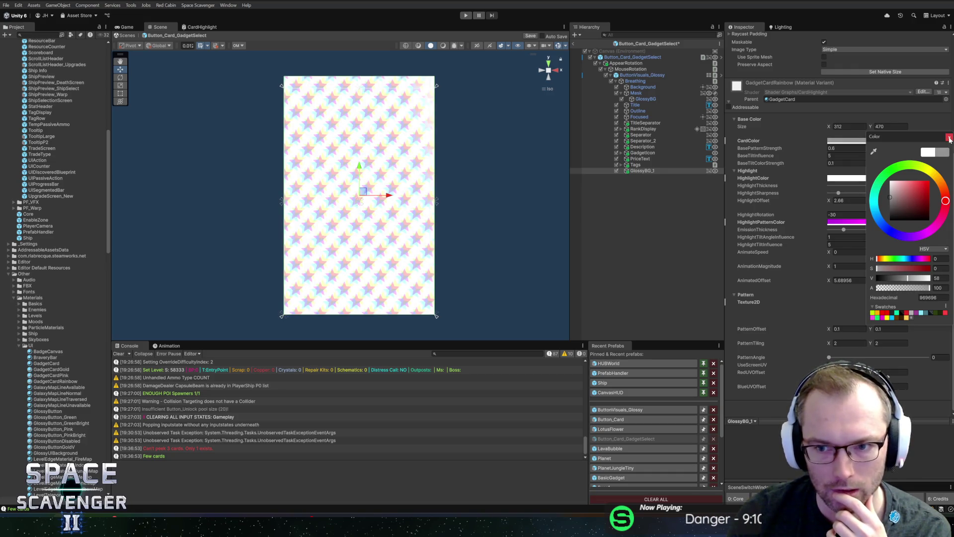
{"action": "left_click", "coordinate": [949, 137]}
- Set HighlightColor to a bright, saturated magenta-pink in the HDR picker
{"action": "left_click", "coordinate": [861, 179]}
{"action": "left_click", "coordinate": [908, 235]}
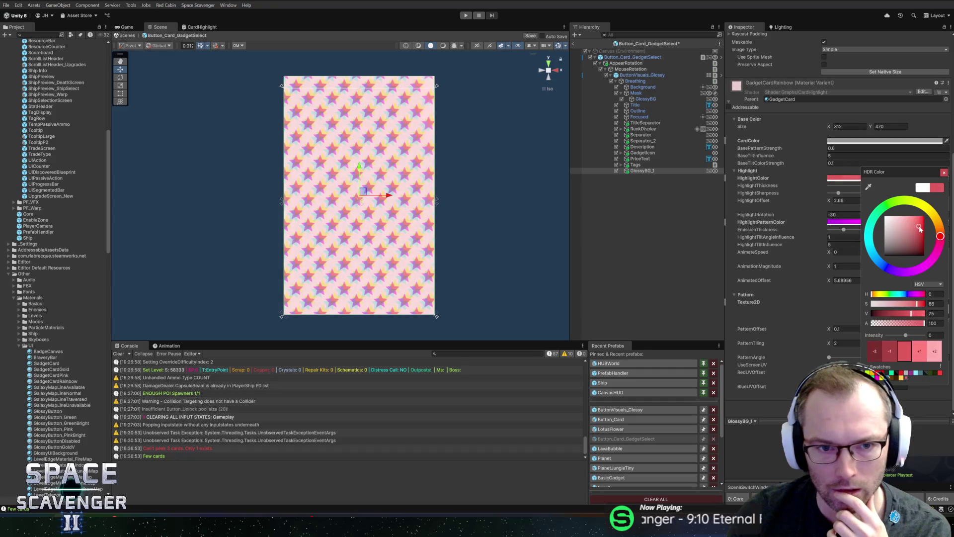
{"action": "left_click_drag", "start_coordinate": [940, 241], "coordinate": [934, 256]}
{"action": "left_click", "coordinate": [913, 226]}
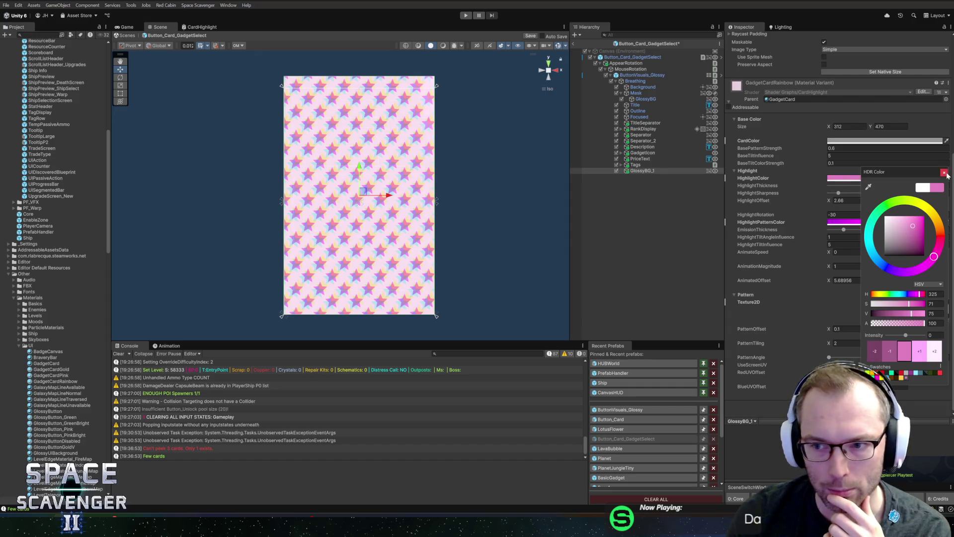
{"action": "left_click", "coordinate": [945, 172]}
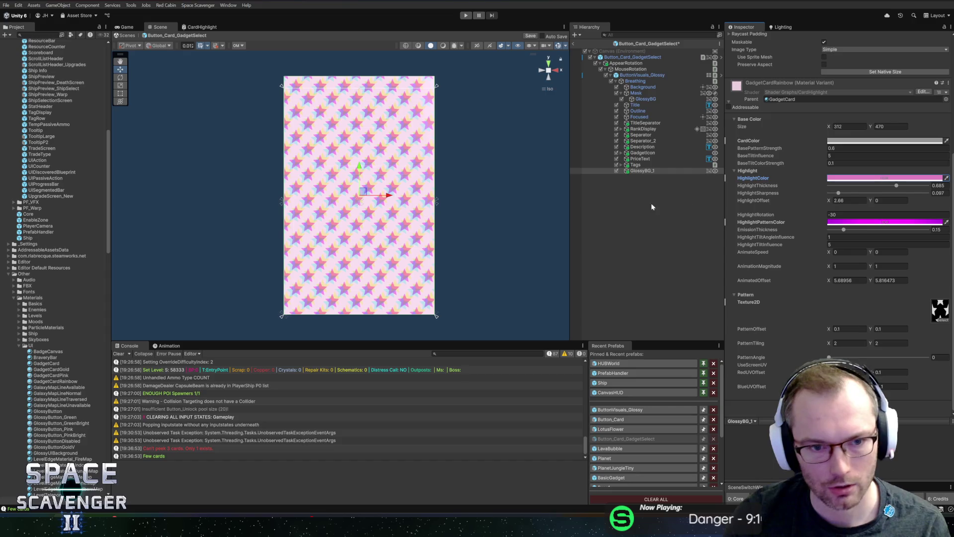
- Edit the RedUVOffset value, then select the GlossyBG card layer
{"action": "scroll", "coordinate": [468, 170], "scroll_direction": "up", "scroll_amount": 4}
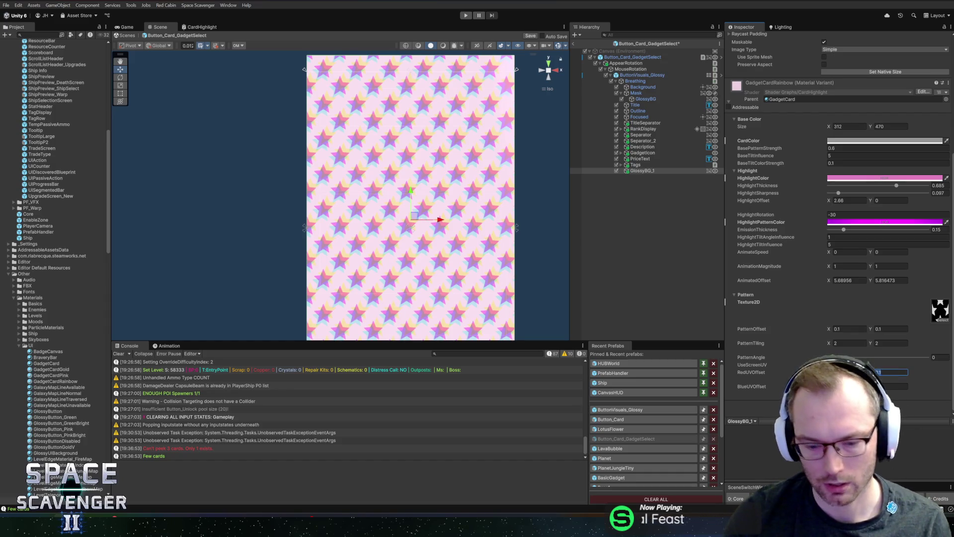
{"action": "type", "text": "0.05"}
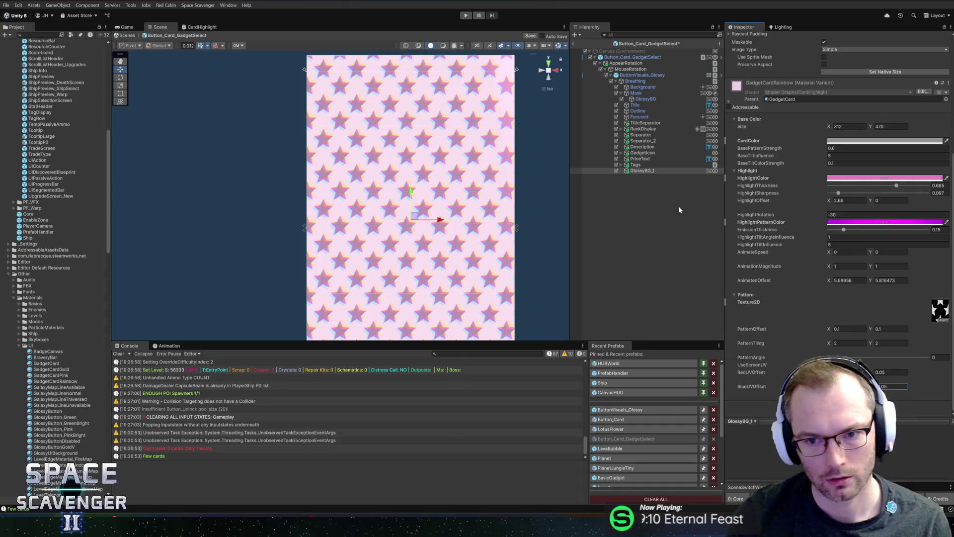
{"action": "left_click", "coordinate": [645, 99]}
- Hide GlossyBG_1, and trial then revert the GadgetCardRainbow material on GlossyBG
{"action": "left_click", "coordinate": [642, 170]}
{"action": "left_click", "coordinate": [744, 38]}
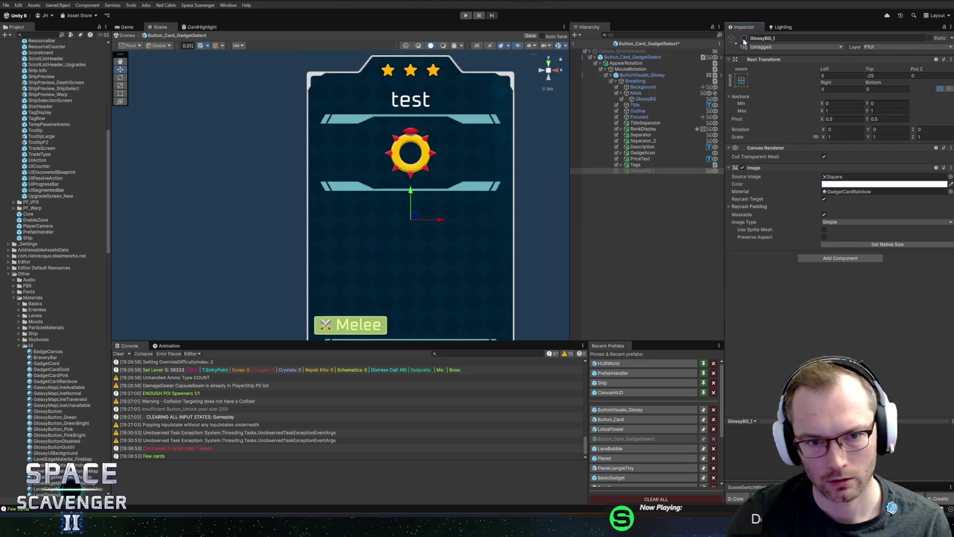
{"action": "left_click", "coordinate": [674, 99]}
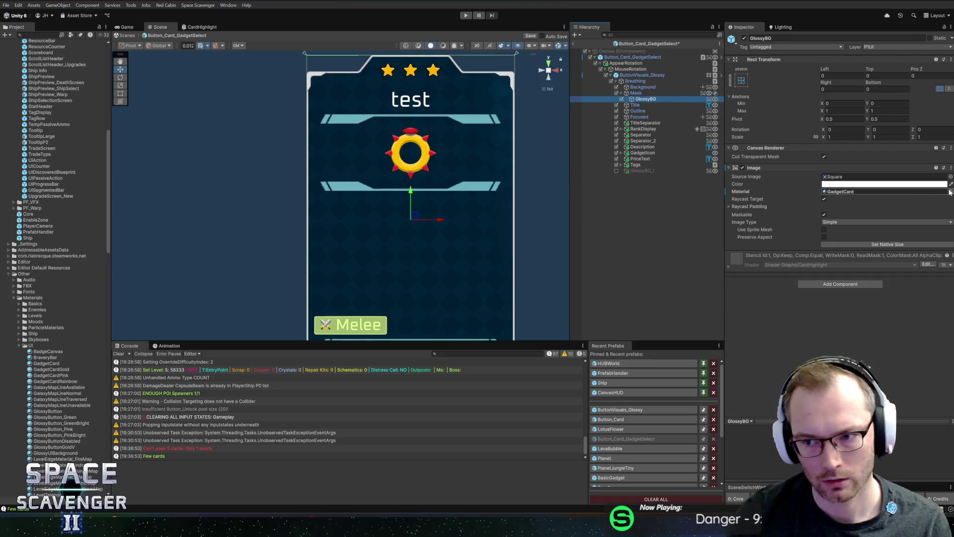
{"action": "left_click", "coordinate": [950, 191]}
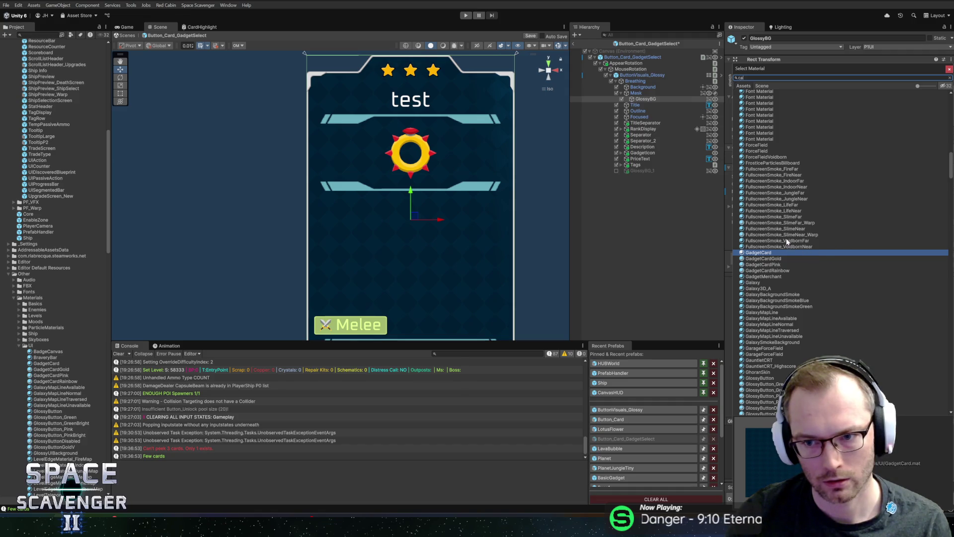
{"action": "left_click", "coordinate": [768, 123]}
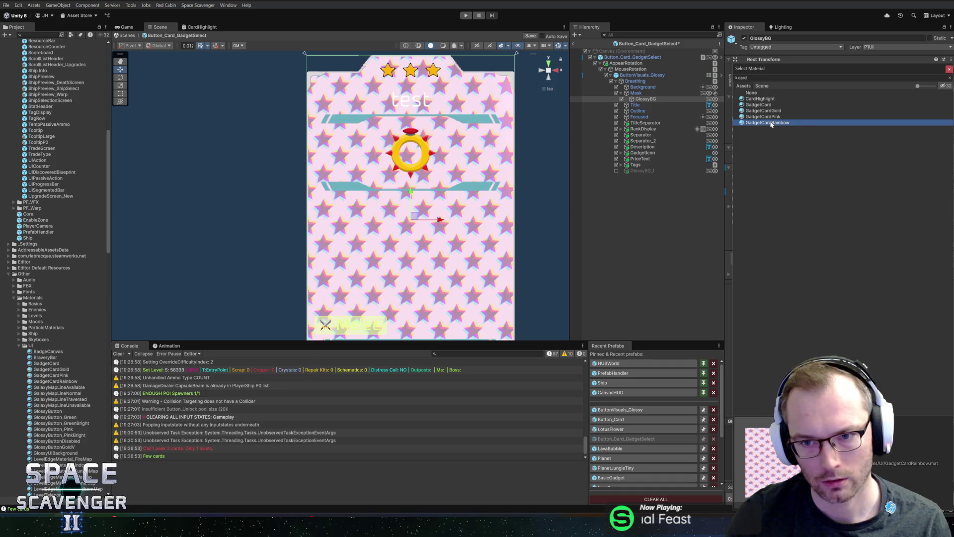
{"action": "key", "text": "Escape"}
- Reselect GlossyBG_1, save the card prefab with Ctrl+S, and enter Play mode
{"action": "left_click", "coordinate": [664, 171]}
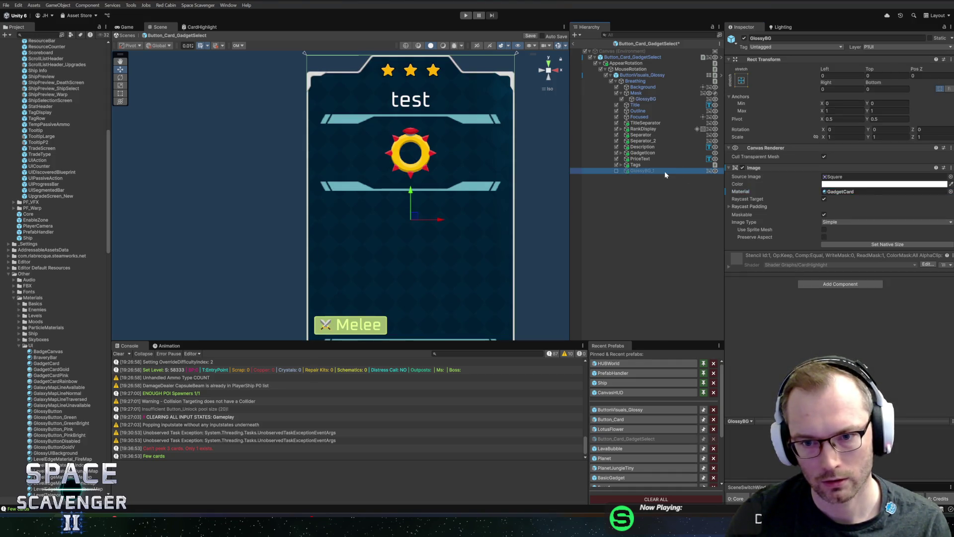
{"action": "key", "text": "ctrl+s"}
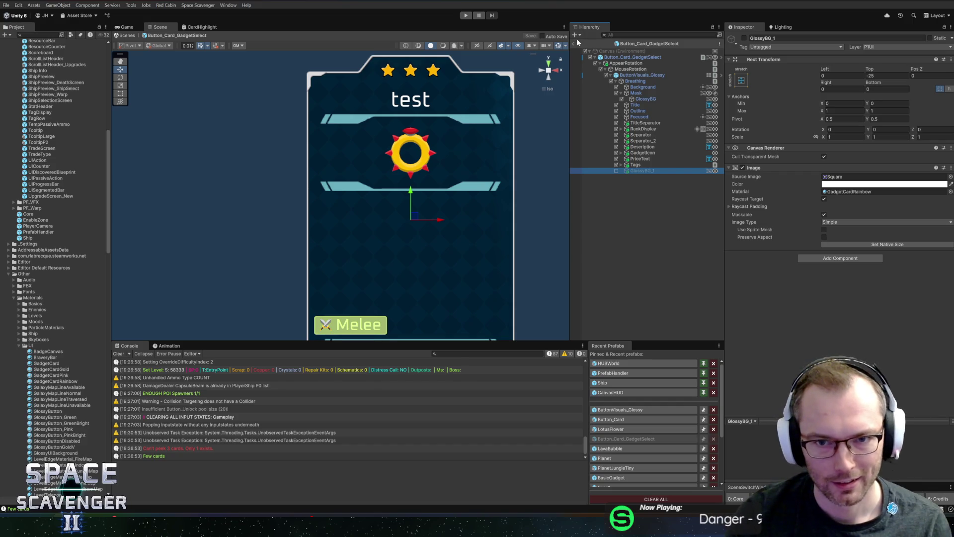
{"action": "key", "text": "ctrl+p"}
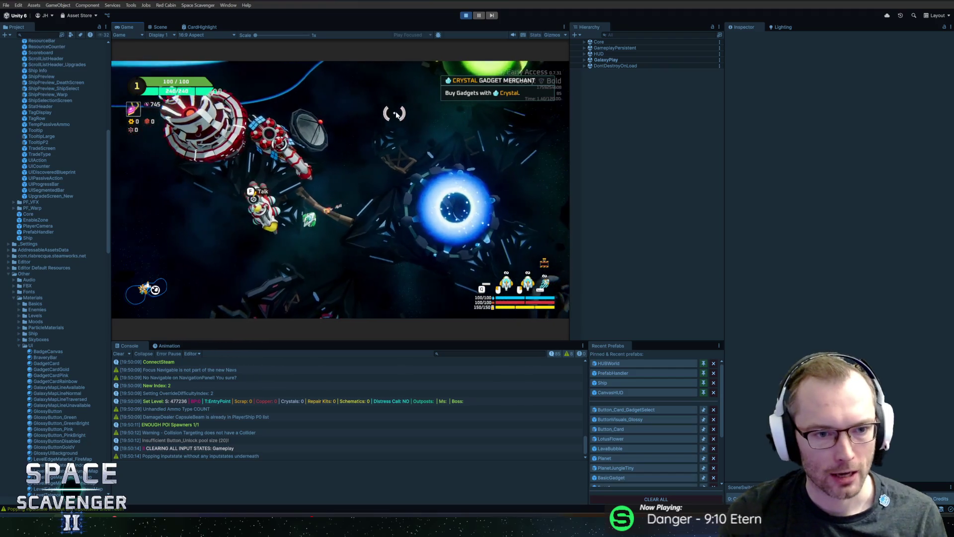
- Press F at the Crystal Gadget Merchant to open the Epic Gadgets shop
{"action": "key", "text": "f"}
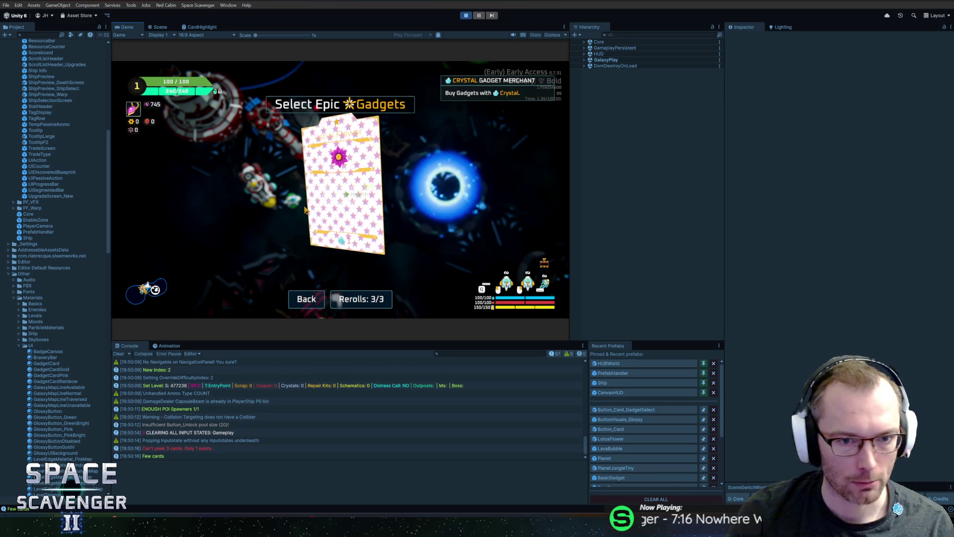
- Exit Play mode and return to the CardHighlight shader graph, centring the Multiply, Split and Fragment nodes
{"action": "key", "text": "ctrl+p"}
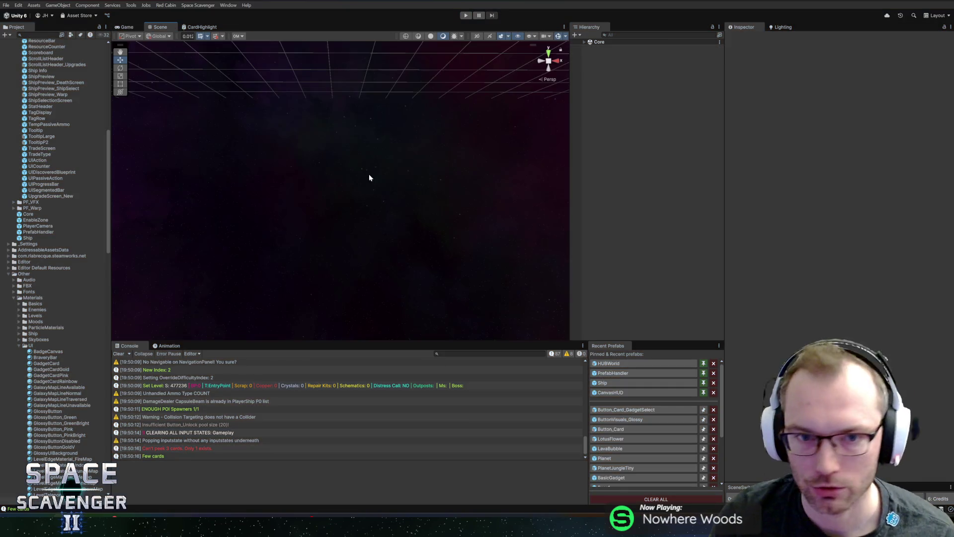
{"action": "left_click", "coordinate": [209, 28]}
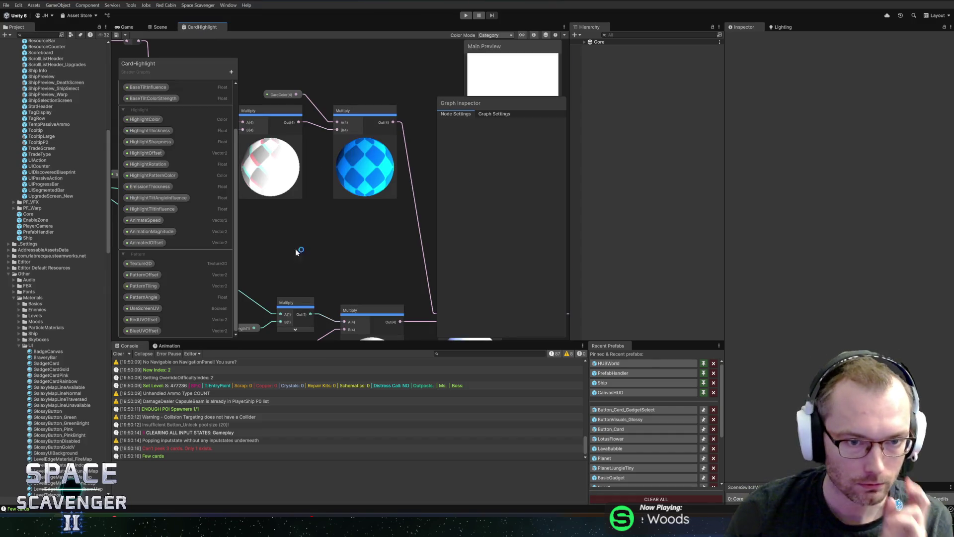
{"action": "scroll", "coordinate": [295, 254], "scroll_direction": "down", "scroll_amount": 5}
{"action": "left_click_drag", "start_coordinate": [309, 148], "coordinate": [235, 124]}
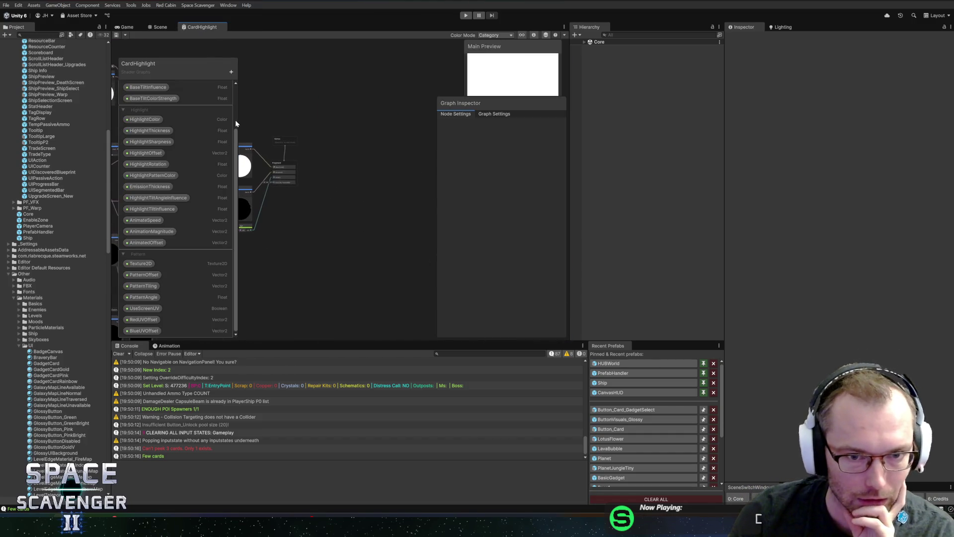
{"action": "scroll", "coordinate": [380, 87], "scroll_direction": "up", "scroll_amount": 5}
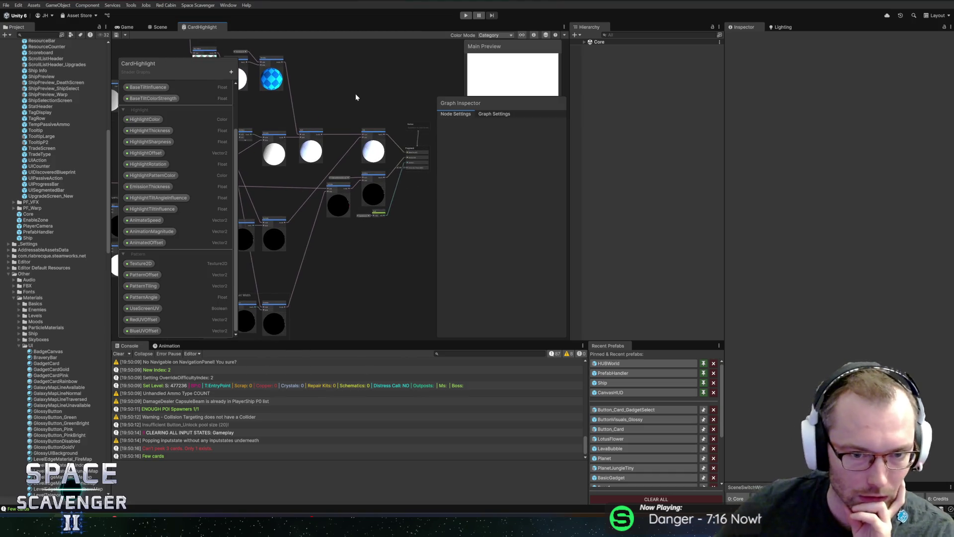
{"action": "scroll", "coordinate": [405, 259], "scroll_direction": "up", "scroll_amount": 4}
{"action": "scroll", "coordinate": [374, 222], "scroll_direction": "down", "scroll_amount": 4}
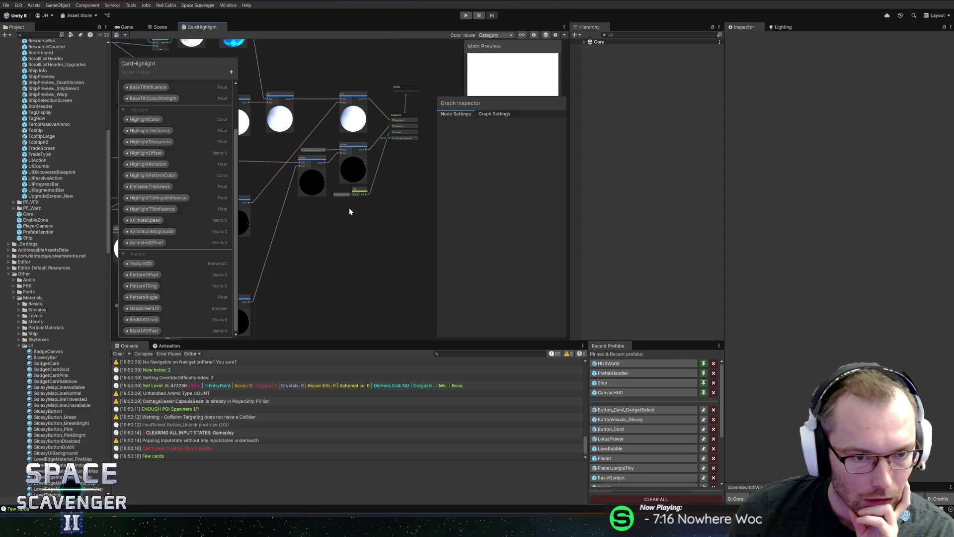
{"action": "scroll", "coordinate": [334, 211], "scroll_direction": "up", "scroll_amount": 5}
{"action": "scroll", "coordinate": [343, 172], "scroll_direction": "down", "scroll_amount": 4}
{"action": "scroll", "coordinate": [371, 230], "scroll_direction": "up", "scroll_amount": 3}
{"action": "left_click_drag", "start_coordinate": [331, 210], "coordinate": [397, 219]}
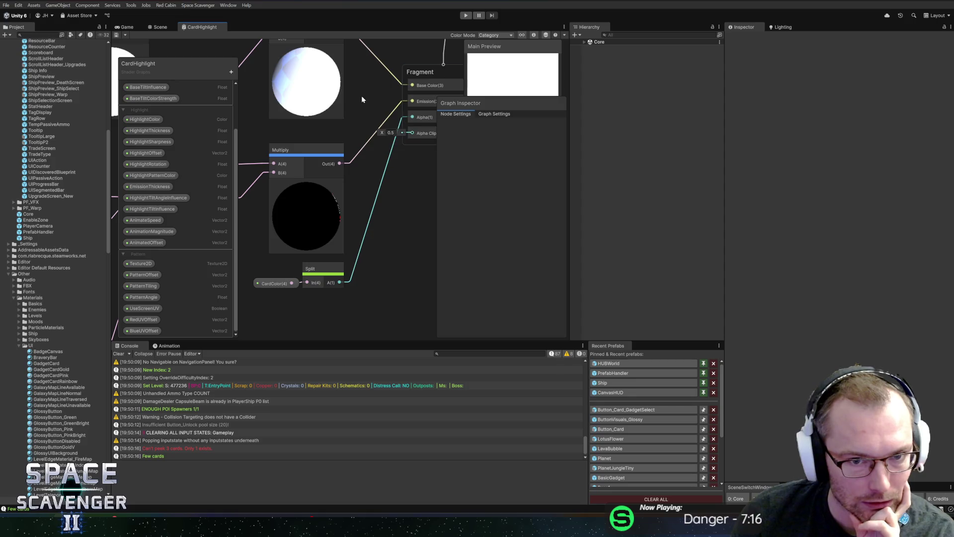
{"action": "left_click_drag", "start_coordinate": [363, 100], "coordinate": [343, 128]}
{"action": "scroll", "coordinate": [293, 164], "scroll_direction": "down", "scroll_amount": 3}
{"action": "scroll", "coordinate": [362, 167], "scroll_direction": "up", "scroll_amount": 5}
- Inspect the HighlightPatternColor and Multiply nodes, then bring the Normal Vector and Dot Product nodes into view
{"action": "left_click", "coordinate": [323, 207]}
{"action": "left_click", "coordinate": [330, 186]}
{"action": "scroll", "coordinate": [332, 184], "scroll_direction": "down", "scroll_amount": 4}
{"action": "left_click_drag", "start_coordinate": [332, 180], "coordinate": [391, 139]}
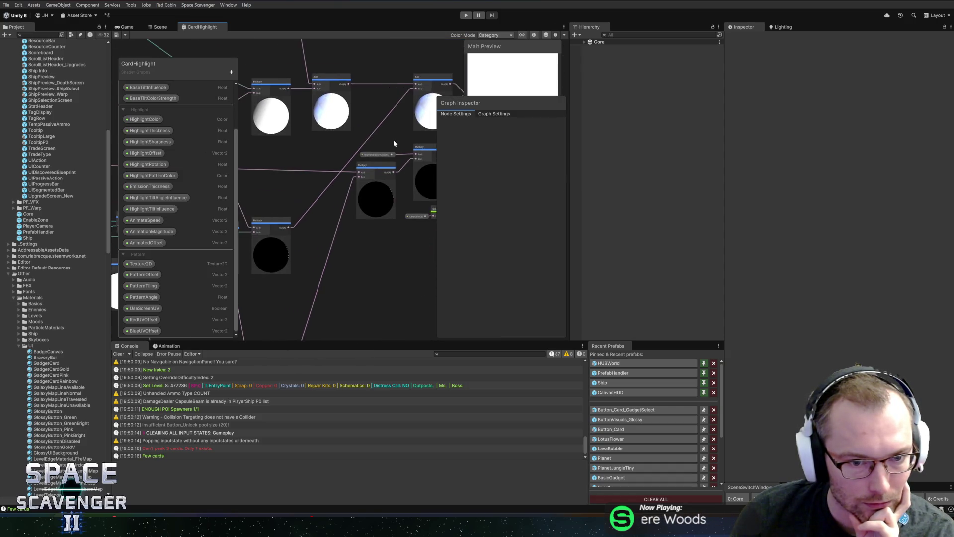
{"action": "right_click", "coordinate": [385, 195]}
{"action": "mouse_move", "coordinate": [296, 198]}
{"action": "left_mouse_down"}
{"action": "mouse_move", "coordinate": [383, 169]}
{"action": "mouse_move", "coordinate": [328, 154]}
{"action": "mouse_move", "coordinate": [623, 155]}
{"action": "mouse_move", "coordinate": [562, 149]}
{"action": "mouse_move", "coordinate": [453, 212]}
{"action": "left_mouse_up"}
- Set the tilt-influence Add and Dot Product node previews to Preview 2D
{"action": "right_click", "coordinate": [374, 235]}
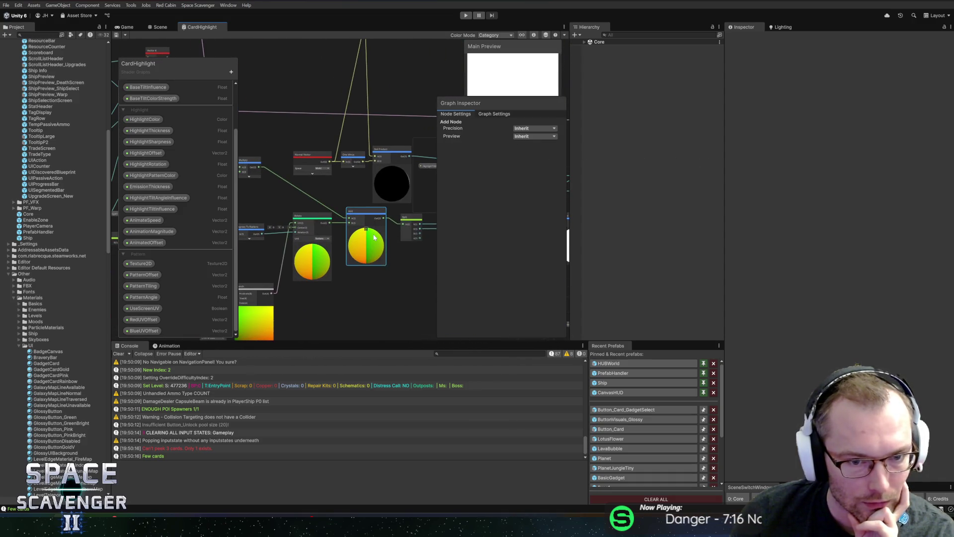
{"action": "left_click", "coordinate": [548, 139]}
{"action": "left_click", "coordinate": [536, 154]}
{"action": "left_click_drag", "start_coordinate": [389, 126], "coordinate": [314, 177]}
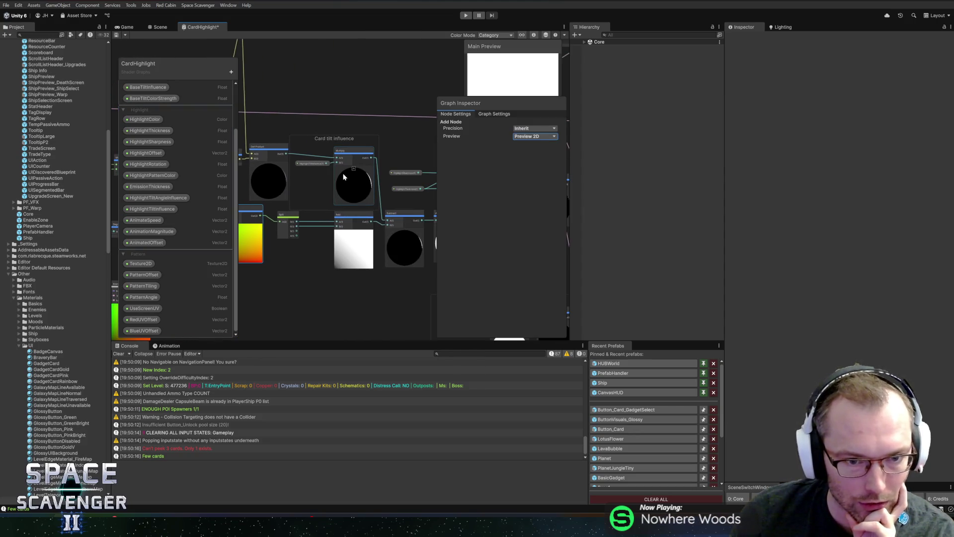
{"action": "right_click", "coordinate": [265, 174]}
{"action": "left_click", "coordinate": [543, 129]}
{"action": "left_click", "coordinate": [538, 139]}
{"action": "left_click", "coordinate": [537, 139]}
{"action": "left_click", "coordinate": [537, 154]}
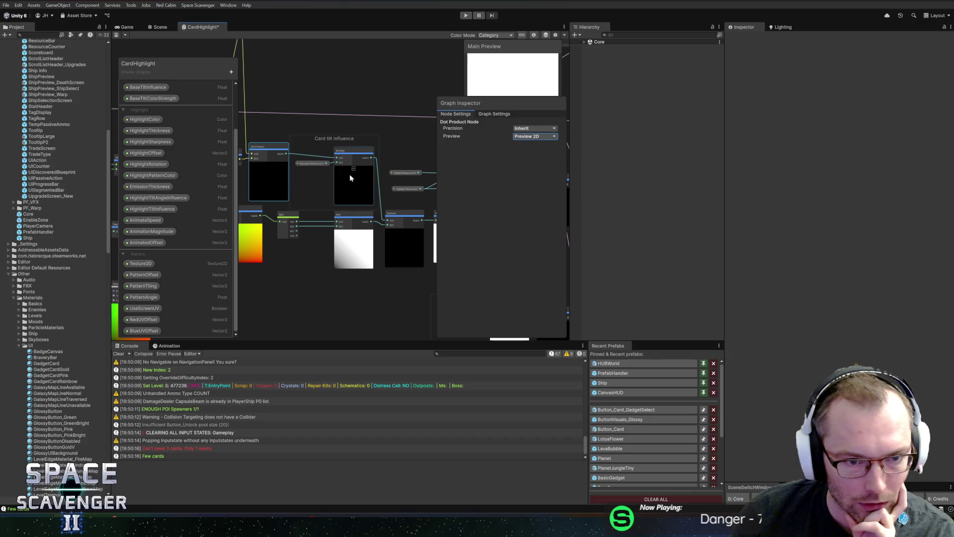
{"action": "mouse_move", "coordinate": [360, 197]}
{"action": "left_mouse_down"}
{"action": "mouse_move", "coordinate": [357, 166]}
{"action": "mouse_move", "coordinate": [425, 114]}
{"action": "mouse_move", "coordinate": [334, 234]}
{"action": "mouse_move", "coordinate": [428, 202]}
{"action": "mouse_move", "coordinate": [343, 225]}
{"action": "mouse_move", "coordinate": [314, 209]}
{"action": "mouse_move", "coordinate": [338, 164]}
{"action": "left_mouse_up"}
{"action": "left_click", "coordinate": [335, 154]}
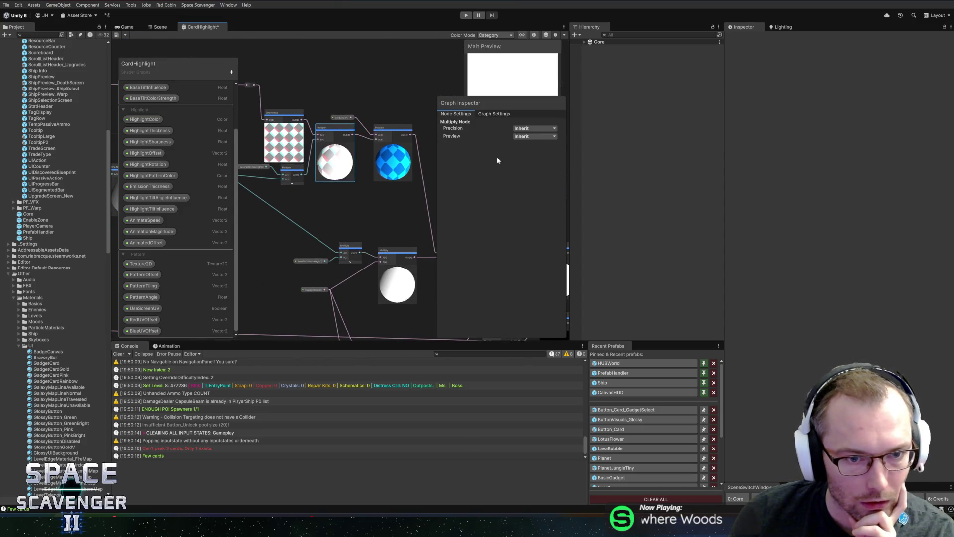
- Switch the middle Multiply and Add node previews to flat 2D
{"action": "left_click", "coordinate": [530, 155]}
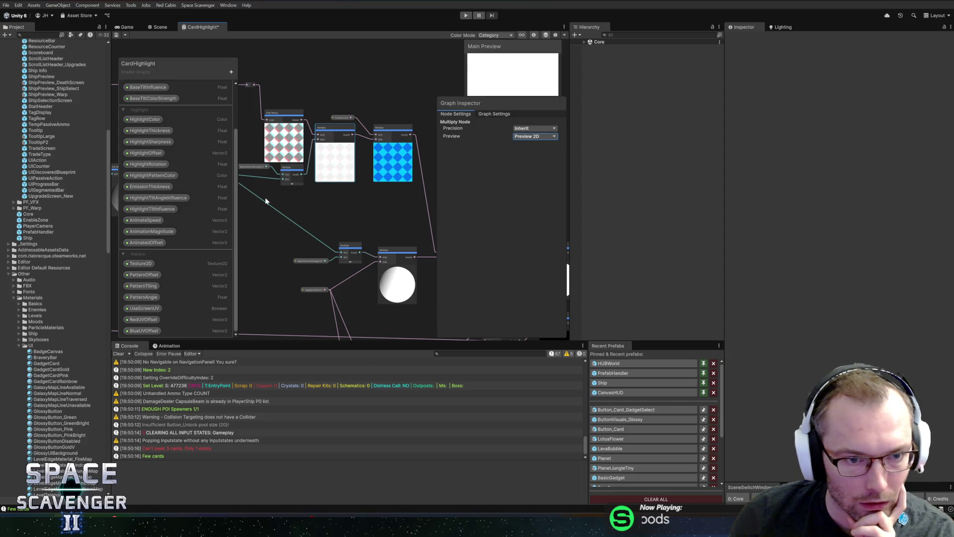
{"action": "mouse_move", "coordinate": [350, 203]}
{"action": "left_mouse_down"}
{"action": "mouse_move", "coordinate": [376, 196]}
{"action": "mouse_move", "coordinate": [322, 140]}
{"action": "mouse_move", "coordinate": [383, 136]}
{"action": "mouse_move", "coordinate": [302, 141]}
{"action": "mouse_move", "coordinate": [377, 119]}
{"action": "left_mouse_up"}
{"action": "left_click", "coordinate": [312, 194]}
{"action": "right_click", "coordinate": [312, 195]}
{"action": "left_click", "coordinate": [516, 167]}
{"action": "left_click", "coordinate": [534, 136]}
{"action": "left_click", "coordinate": [531, 155]}
{"action": "left_click", "coordinate": [306, 179]}
{"action": "left_click", "coordinate": [545, 141]}
{"action": "left_click", "coordinate": [531, 155]}
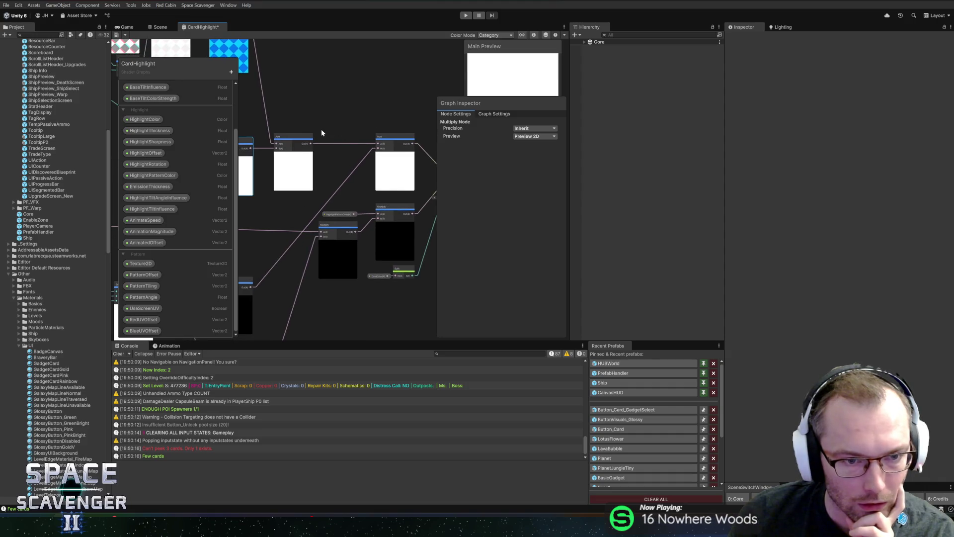
- Restore the Multiply and Add node previews to 3D sphere previews
{"action": "left_click_drag", "start_coordinate": [322, 129], "coordinate": [423, 136]}
{"action": "left_click_drag", "start_coordinate": [342, 130], "coordinate": [358, 148]}
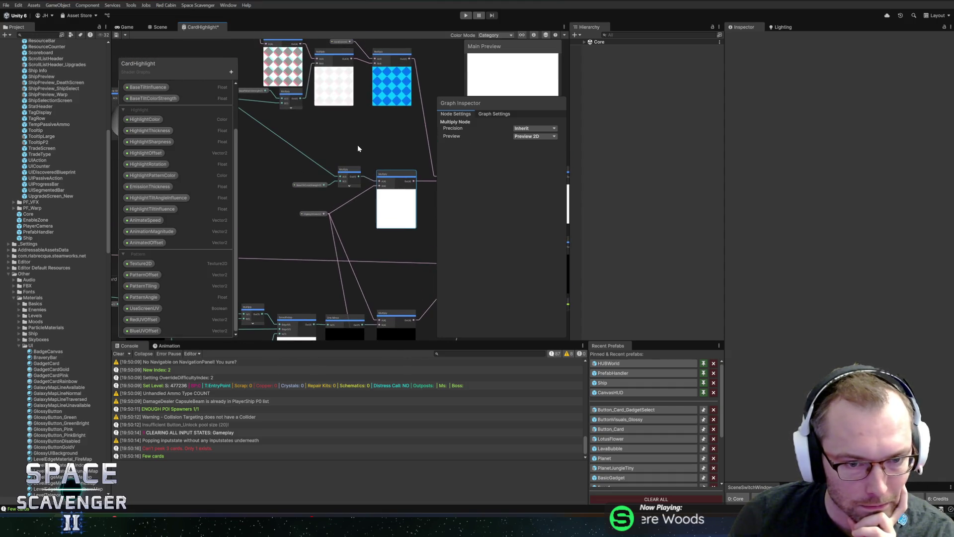
{"action": "mouse_move", "coordinate": [388, 208]}
{"action": "left_click", "coordinate": [537, 139]}
{"action": "left_click", "coordinate": [542, 146]}
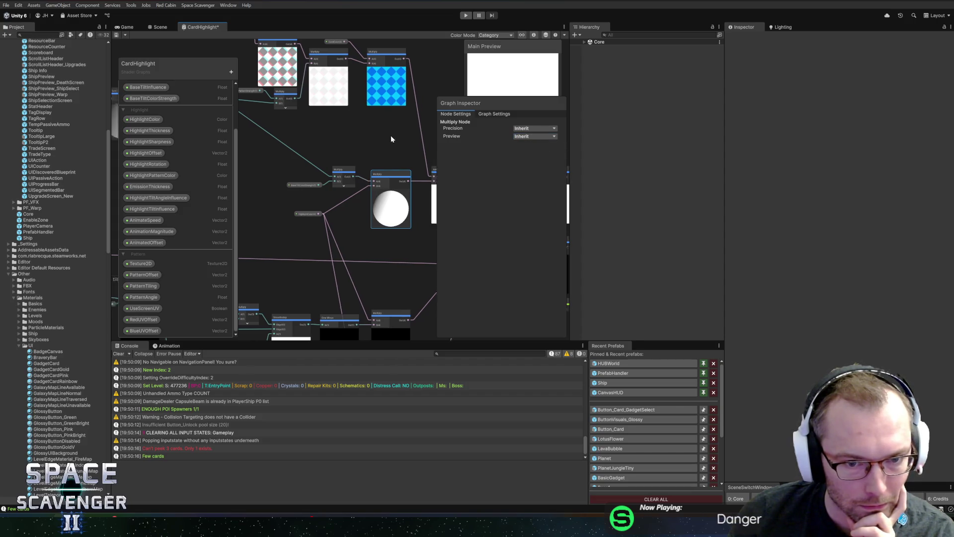
{"action": "left_click_drag", "start_coordinate": [397, 141], "coordinate": [316, 138]}
{"action": "left_click", "coordinate": [366, 182]}
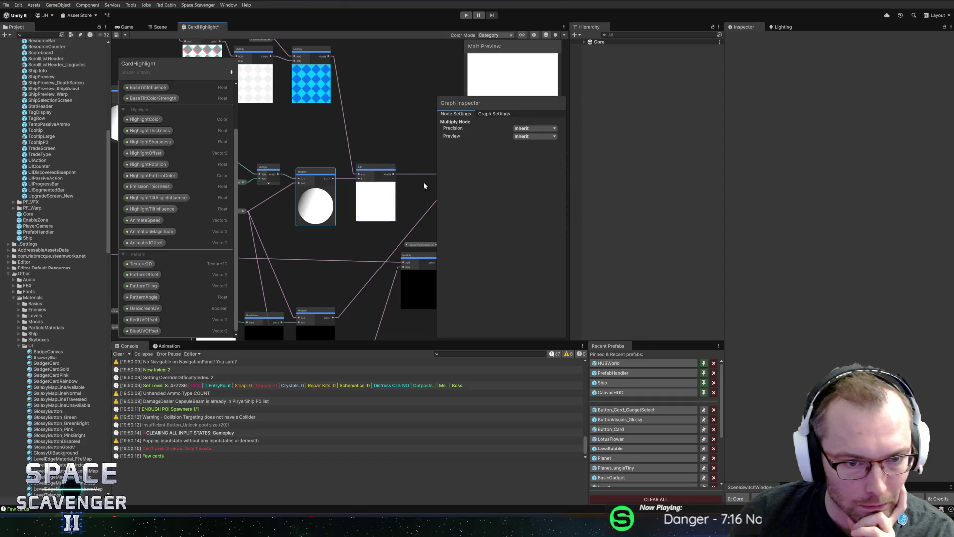
{"action": "left_click", "coordinate": [532, 155]}
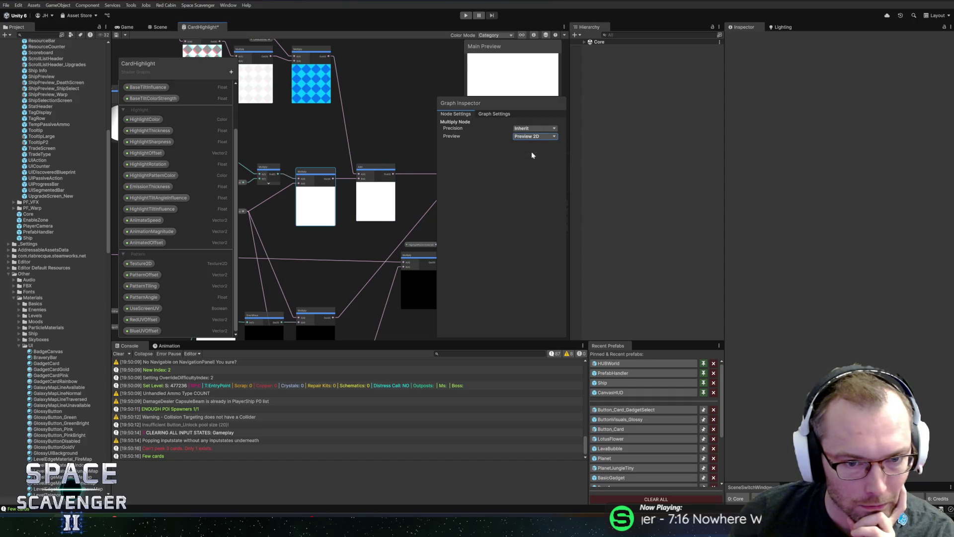
{"action": "left_click", "coordinate": [532, 163]}
{"action": "left_click", "coordinate": [367, 201]}
{"action": "left_click", "coordinate": [532, 163]}
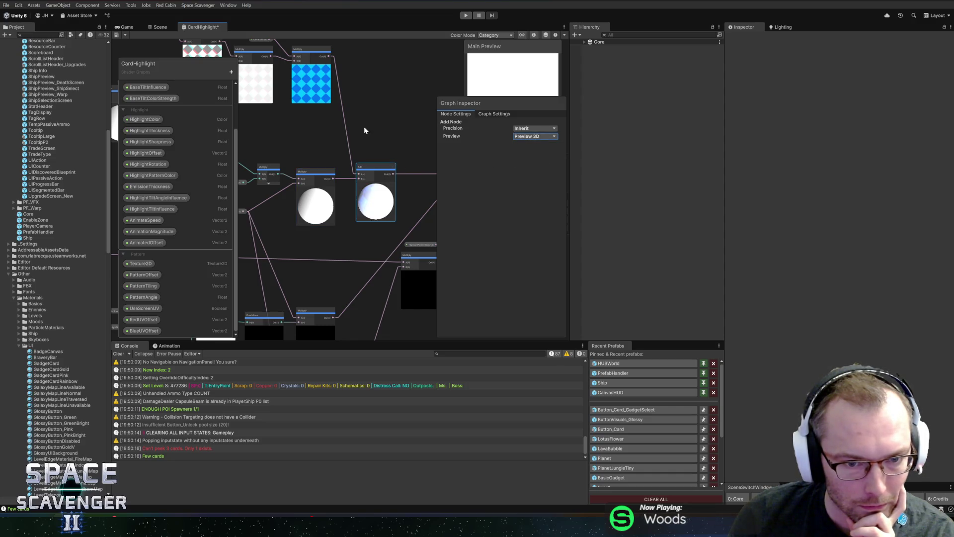
- Connect the second Add node's Out to the Vector 4 node's W input
{"action": "mouse_move", "coordinate": [401, 129]}
{"action": "left_mouse_down"}
{"action": "mouse_move", "coordinate": [350, 121]}
{"action": "mouse_move", "coordinate": [354, 106]}
{"action": "mouse_move", "coordinate": [373, 174]}
{"action": "left_mouse_up"}
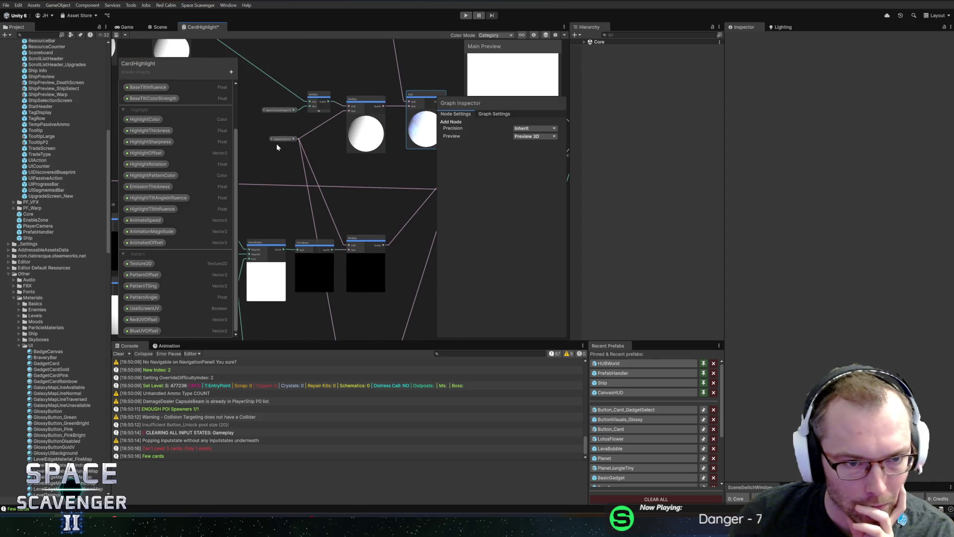
{"action": "mouse_move", "coordinate": [370, 163]}
{"action": "left_mouse_down"}
{"action": "mouse_move", "coordinate": [335, 102]}
{"action": "mouse_move", "coordinate": [259, 190]}
{"action": "mouse_move", "coordinate": [308, 149]}
{"action": "mouse_move", "coordinate": [350, 184]}
{"action": "mouse_move", "coordinate": [282, 180]}
{"action": "mouse_move", "coordinate": [382, 158]}
{"action": "mouse_move", "coordinate": [372, 155]}
{"action": "mouse_move", "coordinate": [363, 117]}
{"action": "mouse_move", "coordinate": [364, 48]}
{"action": "left_mouse_up"}
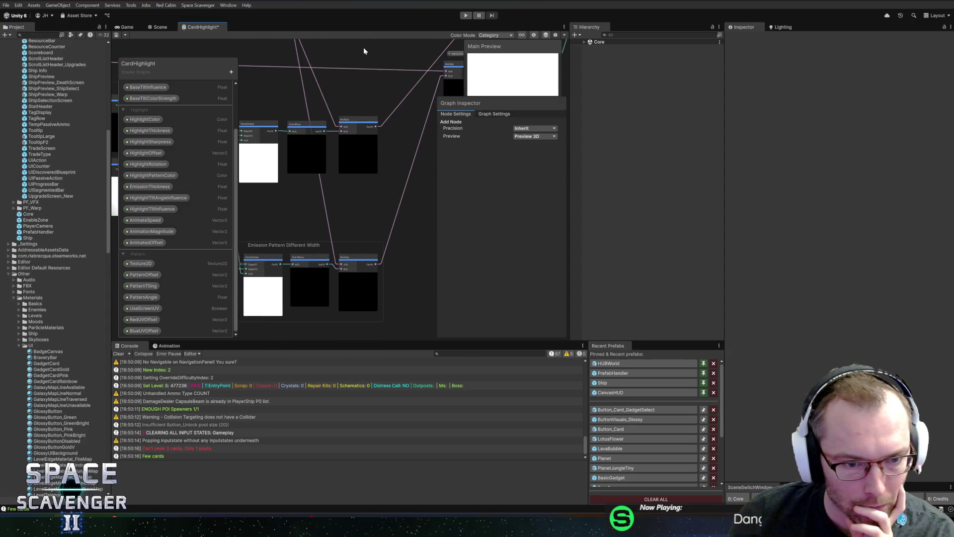
{"action": "left_click", "coordinate": [293, 202]}
{"action": "left_click_drag", "start_coordinate": [339, 90], "coordinate": [358, 180]}
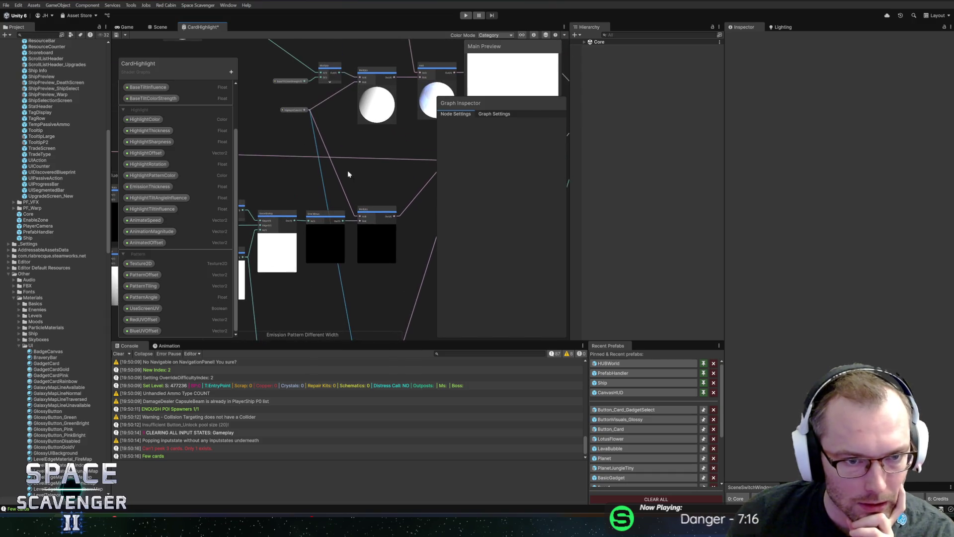
{"action": "mouse_move", "coordinate": [389, 131]}
{"action": "left_mouse_down"}
{"action": "mouse_move", "coordinate": [280, 121]}
{"action": "mouse_move", "coordinate": [342, 94]}
{"action": "left_mouse_up"}
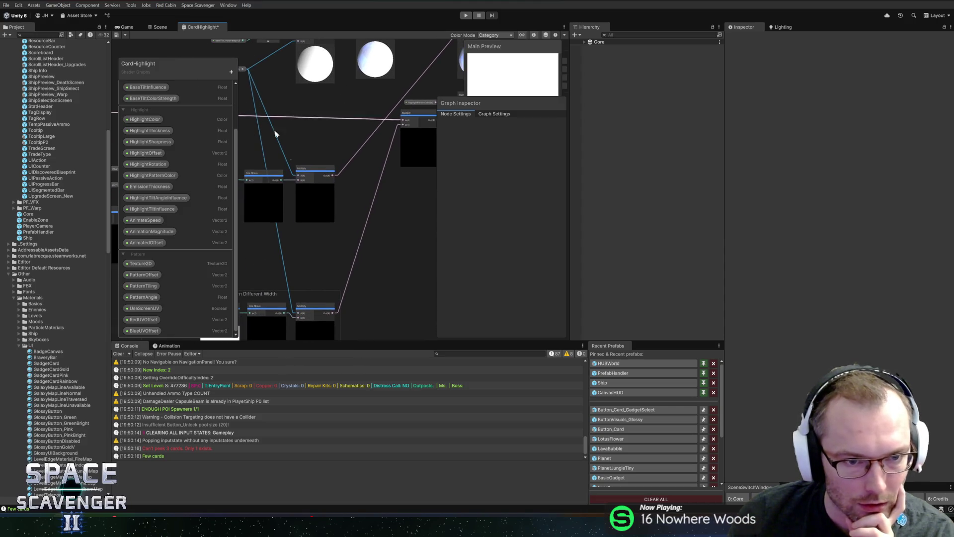
{"action": "mouse_move", "coordinate": [465, 54]}
{"action": "left_mouse_down"}
{"action": "mouse_move", "coordinate": [359, 83]}
{"action": "mouse_move", "coordinate": [292, 143]}
{"action": "left_mouse_up"}
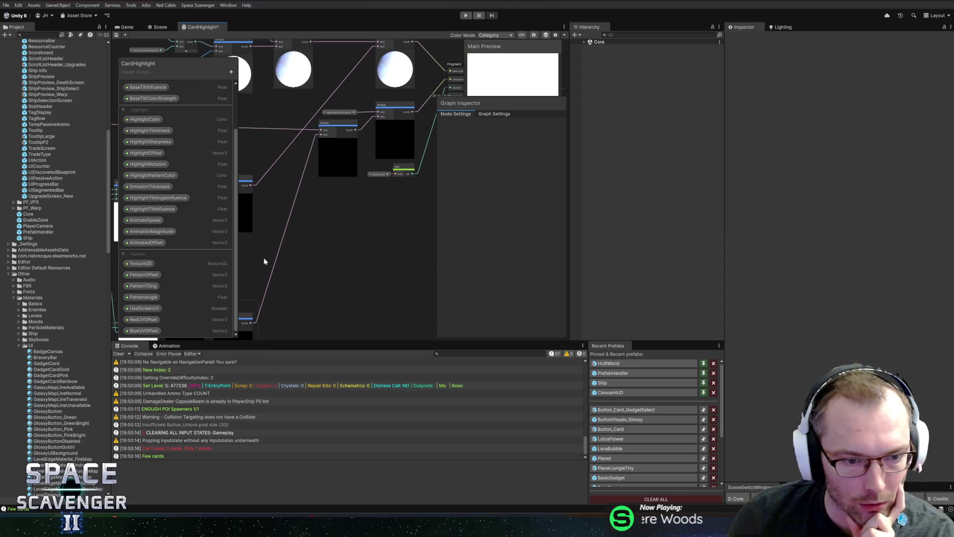
{"action": "left_click_drag", "start_coordinate": [364, 167], "coordinate": [324, 231]}
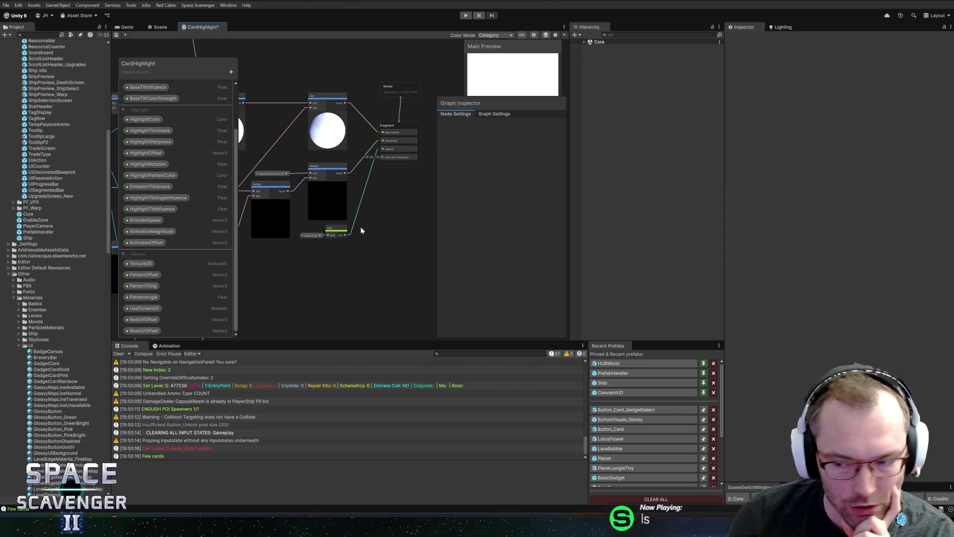
{"action": "mouse_move", "coordinate": [311, 250]}
{"action": "left_mouse_down"}
{"action": "mouse_move", "coordinate": [315, 187]}
{"action": "mouse_move", "coordinate": [398, 170]}
{"action": "mouse_move", "coordinate": [335, 155]}
{"action": "mouse_move", "coordinate": [350, 168]}
{"action": "left_mouse_up"}
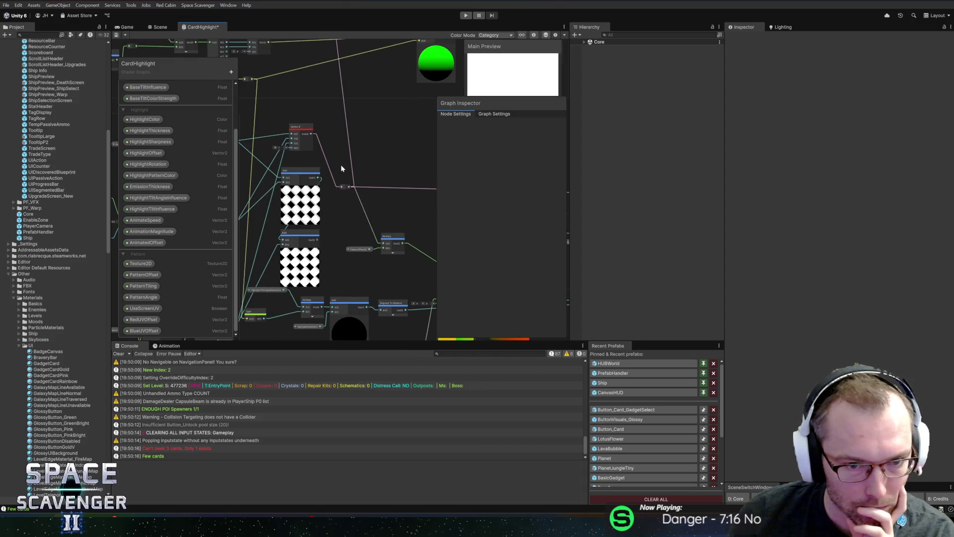
{"action": "scroll", "coordinate": [342, 168], "scroll_direction": "up", "scroll_amount": 4}
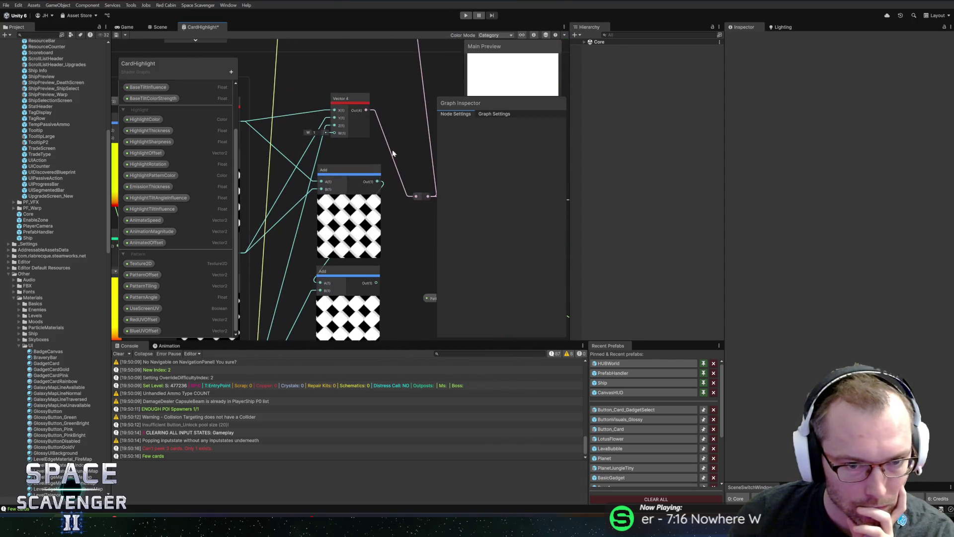
{"action": "left_click_drag", "start_coordinate": [394, 155], "coordinate": [402, 171]}
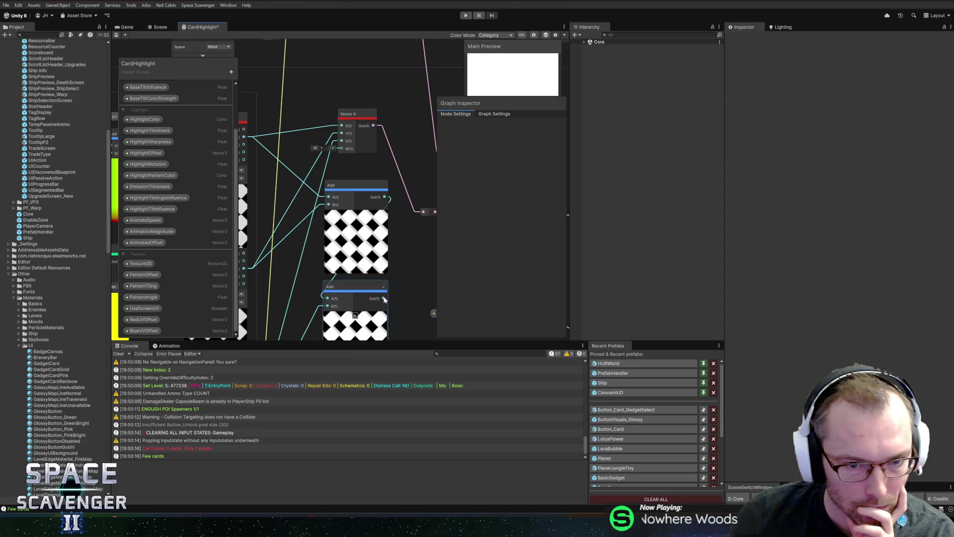
{"action": "left_click_drag", "start_coordinate": [408, 290], "coordinate": [342, 149]}
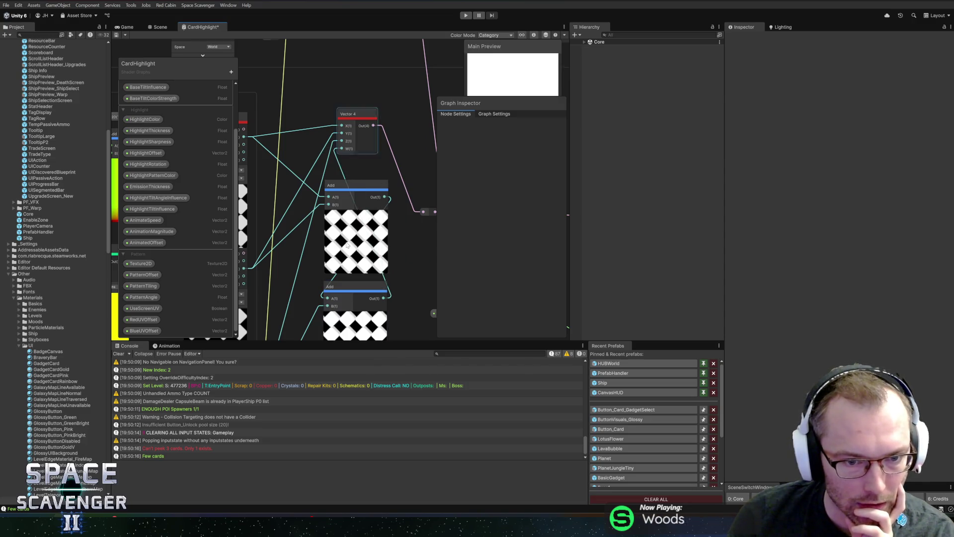
{"action": "left_click_drag", "start_coordinate": [350, 287], "coordinate": [423, 250]}
- Move the two Add nodes closer together and return to the Scene view
{"action": "left_click_drag", "start_coordinate": [353, 228], "coordinate": [326, 243]}
{"action": "left_click_drag", "start_coordinate": [402, 249], "coordinate": [385, 231]}
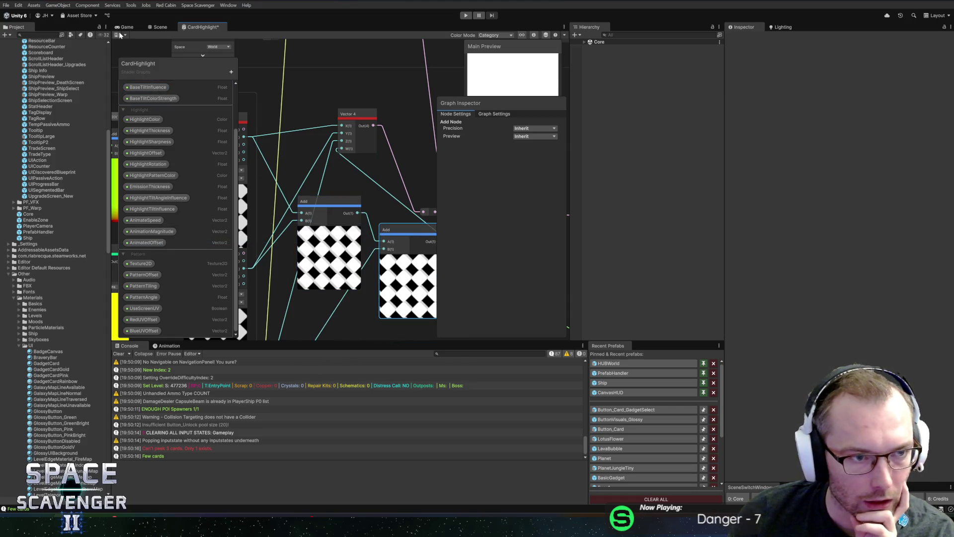
{"action": "left_click", "coordinate": [160, 27]}
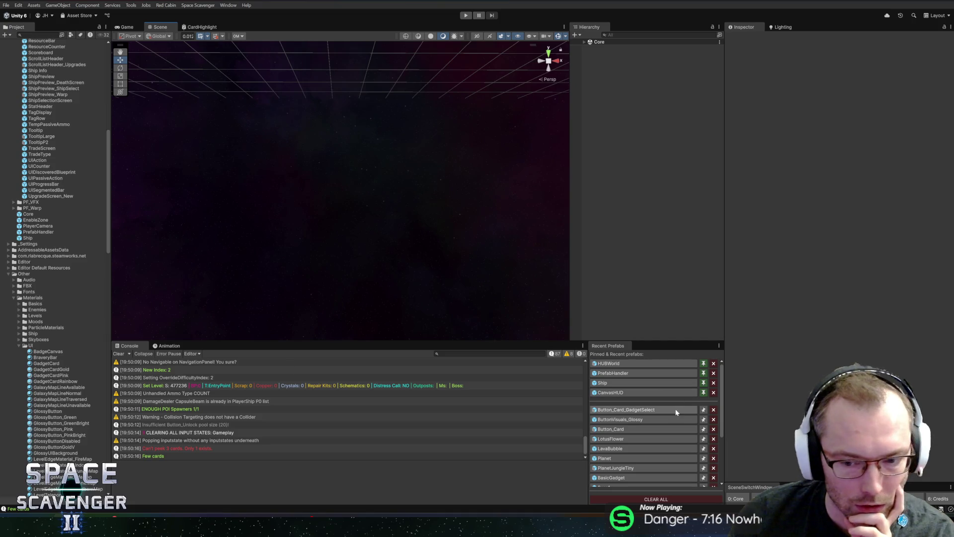
- Open the Button_Card_GadgetSelect prefab and activate GlossyBG_1 to show the star background
{"action": "left_click", "coordinate": [629, 410]}
{"action": "scroll", "coordinate": [443, 252], "scroll_direction": "down", "scroll_amount": 3}
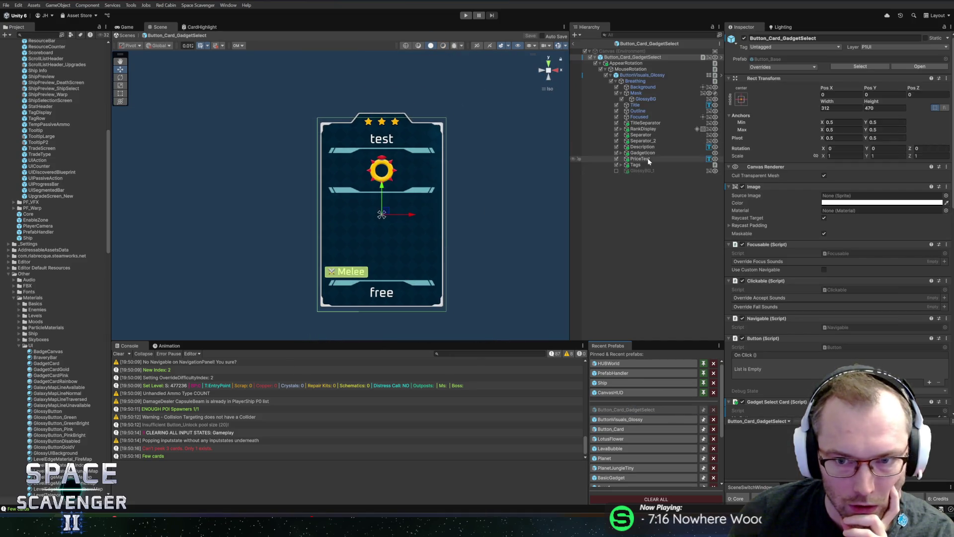
{"action": "left_click", "coordinate": [641, 170]}
{"action": "left_click", "coordinate": [744, 39]}
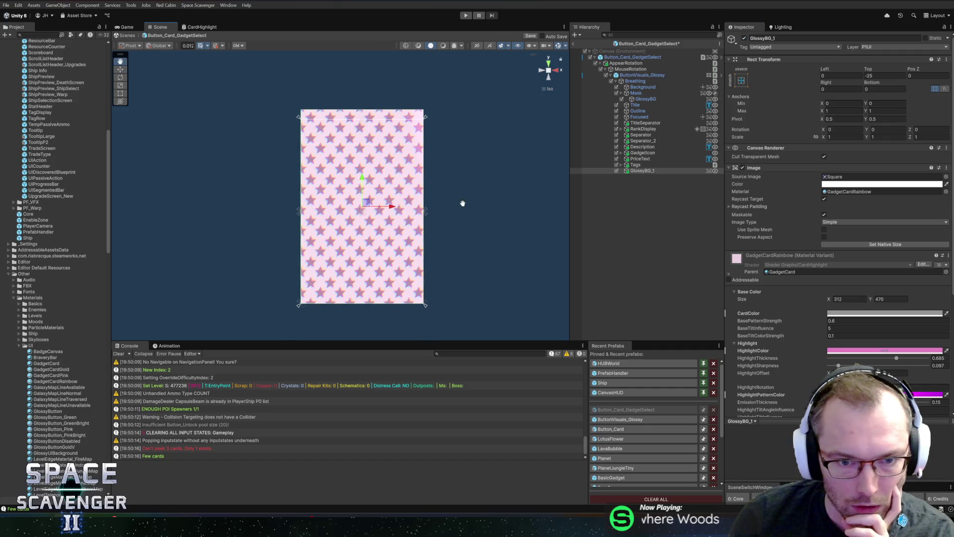
{"action": "scroll", "coordinate": [464, 202], "scroll_direction": "up", "scroll_amount": 2}
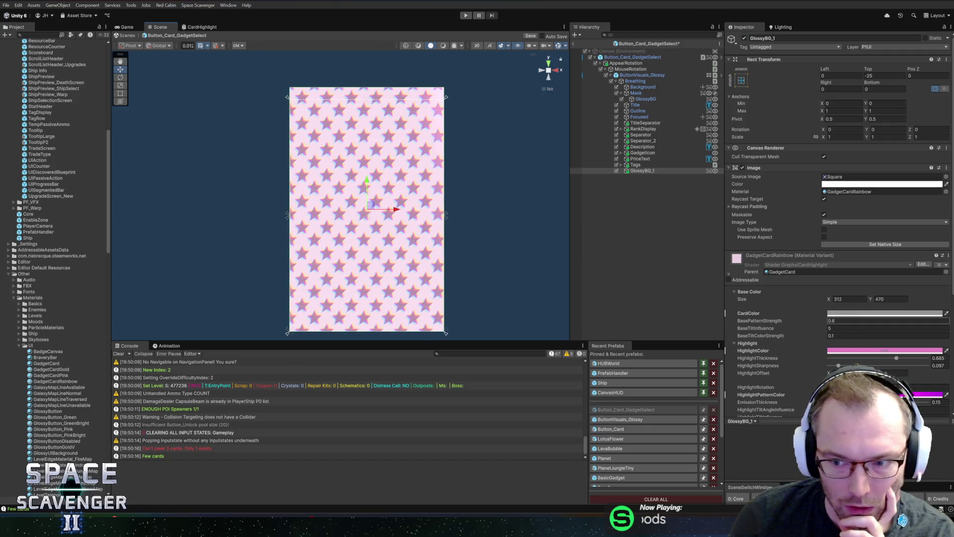
- Set GadgetCardRainbow's CardColor to white
{"action": "left_click", "coordinate": [875, 313]}
{"action": "left_click_drag", "start_coordinate": [893, 364], "coordinate": [829, 313]}
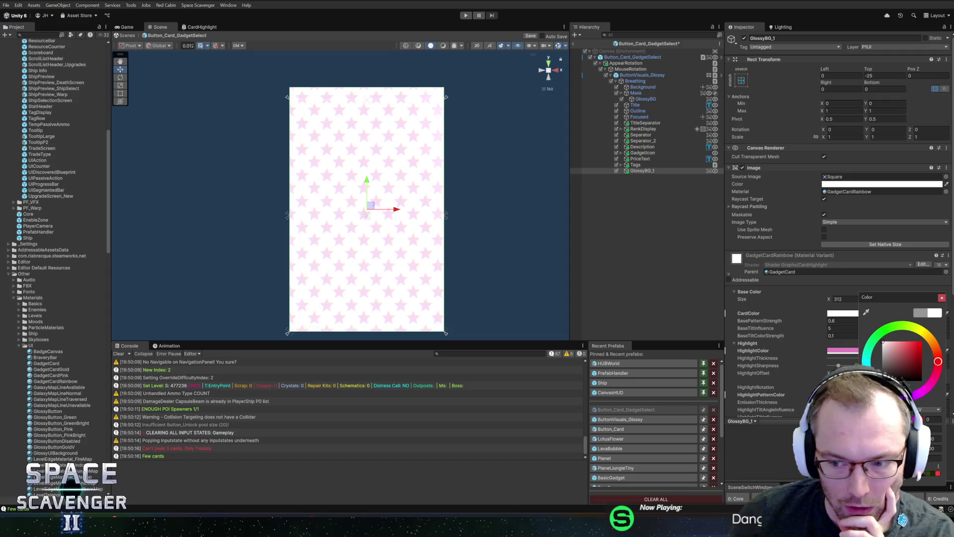
{"action": "type", "text": "0"}
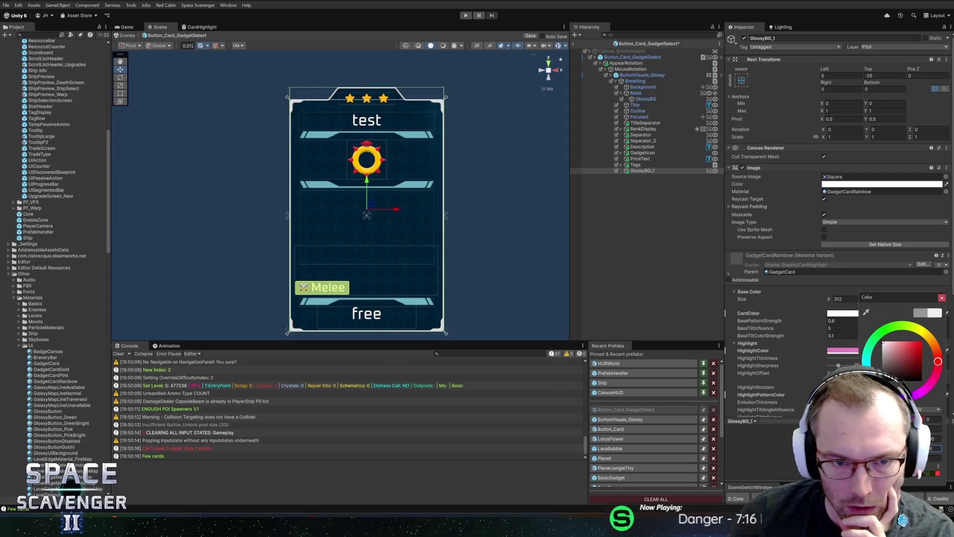
{"action": "type", "text": "12"}
{"action": "left_click", "coordinate": [942, 297]}
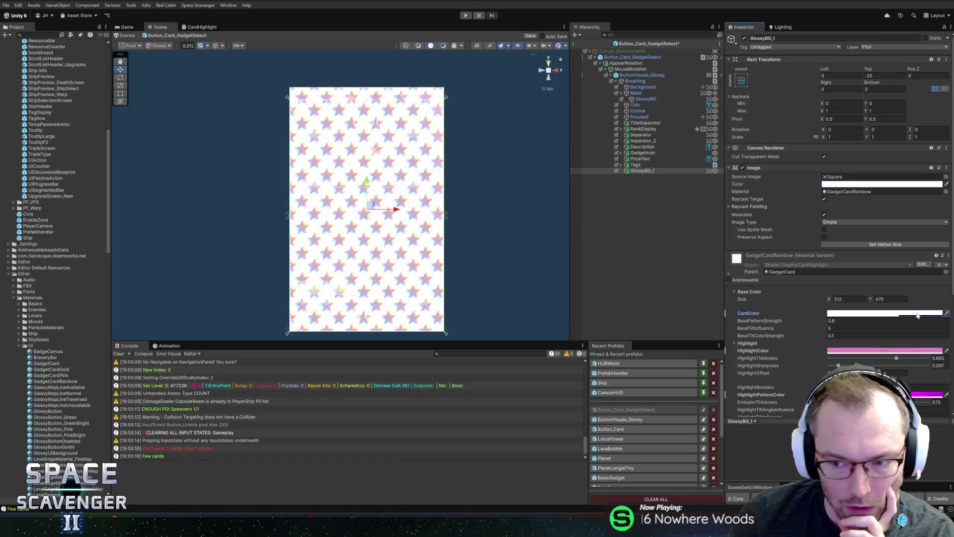
- Set HighlightColor to fully saturated magenta and CardColor to a dark magenta
{"action": "left_click", "coordinate": [866, 352]}
{"action": "left_click_drag", "start_coordinate": [904, 348], "coordinate": [937, 339]}
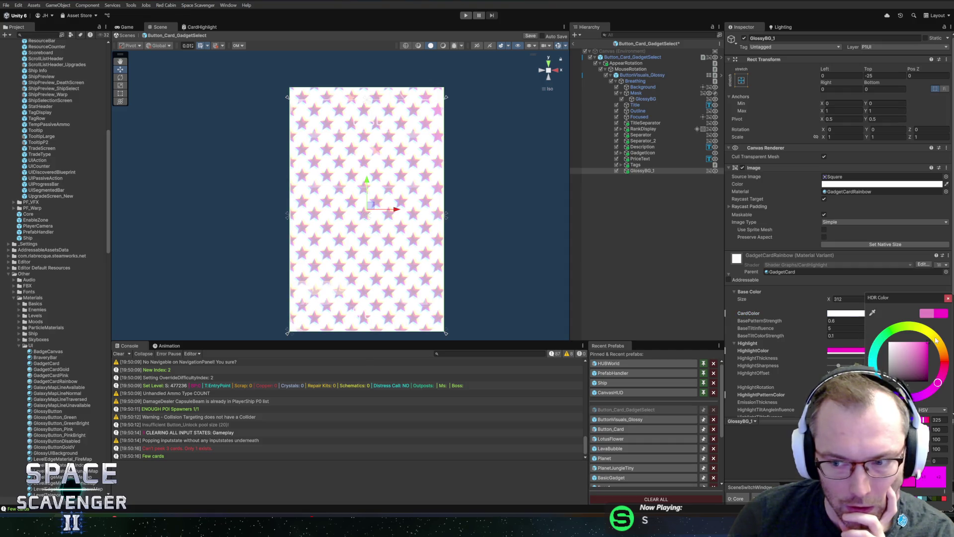
{"action": "left_click", "coordinate": [949, 298]}
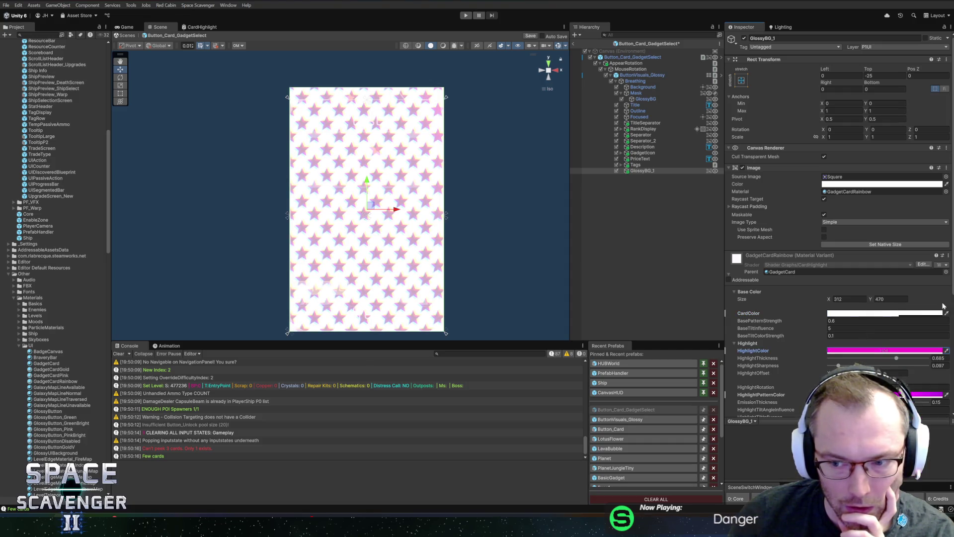
{"action": "left_click", "coordinate": [852, 313]}
{"action": "left_click", "coordinate": [921, 398]}
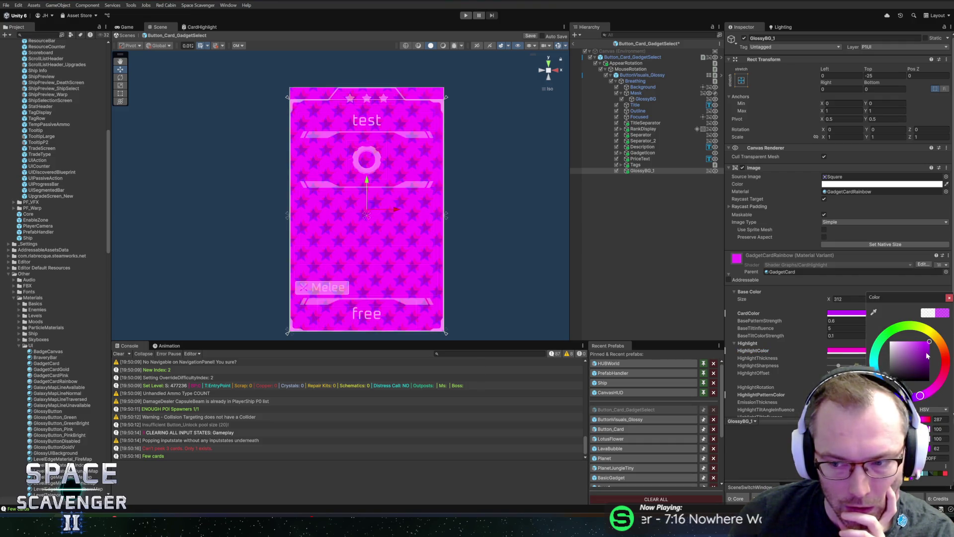
{"action": "left_click", "coordinate": [930, 365]}
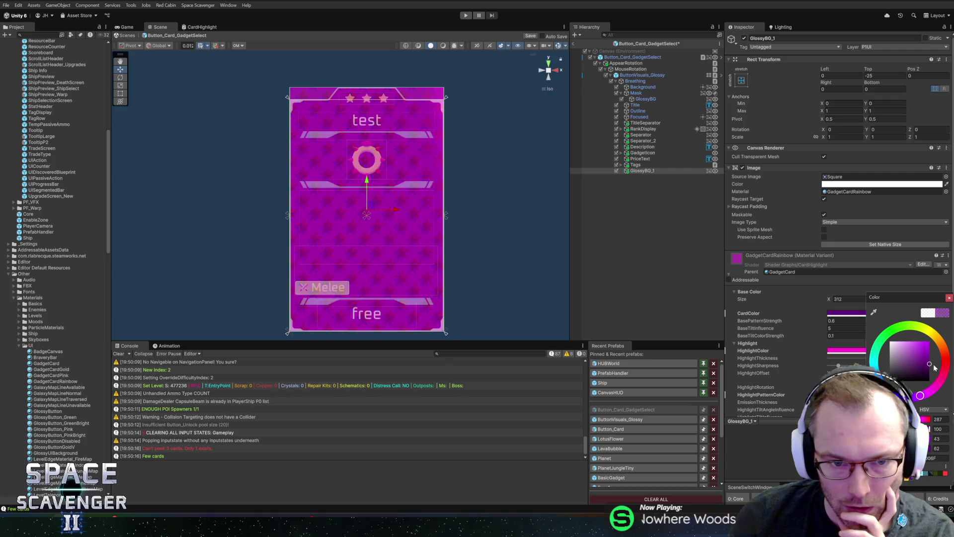
{"action": "left_click", "coordinate": [949, 297]}
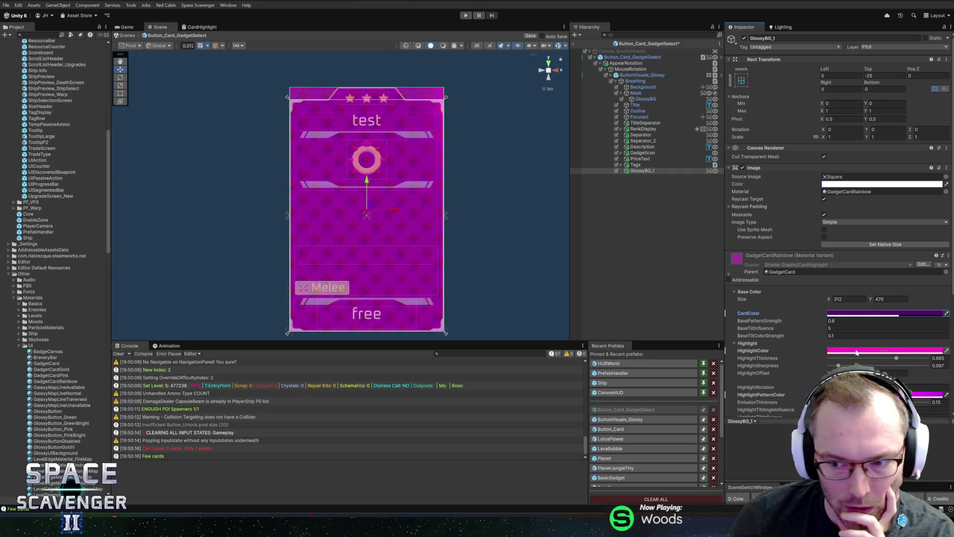
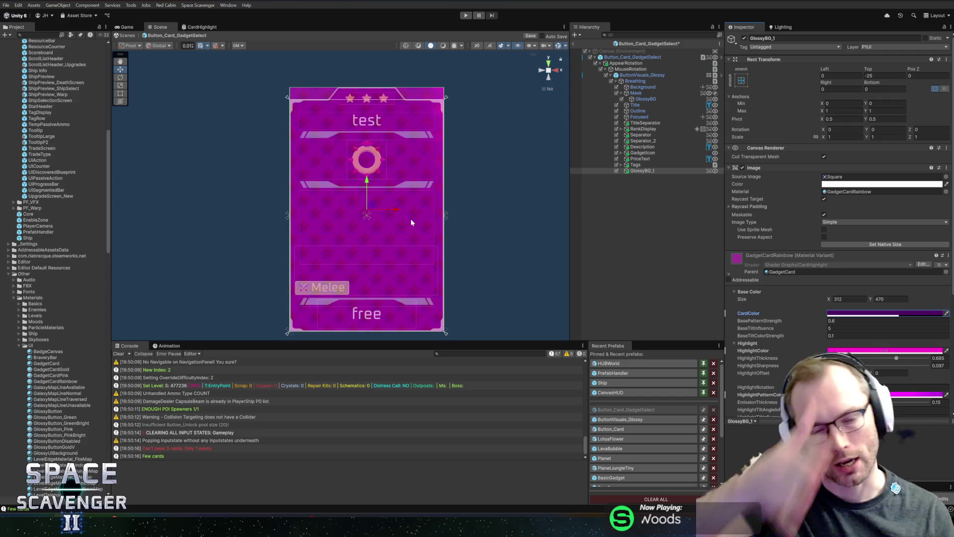
- Pan around the CardHighlight shader graph's nodes, then switch to GitHub Desktop
{"action": "left_click", "coordinate": [183, 28]}
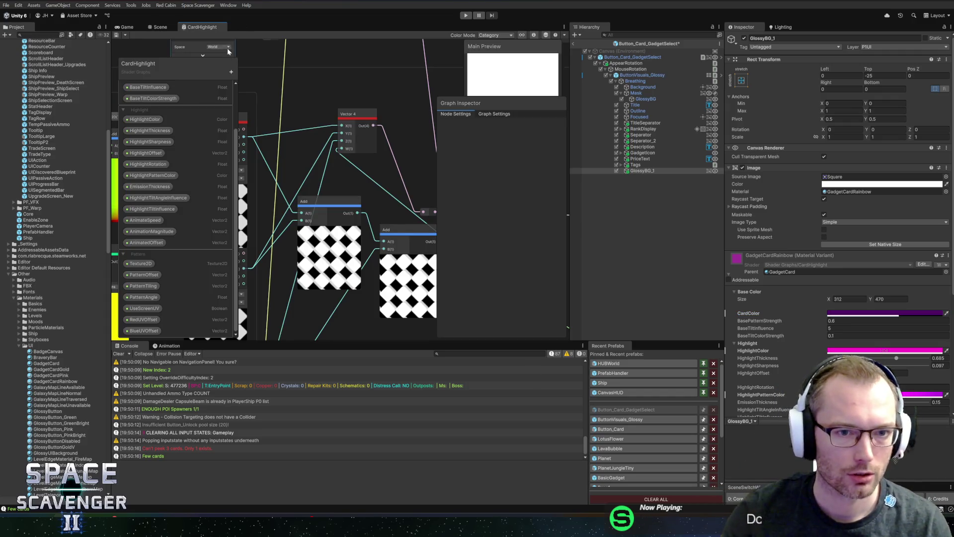
{"action": "mouse_move", "coordinate": [307, 235]}
{"action": "left_mouse_down"}
{"action": "mouse_move", "coordinate": [328, 206]}
{"action": "mouse_move", "coordinate": [295, 199]}
{"action": "left_mouse_up"}
{"action": "scroll", "coordinate": [332, 251], "scroll_direction": "up", "scroll_amount": 5}
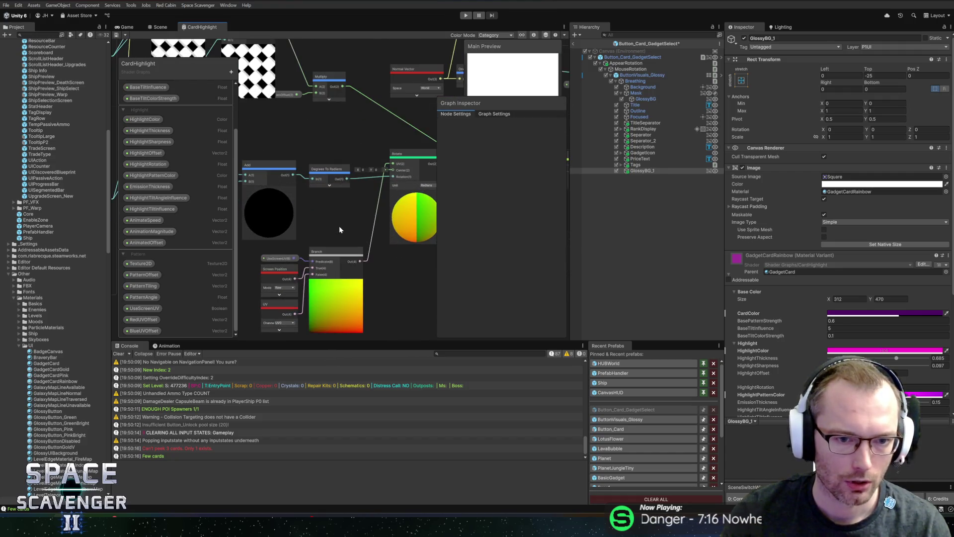
{"action": "left_click_drag", "start_coordinate": [356, 211], "coordinate": [337, 212]}
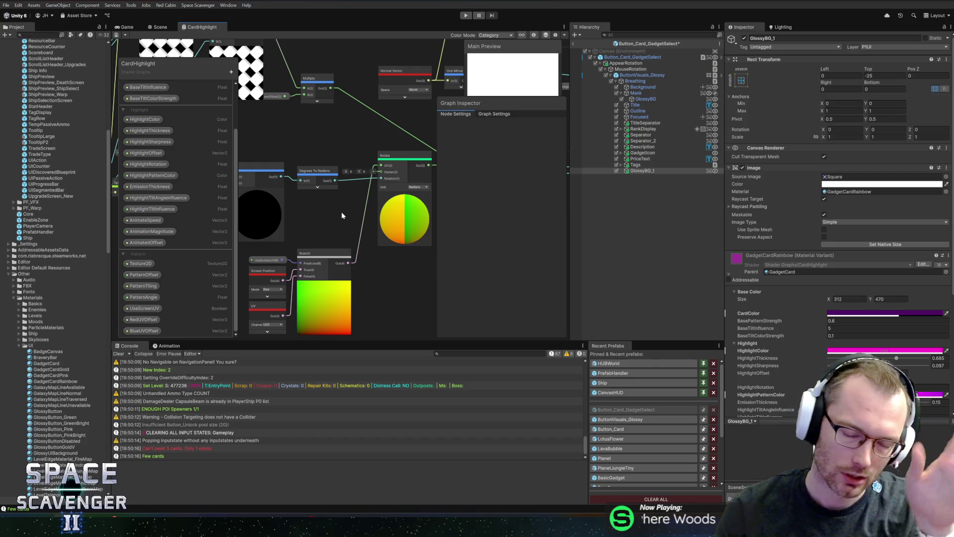
{"action": "mouse_move", "coordinate": [333, 221]}
{"action": "left_mouse_down"}
{"action": "mouse_move", "coordinate": [368, 220]}
{"action": "mouse_move", "coordinate": [402, 185]}
{"action": "mouse_move", "coordinate": [238, 214]}
{"action": "mouse_move", "coordinate": [326, 273]}
{"action": "mouse_move", "coordinate": [292, 254]}
{"action": "mouse_move", "coordinate": [303, 249]}
{"action": "left_mouse_up"}
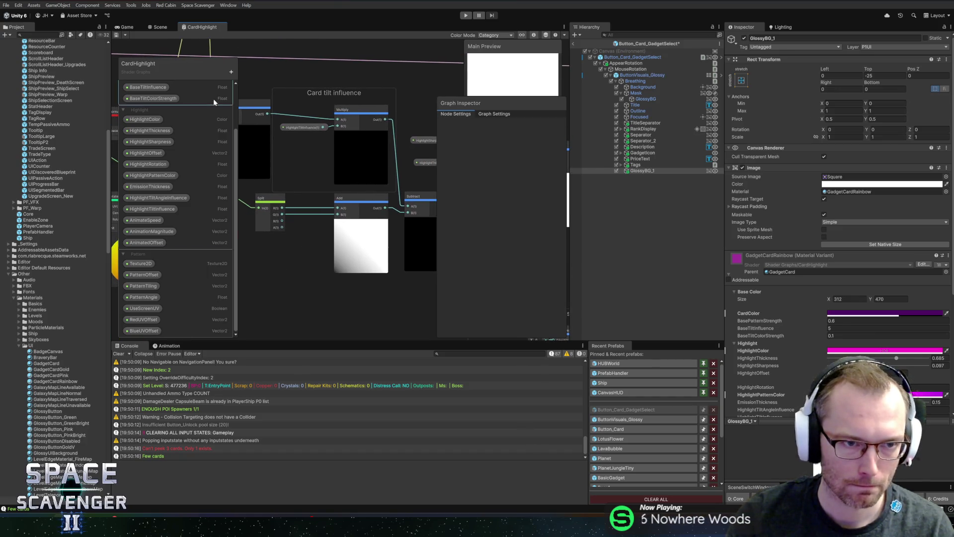
{"action": "key", "text": "alt+Tab"}
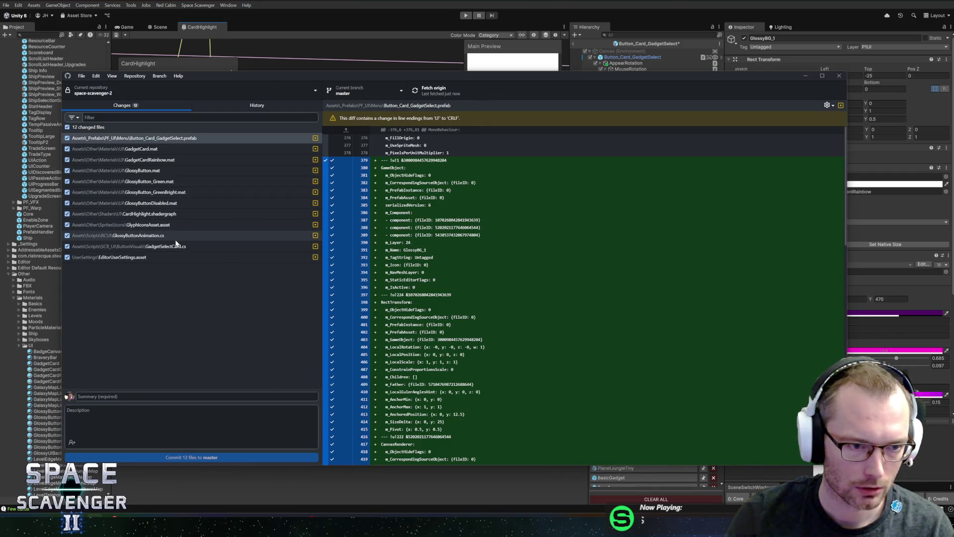
- Review diffs of GlossyButtonAnimation.cs, GlossyButtonDisabled.mat, GadgetCardRainbow.mat and GadgetCard.mat
{"action": "left_click", "coordinate": [157, 237]}
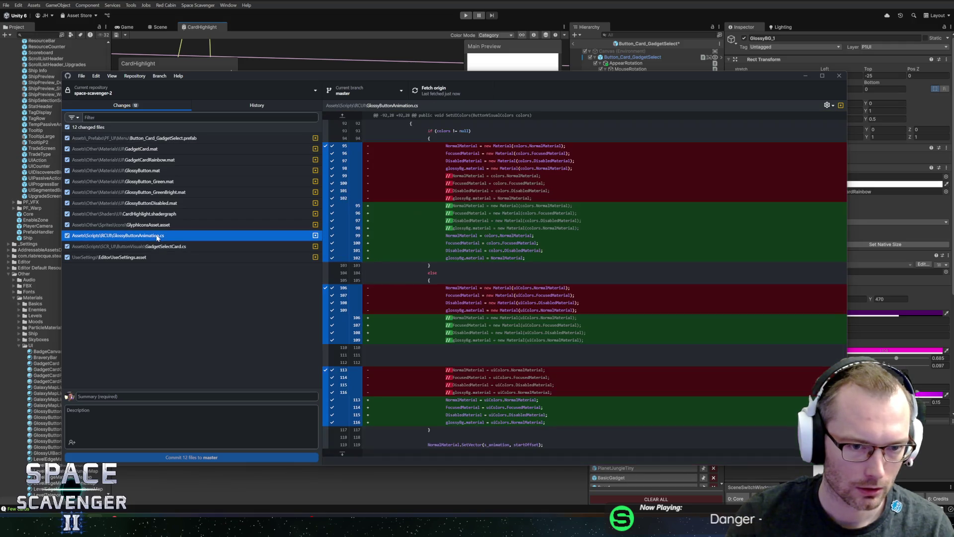
{"action": "left_click", "coordinate": [168, 226]}
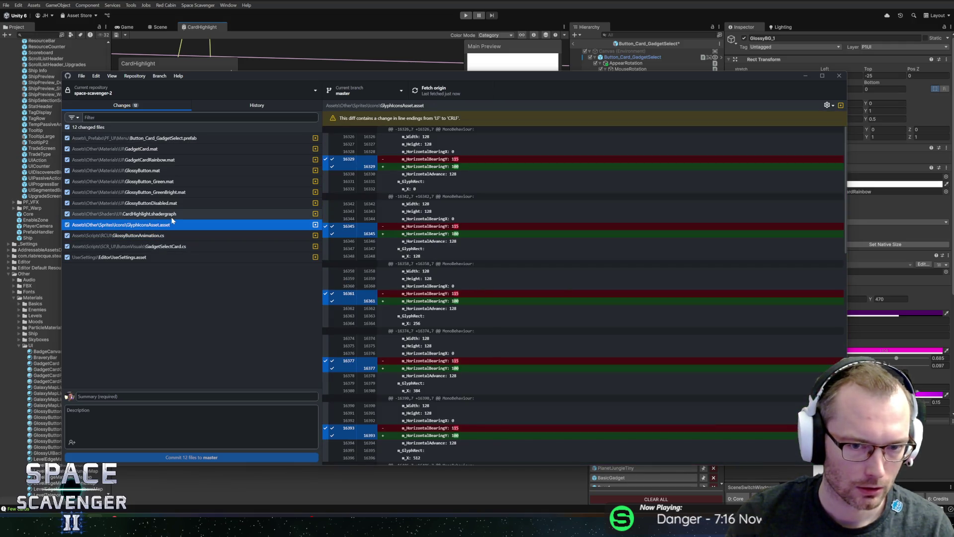
{"action": "left_click", "coordinate": [174, 214]}
{"action": "left_click", "coordinate": [177, 204]}
{"action": "left_click", "coordinate": [183, 192]}
{"action": "left_click", "coordinate": [183, 181]}
{"action": "left_click", "coordinate": [185, 171]}
{"action": "left_click", "coordinate": [187, 159]}
{"action": "left_click", "coordinate": [187, 149]}
{"action": "left_click", "coordinate": [187, 138]}
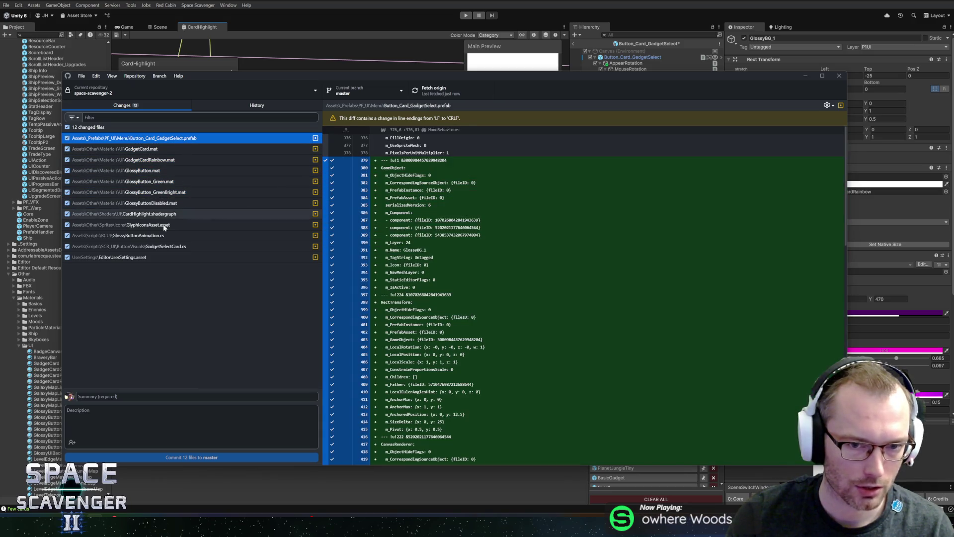
- Review the GadgetSelectCard.cs, EditorUserSettings.asset and Button_Card_GadgetSelect.prefab diffs
{"action": "left_click", "coordinate": [150, 246]}
{"action": "left_click", "coordinate": [155, 258]}
{"action": "left_click", "coordinate": [160, 246]}
{"action": "left_click", "coordinate": [164, 236]}
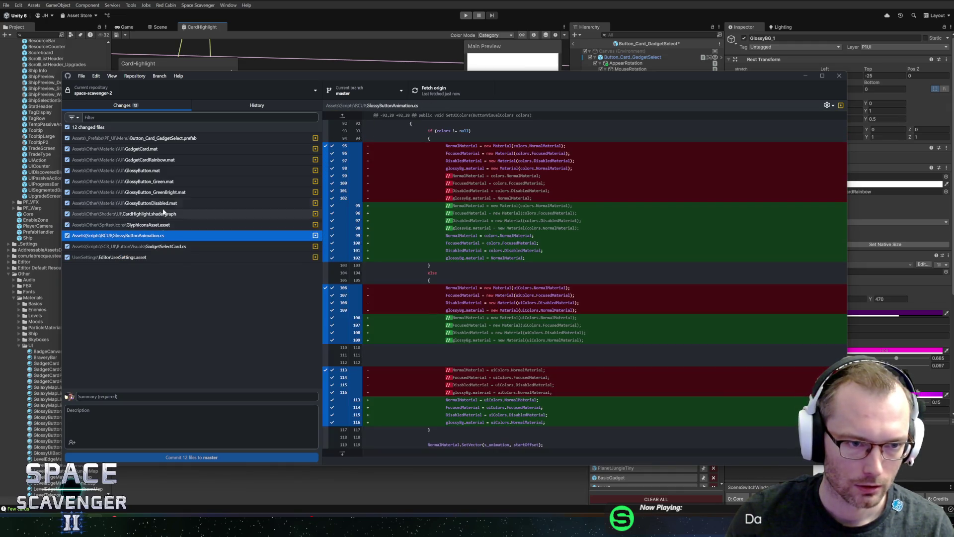
{"action": "left_click", "coordinate": [162, 140]}
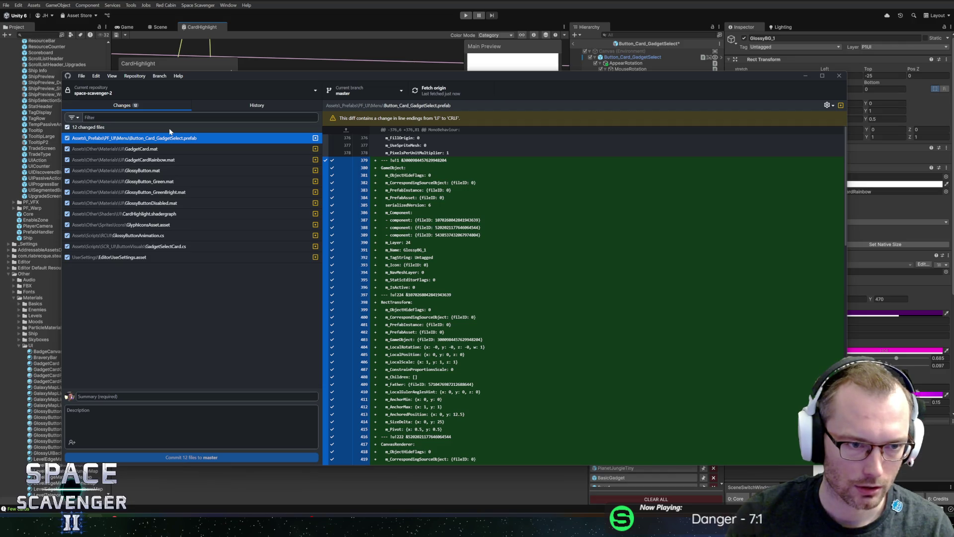
{"action": "scroll", "coordinate": [584, 296], "scroll_direction": "down", "scroll_amount": 10}
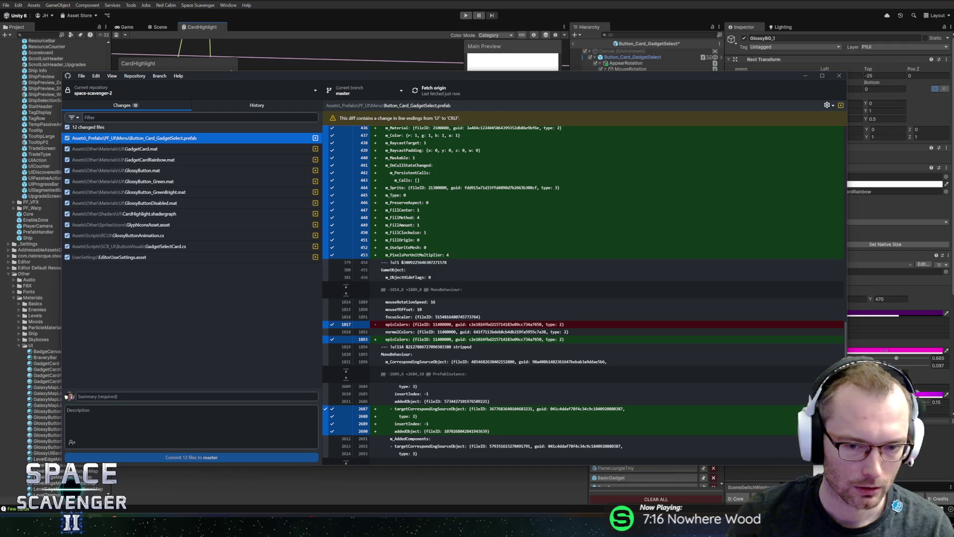
- Start discarding all changes, exit the card prefab in Unity to the Core scene, dismiss the confirmation
{"action": "right_click", "coordinate": [222, 130]}
{"action": "left_click", "coordinate": [234, 135]}
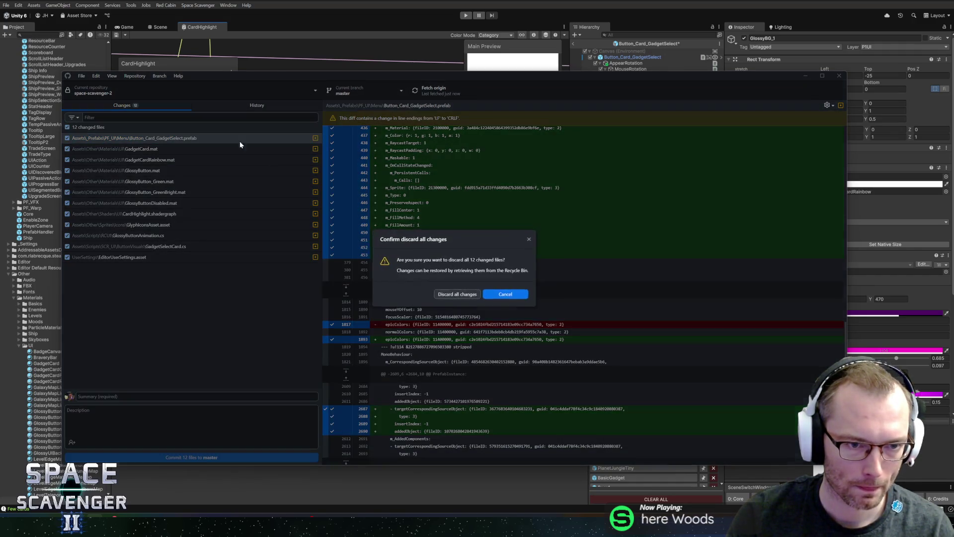
{"action": "left_click", "coordinate": [200, 31]}
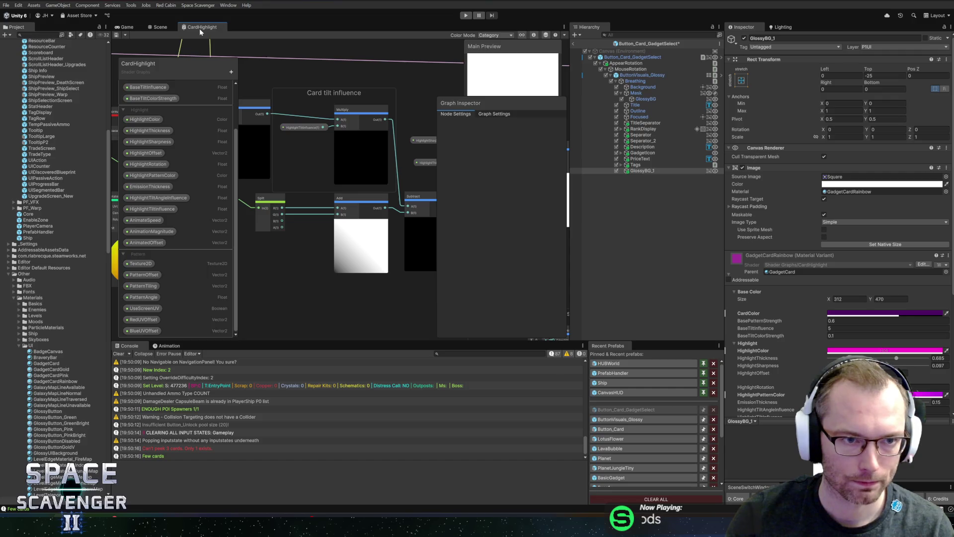
{"action": "left_click", "coordinate": [159, 27]}
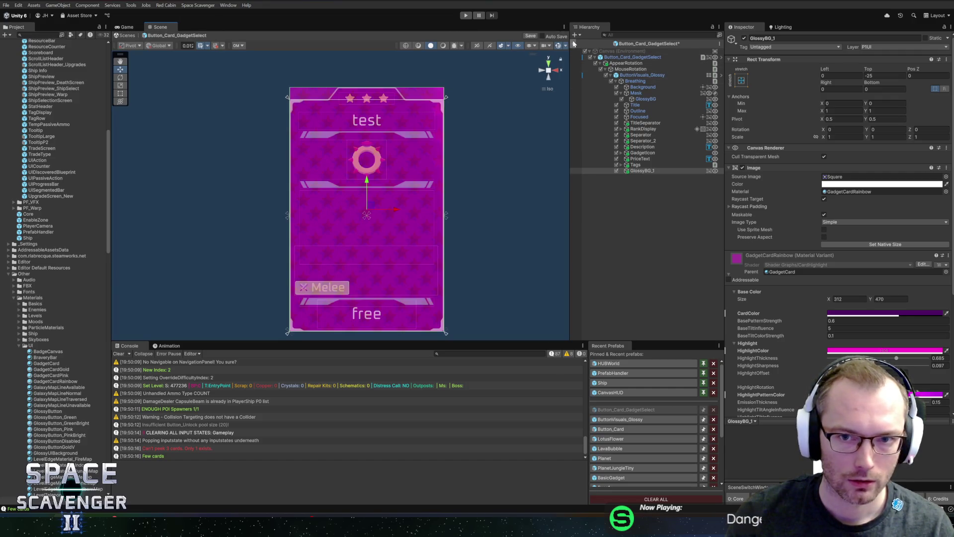
{"action": "left_click", "coordinate": [575, 44]}
{"action": "left_click", "coordinate": [487, 277]}
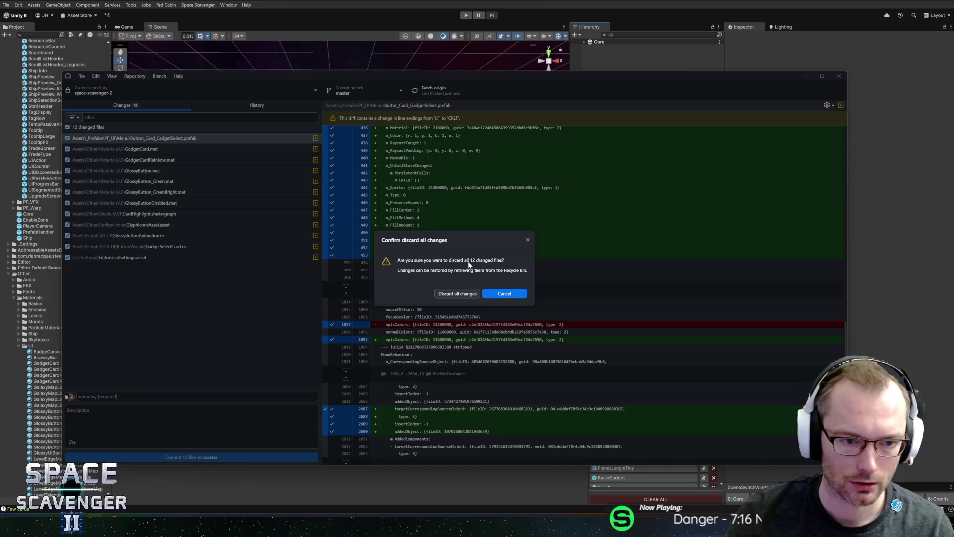
{"action": "left_click", "coordinate": [458, 294]}
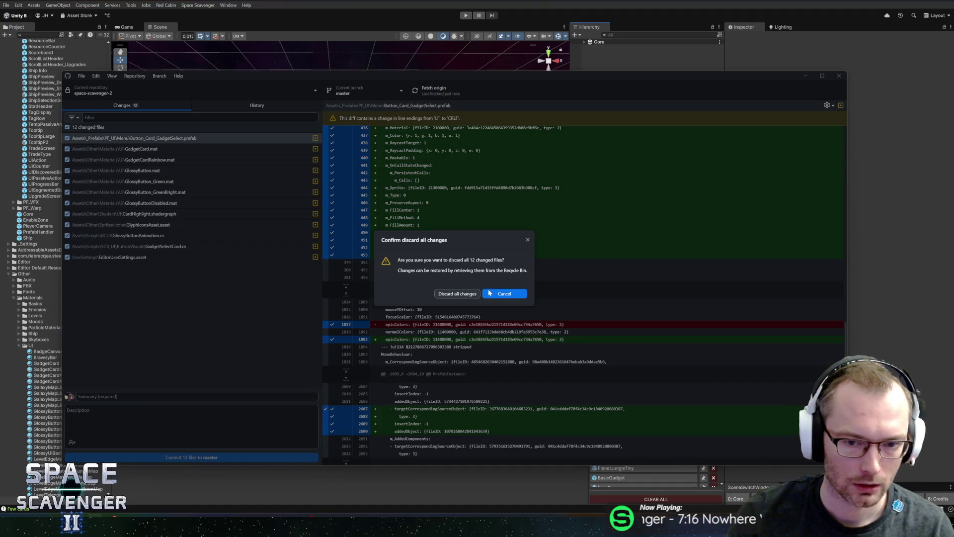
- Discard all 12 changed files and confirm, returning to Unity to recompile
{"action": "right_click", "coordinate": [196, 134]}
{"action": "left_click", "coordinate": [208, 142]}
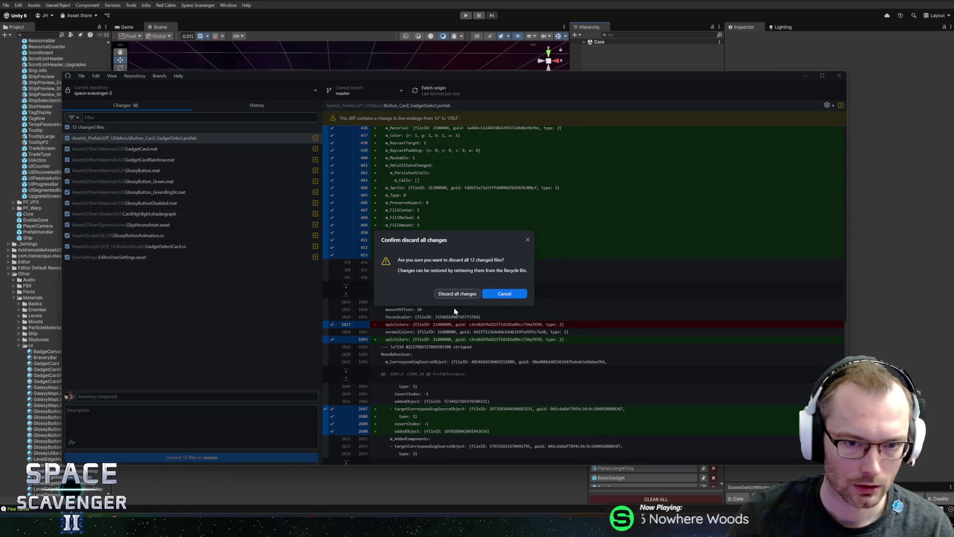
{"action": "left_click", "coordinate": [450, 295]}
{"action": "key", "text": "alt+Tab"}
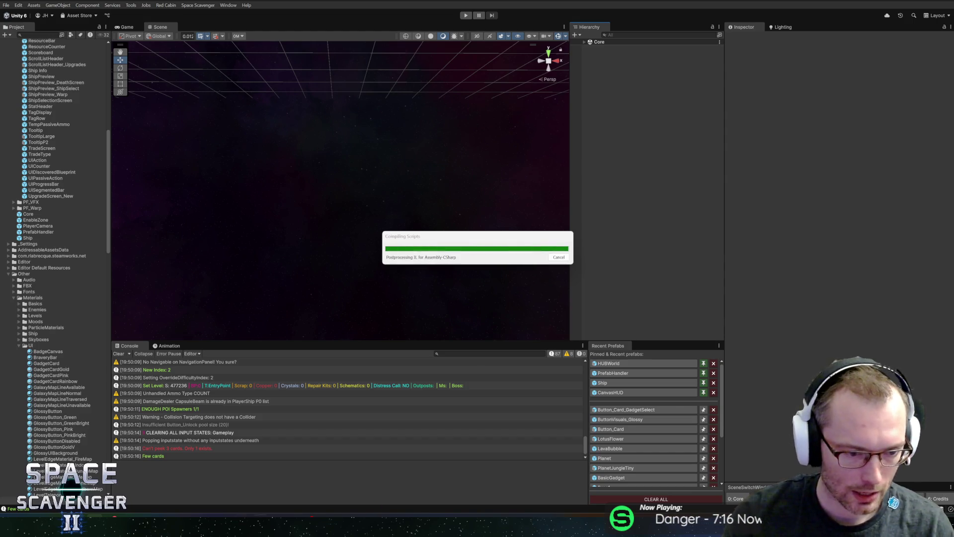
{"action": "key", "text": "alt+Tab"}
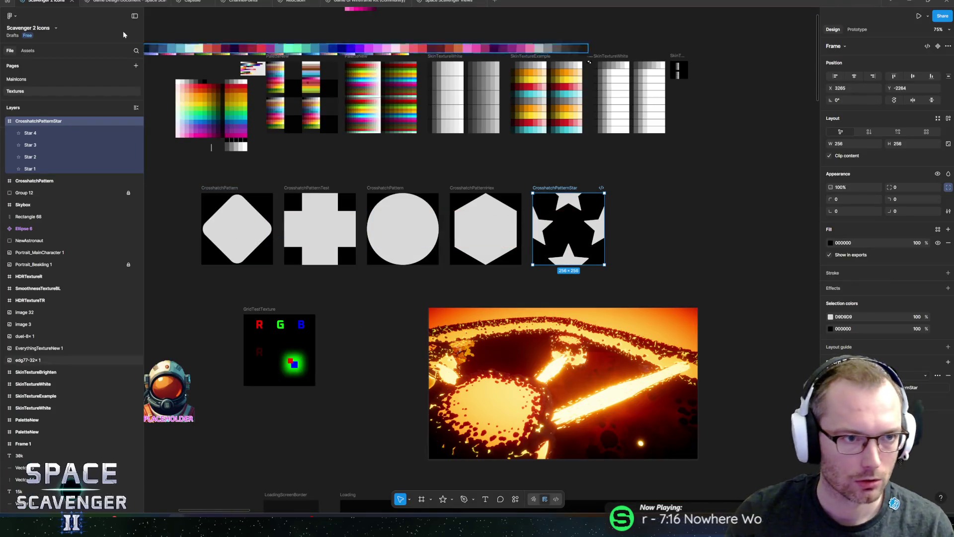
- Open the Game Design Document and start editing the Epic Gadget Ideas text
{"action": "left_click", "coordinate": [90, 9]}
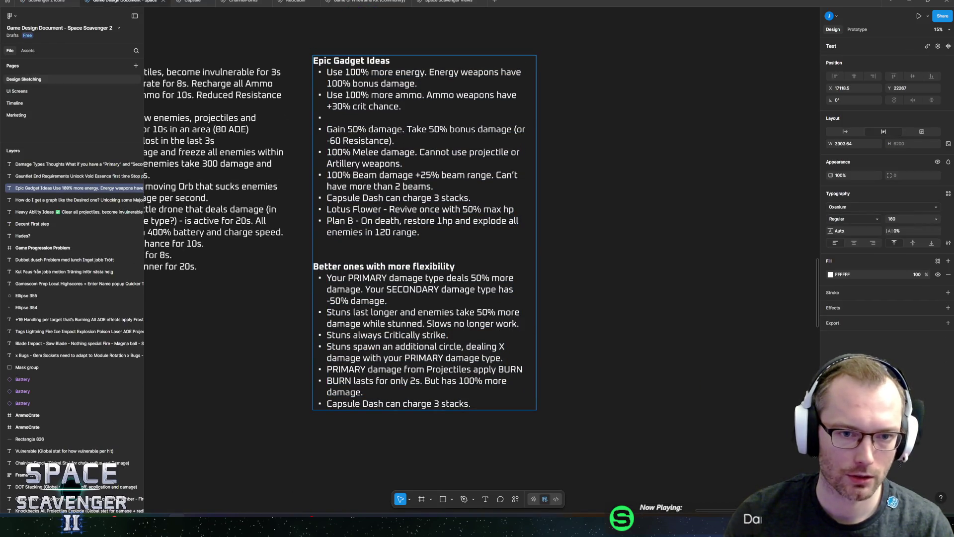
{"action": "left_click_drag", "start_coordinate": [336, 186], "coordinate": [492, 187]}
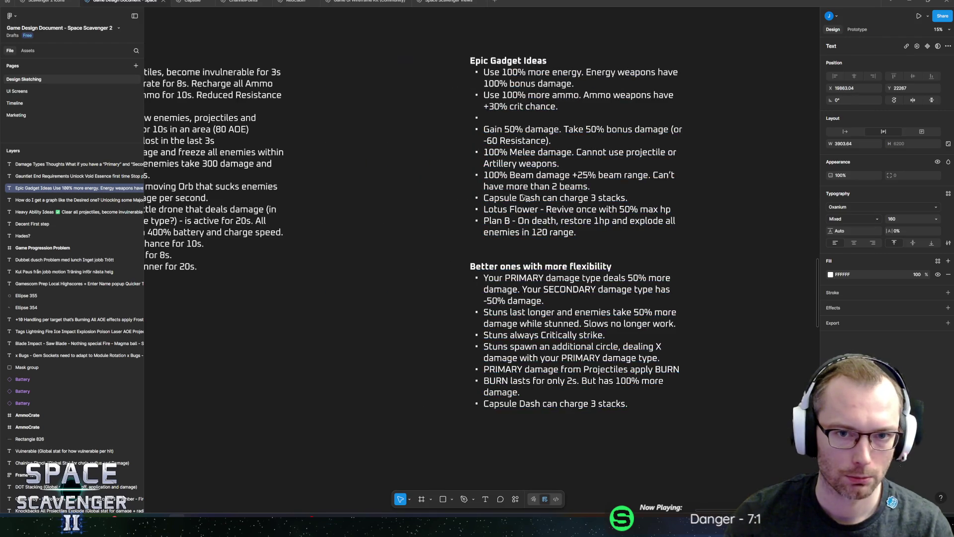
{"action": "mouse_move", "coordinate": [414, 185]}
{"action": "left_mouse_down"}
{"action": "mouse_move", "coordinate": [224, 186]}
{"action": "mouse_move", "coordinate": [238, 157]}
{"action": "left_mouse_up"}
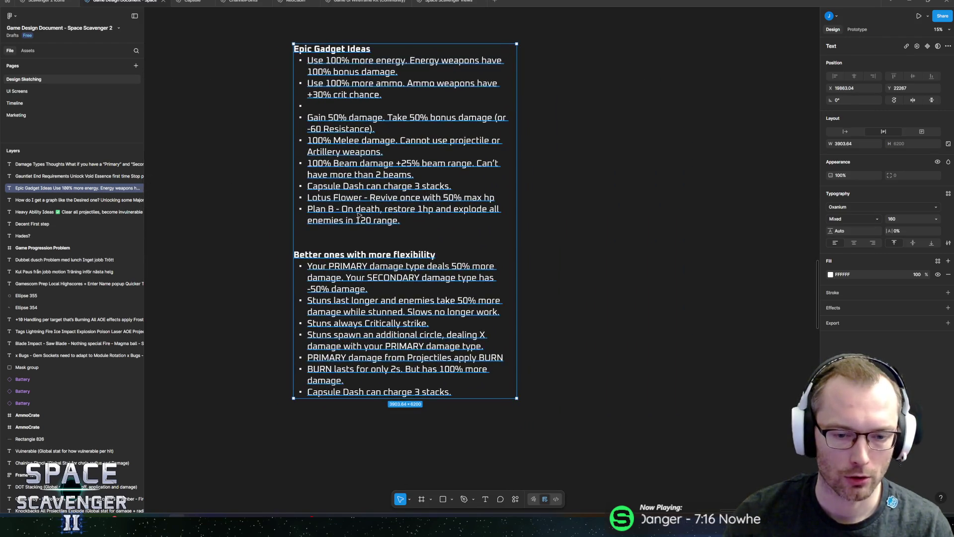
{"action": "double_click", "coordinate": [362, 270]}
{"action": "mouse_move", "coordinate": [361, 270]}
{"action": "left_mouse_down"}
{"action": "mouse_move", "coordinate": [682, 173]}
{"action": "mouse_move", "coordinate": [712, 176]}
{"action": "mouse_move", "coordinate": [367, 229]}
{"action": "mouse_move", "coordinate": [291, 267]}
{"action": "left_mouse_up"}
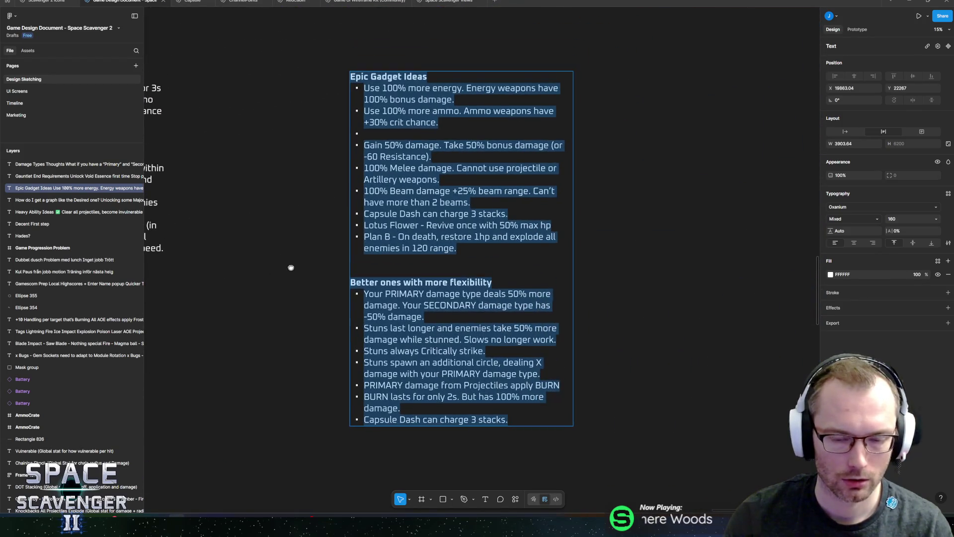
{"action": "left_click_drag", "start_coordinate": [456, 249], "coordinate": [363, 145]}
{"action": "key", "text": "Escape"}
{"action": "scroll", "coordinate": [621, 128], "scroll_direction": "up", "scroll_amount": 1}
{"action": "scroll", "coordinate": [621, 128], "scroll_direction": "down", "scroll_amount": 3}
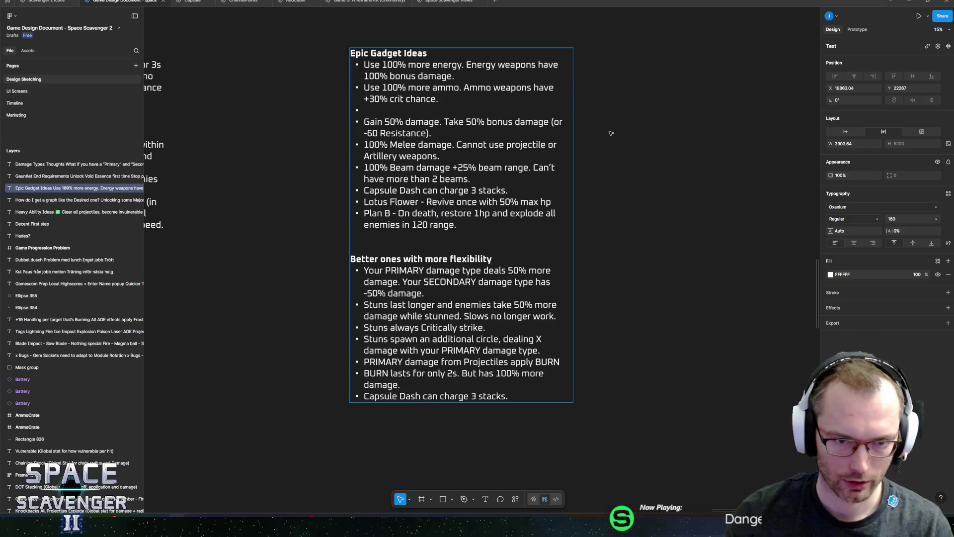
- Add an empty bullet after the last item and copy the Capsule Dash line
{"action": "key", "text": "ctrl+End"}
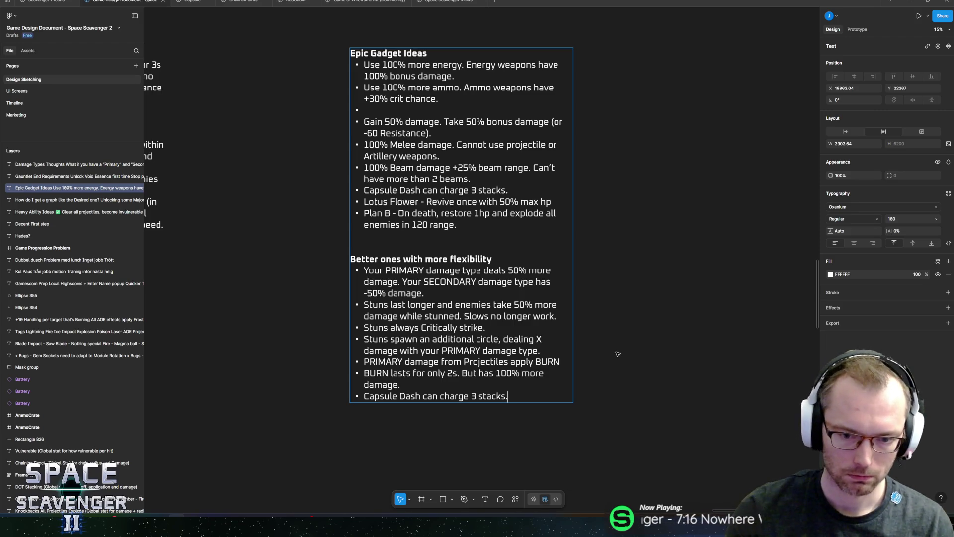
{"action": "key", "text": "Return"}
{"action": "key", "text": "Up"}
{"action": "key", "text": "shift+End"}
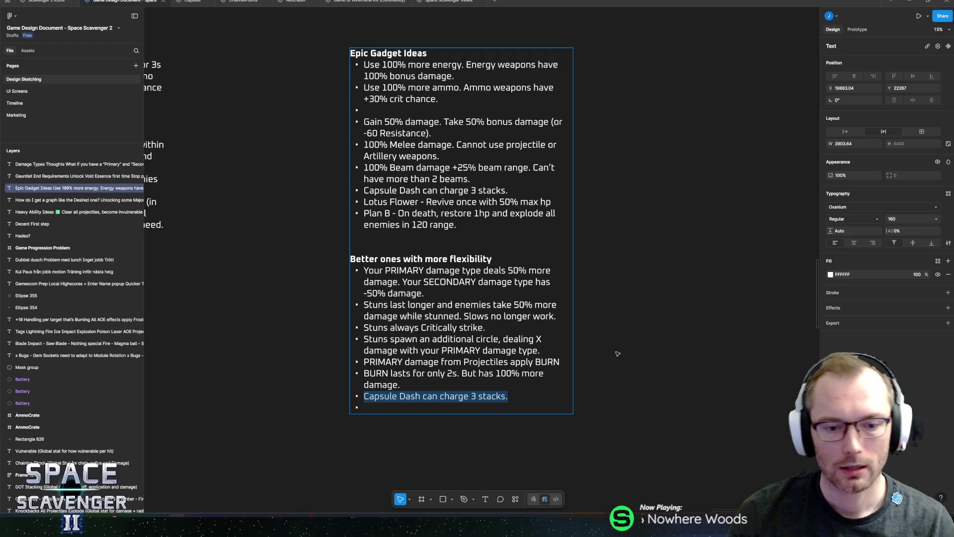
{"action": "key", "text": "Down"}
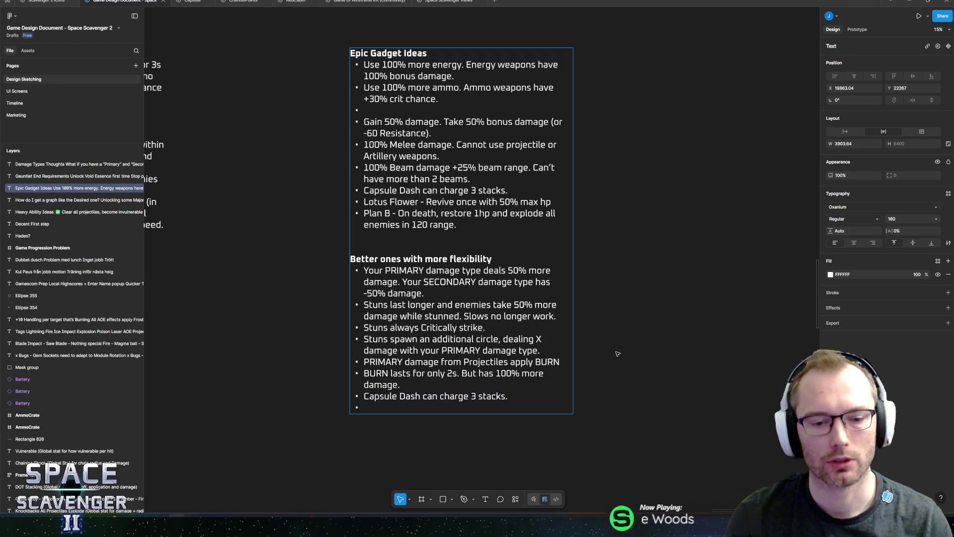
{"action": "key", "text": "Up"}
{"action": "key", "text": "shift+End"}
{"action": "key", "text": "Down"}
{"action": "key", "text": "Up"}
{"action": "key", "text": "shift+End"}
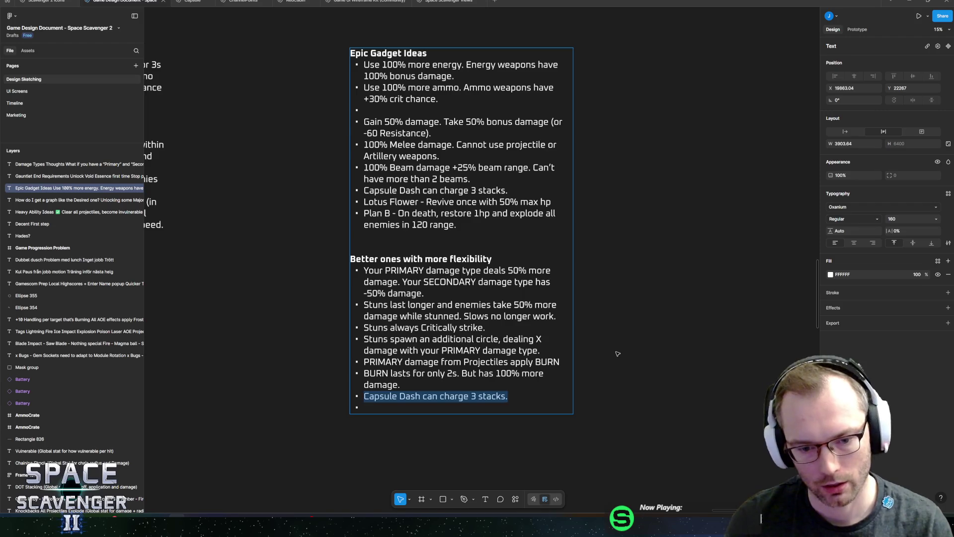
{"action": "key", "text": "Down"}
{"action": "key", "text": "Up"}
{"action": "key", "text": "shift+End"}
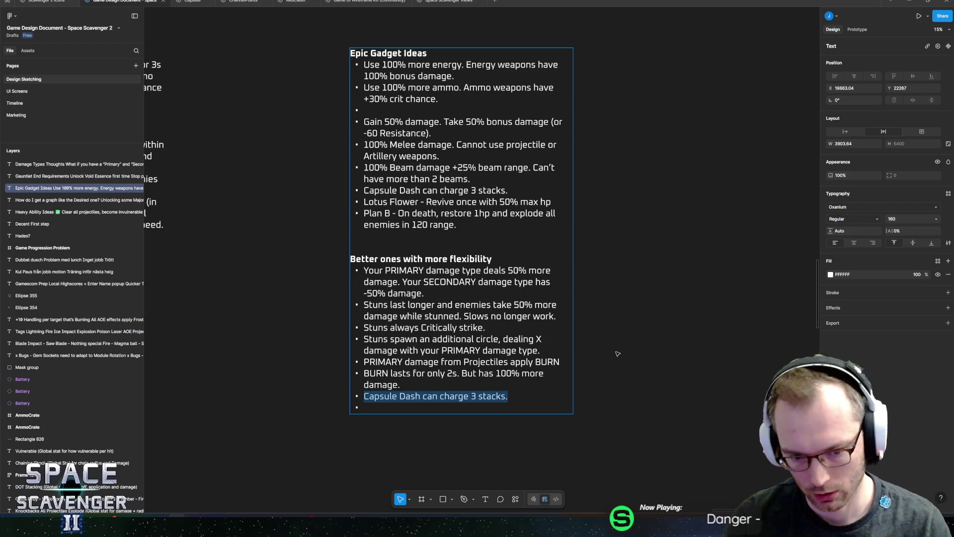
{"action": "key", "text": "Left"}
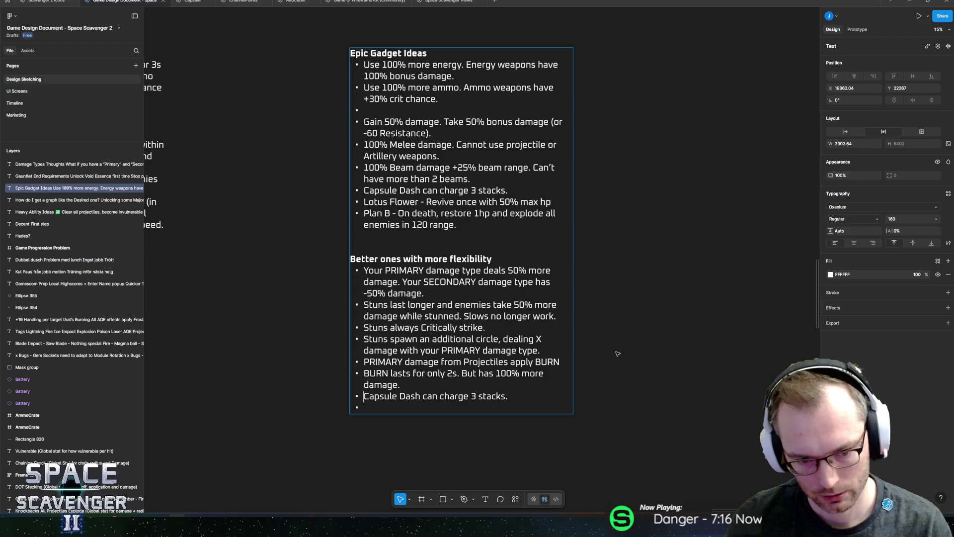
{"action": "key", "text": "shift+End"}
{"action": "key", "text": "Left"}
{"action": "key", "text": "shift+End"}
{"action": "key", "text": "ctrl+c"}
{"action": "key", "text": "Down"}
- Type the 'New Ones October:' heading and paste 'Capsule Dash can charge 3 stacks.' beneath it
{"action": "key", "text": "Return"}
{"action": "key", "text": "Return"}
{"action": "type", "text": "New"}
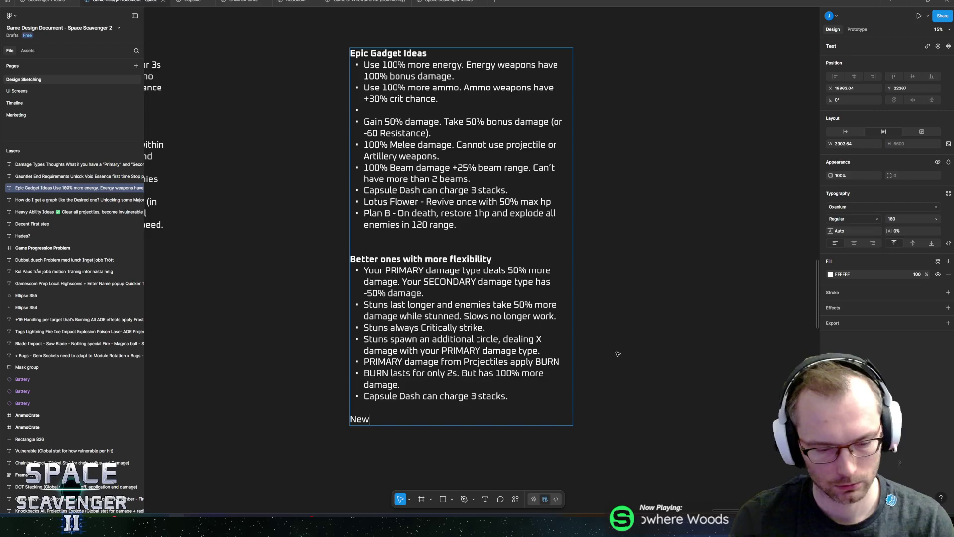
{"action": "type", "text": " Ones Oct"}
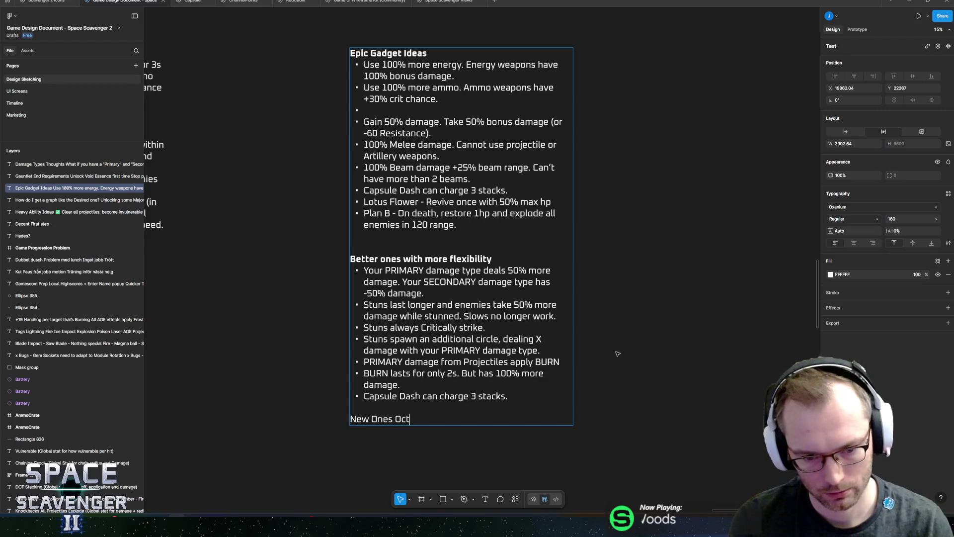
{"action": "type", "text": "over"}
{"action": "key", "text": "BackSpace"}
{"action": "key", "text": "BackSpace"}
{"action": "key", "text": "BackSpace"}
{"action": "type", "text": "ber:"}
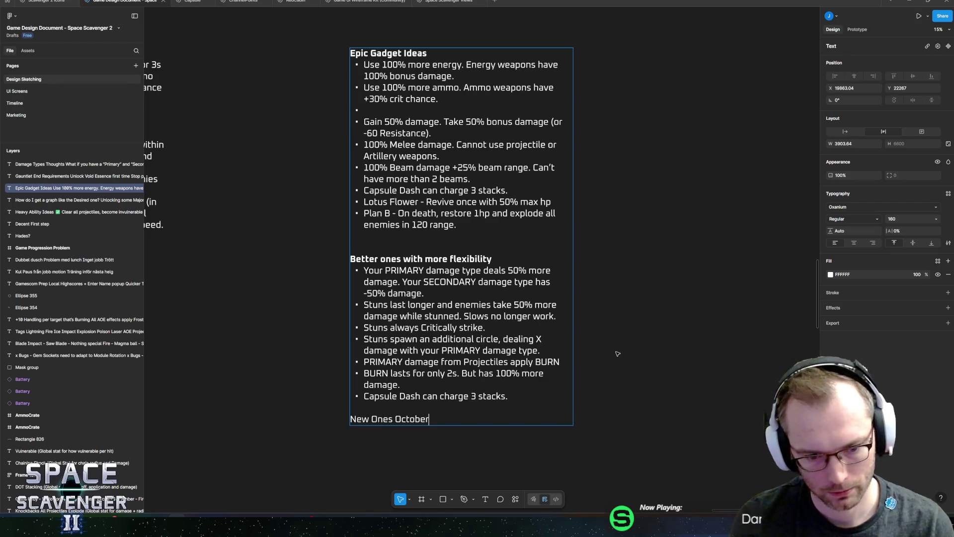
{"action": "key", "text": "Return"}
{"action": "type", "text": "-"}
{"action": "key", "text": "ctrl+v"}
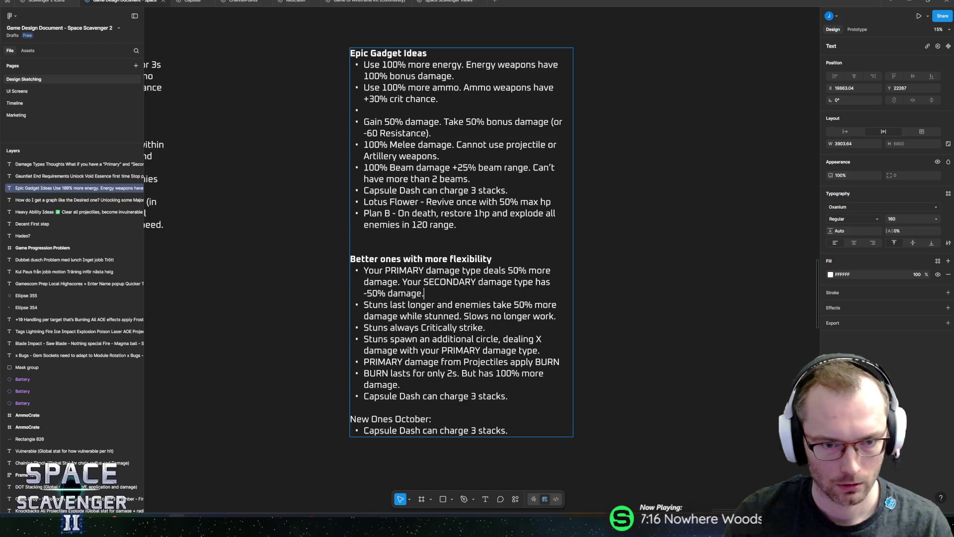
{"action": "left_click_drag", "start_coordinate": [366, 202], "coordinate": [585, 207]}
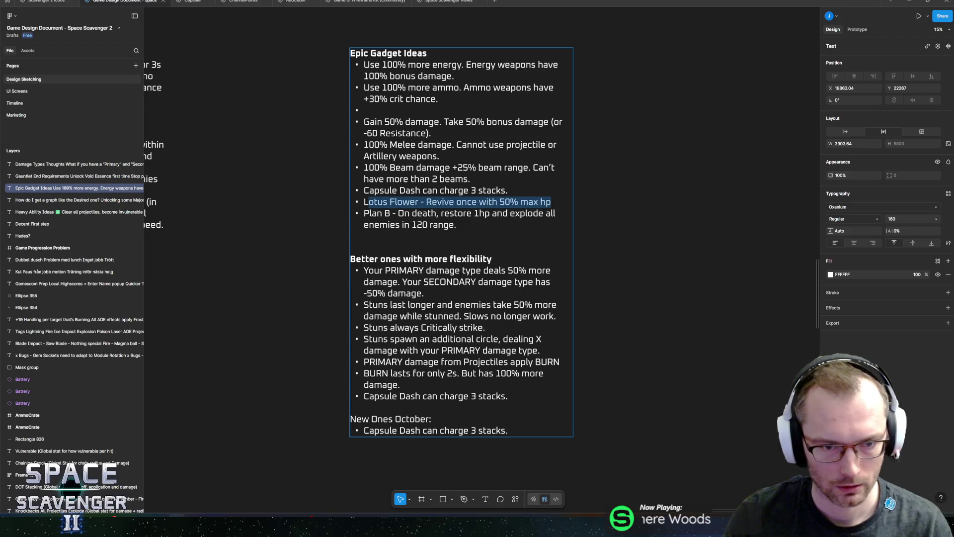